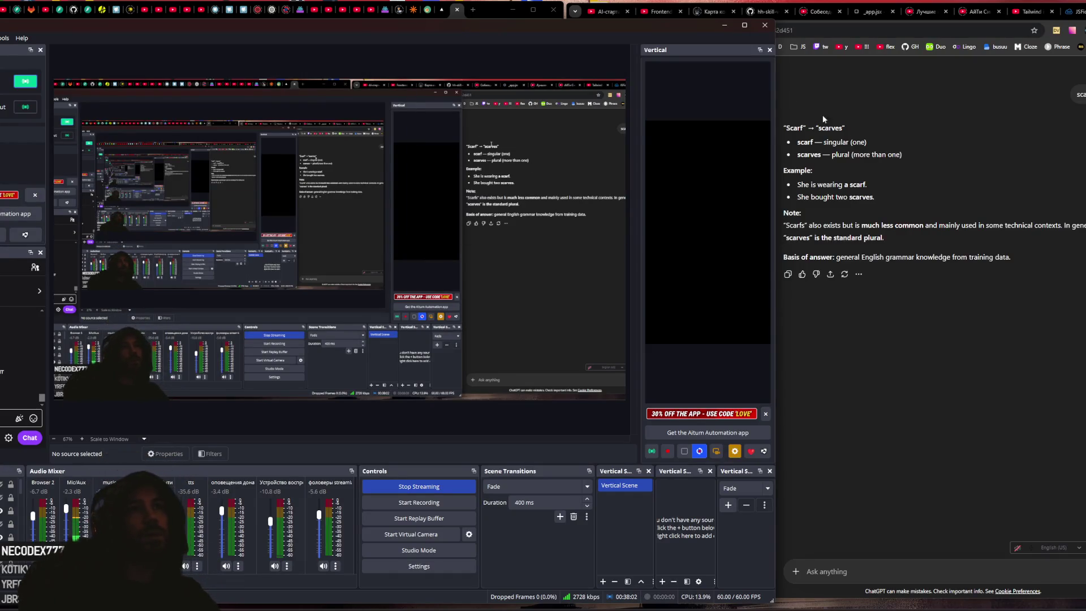
Step: Hide OBS and start the Legendary challenge for the Сходите за покупками lesson (+80 XP)
{"action": "left_click", "coordinate": [724, 26]}
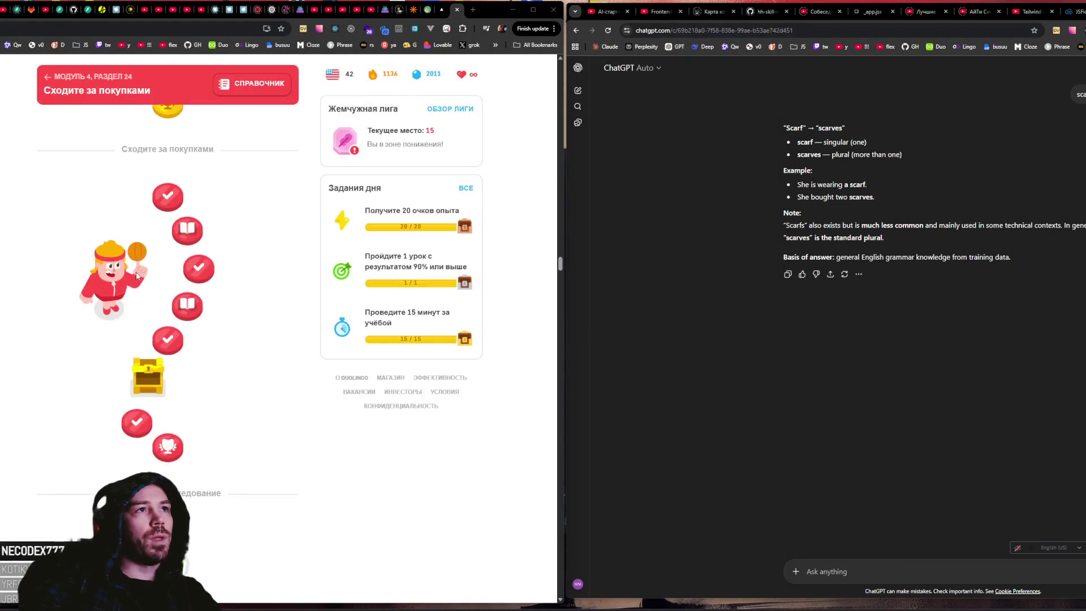
{"action": "scroll", "coordinate": [180, 259], "scroll_direction": "down", "scroll_amount": 1}
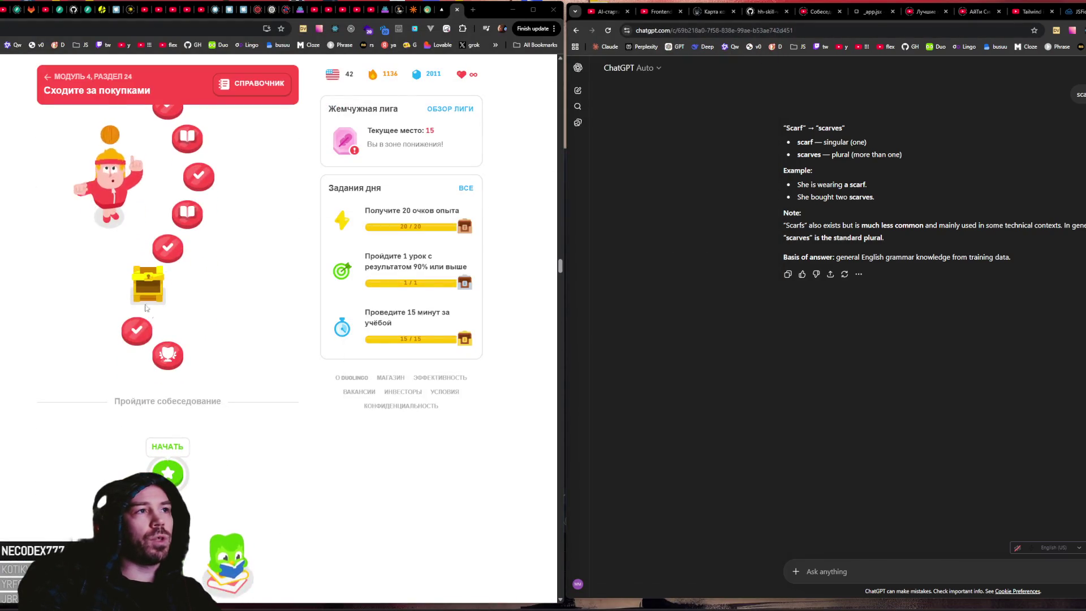
{"action": "left_click", "coordinate": [173, 239]}
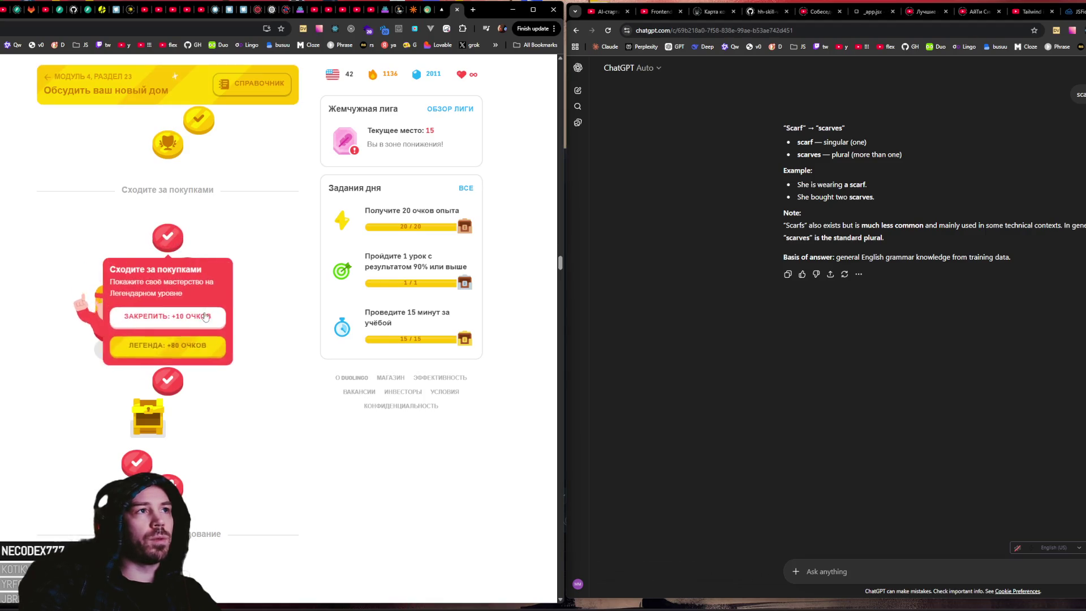
{"action": "left_click", "coordinate": [175, 346]}
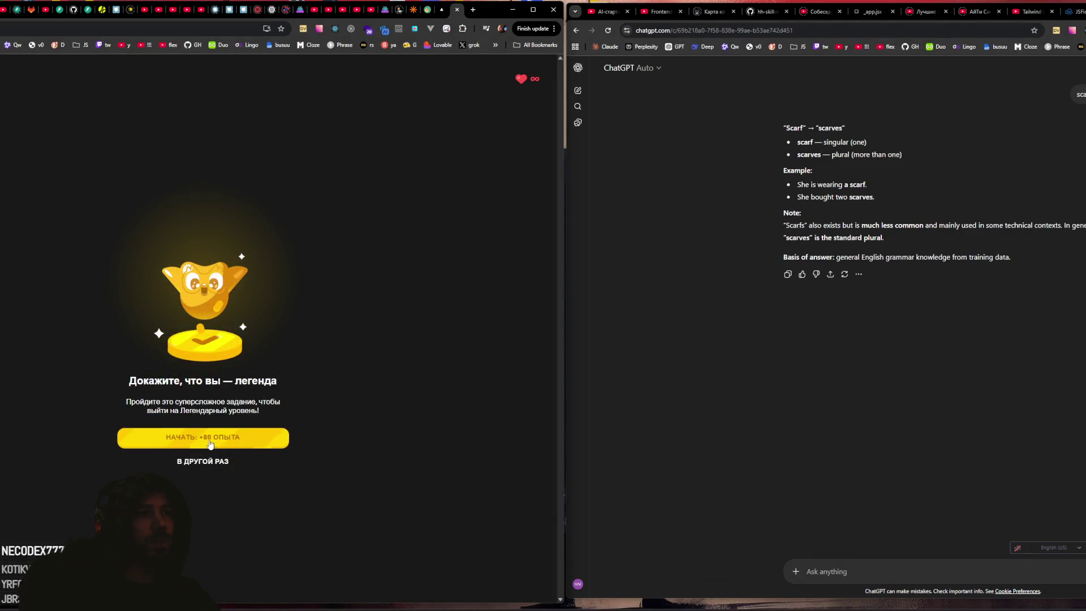
{"action": "left_click", "coordinate": [207, 443]}
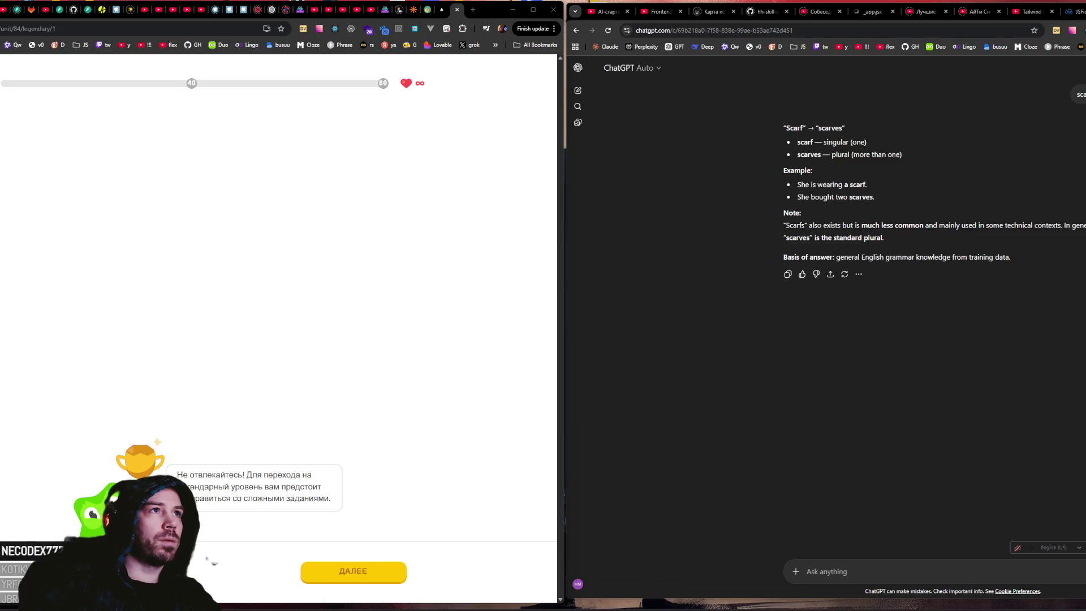
{"action": "left_click", "coordinate": [342, 573]}
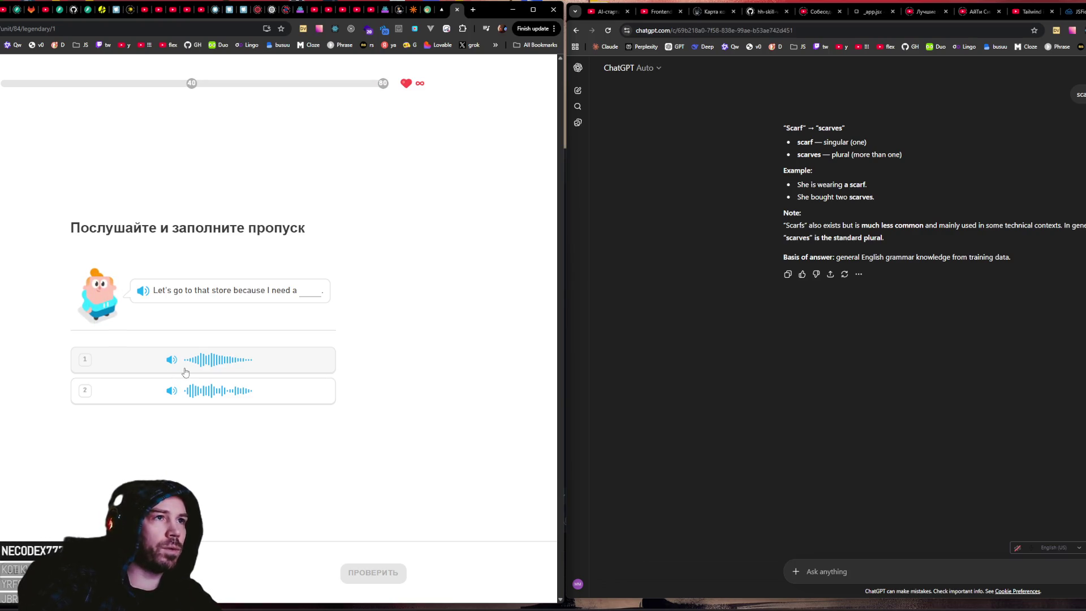
Step: Answer the first two listening exercises with audio option 1 and 'scare'
{"action": "left_click", "coordinate": [185, 371]}
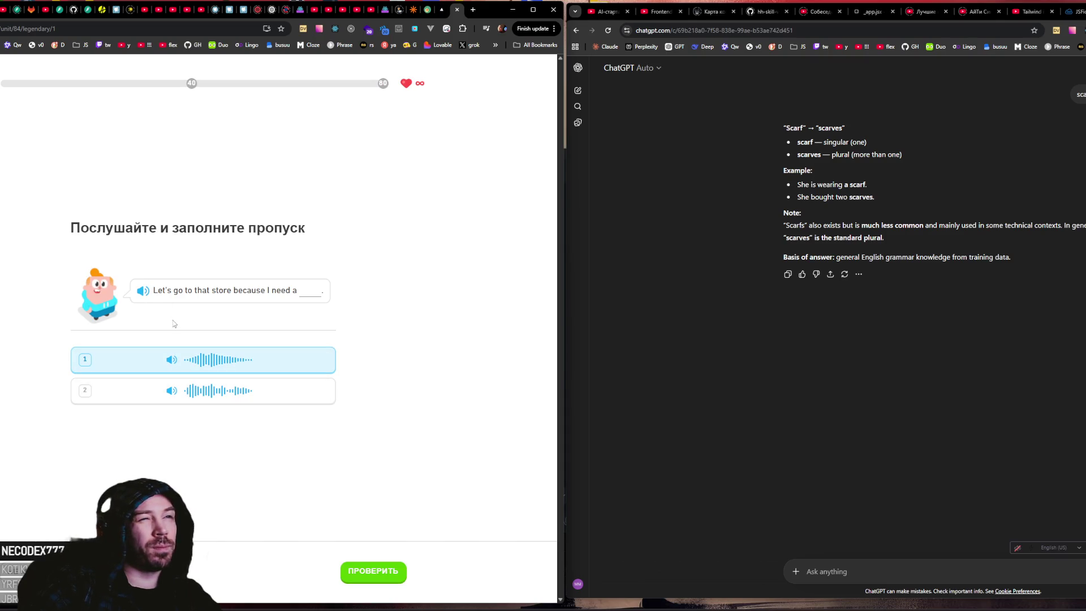
{"action": "left_click", "coordinate": [384, 577]}
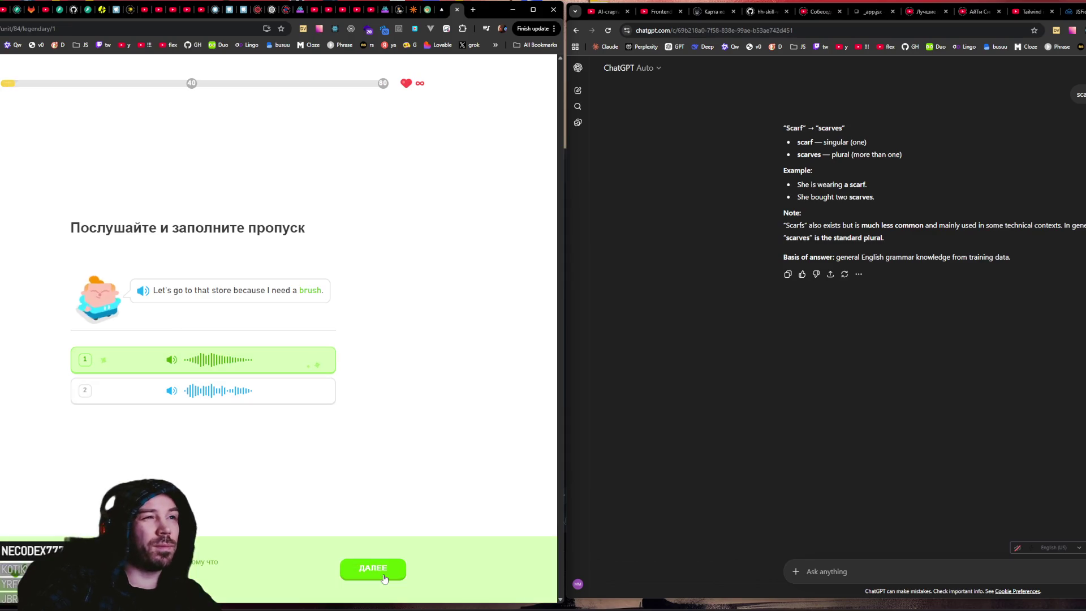
{"action": "left_click", "coordinate": [384, 576]}
{"action": "left_click", "coordinate": [175, 378]}
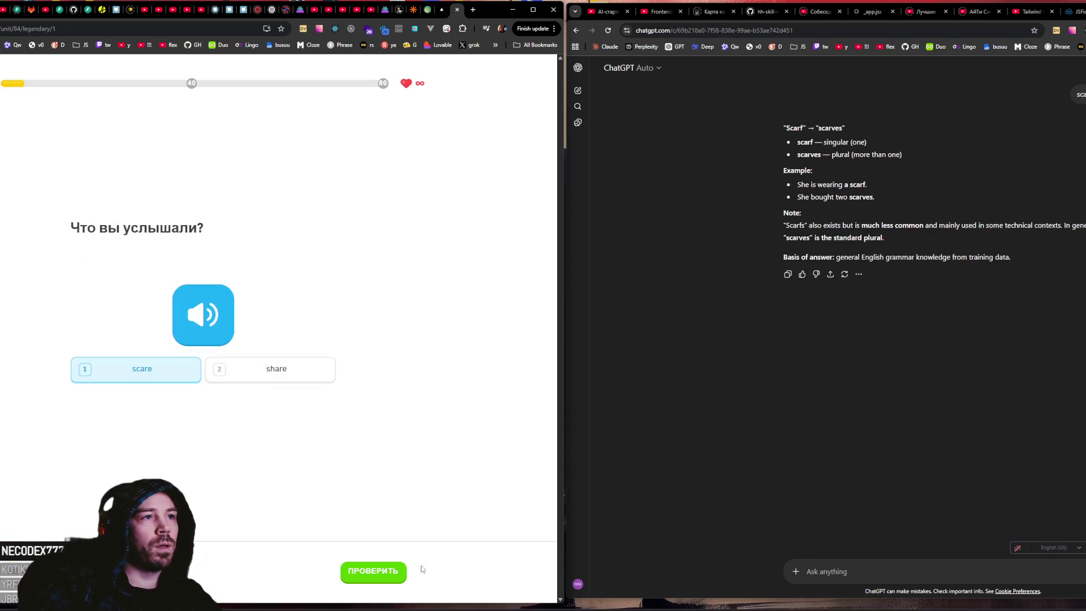
{"action": "left_click", "coordinate": [374, 572]}
{"action": "left_click", "coordinate": [373, 572]}
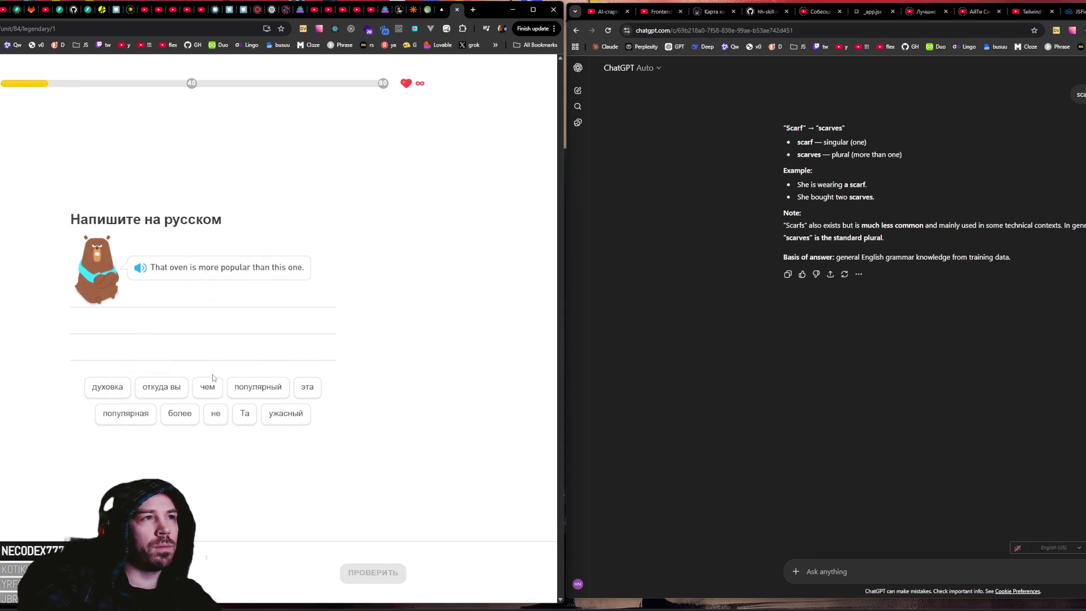
Step: Translate the oven sentence as 'Та духовка более популярная чем эта' and check it
{"action": "left_click", "coordinate": [253, 419]}
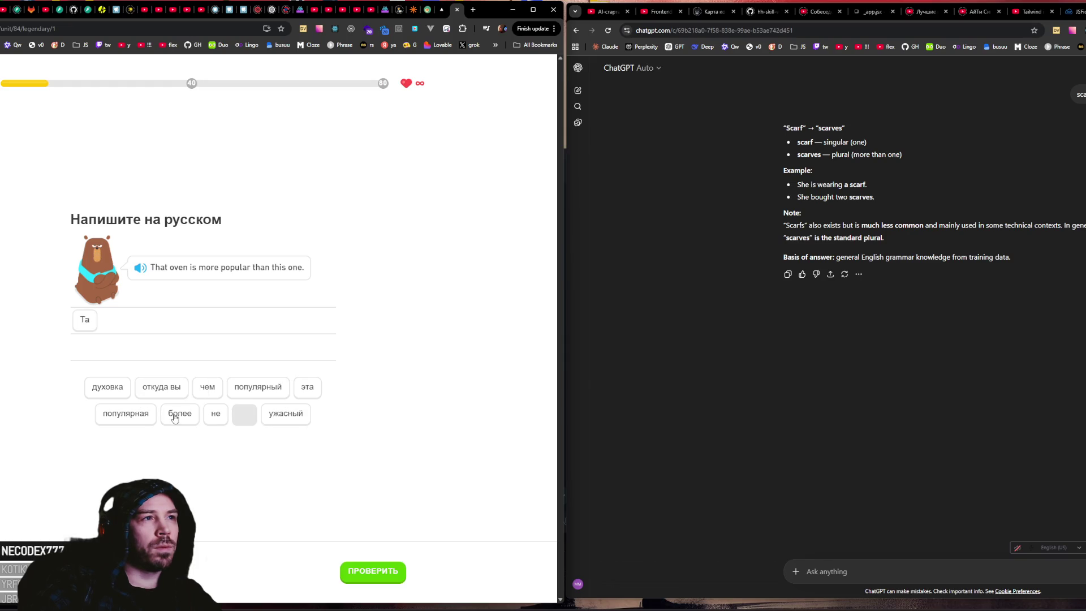
{"action": "left_click", "coordinate": [107, 387]}
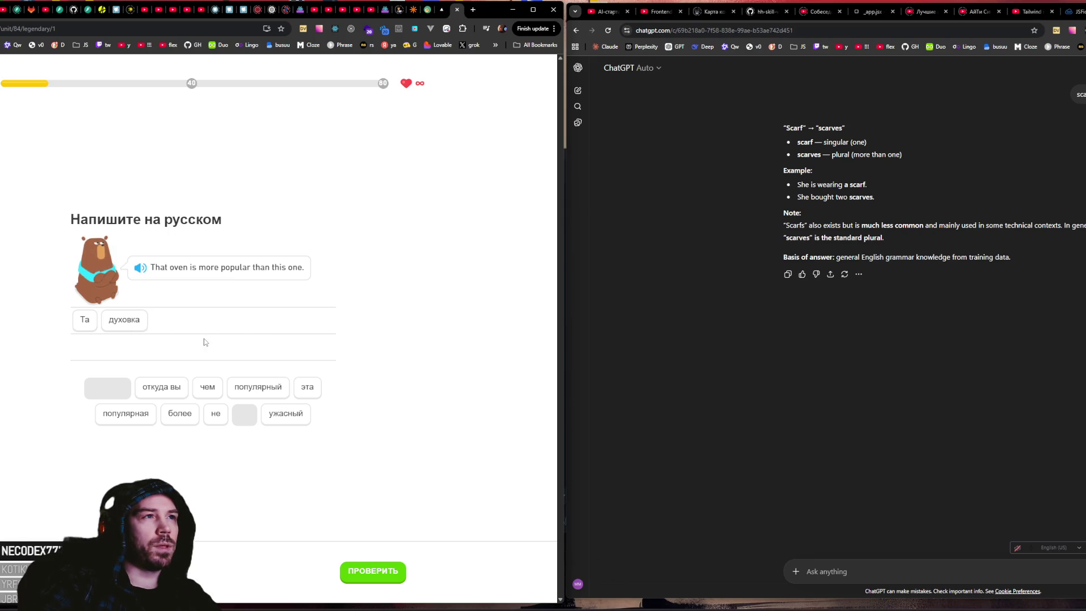
{"action": "left_click", "coordinate": [180, 414]}
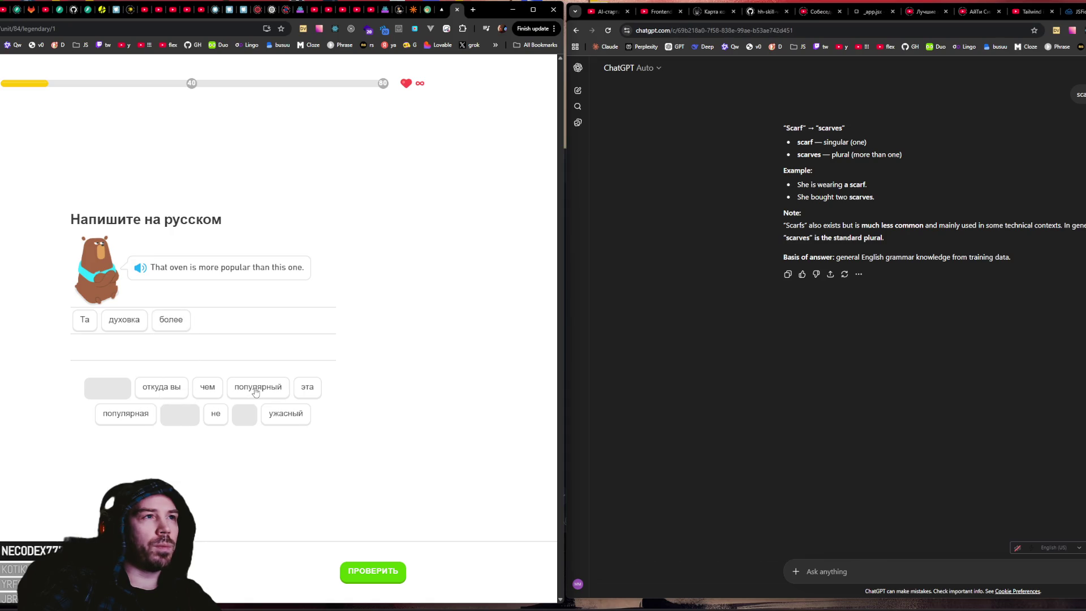
{"action": "left_click", "coordinate": [140, 416]}
{"action": "left_click", "coordinate": [207, 389]}
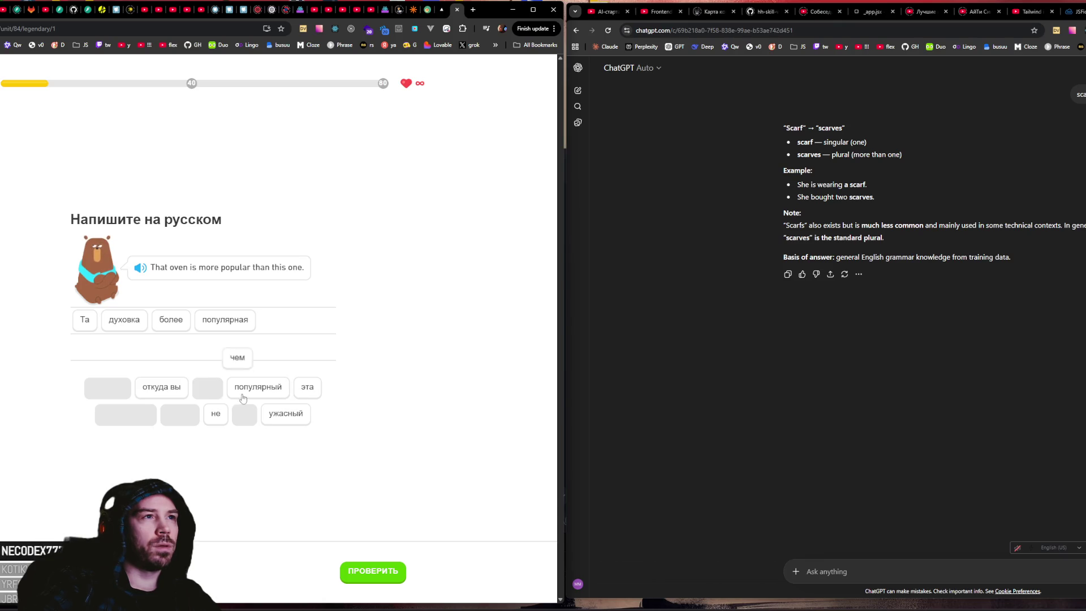
{"action": "left_click", "coordinate": [307, 389]}
{"action": "left_click", "coordinate": [360, 574]}
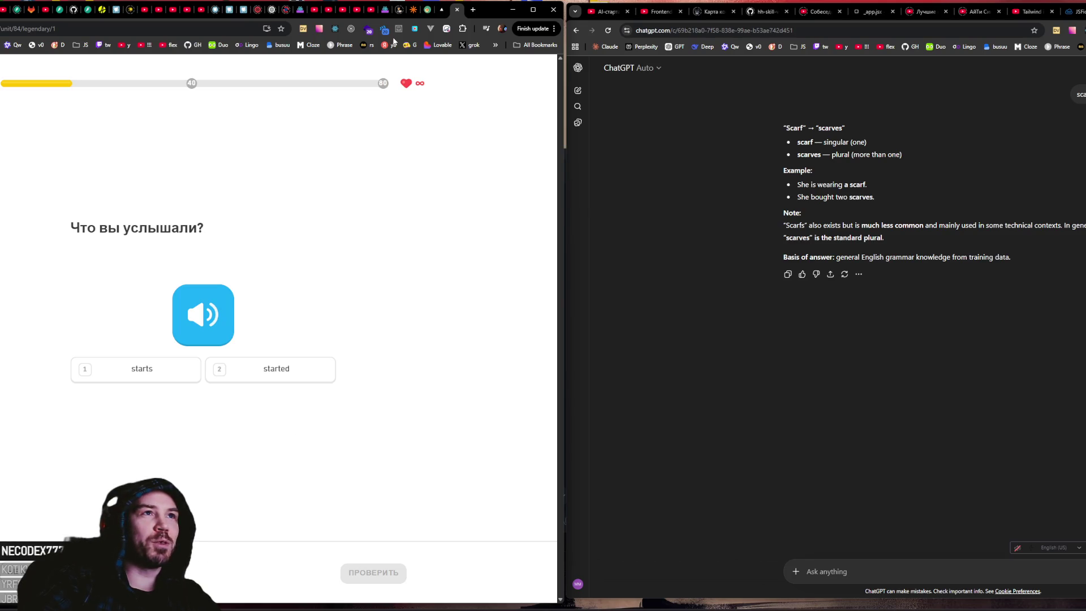
{"action": "left_click", "coordinate": [473, 9]}
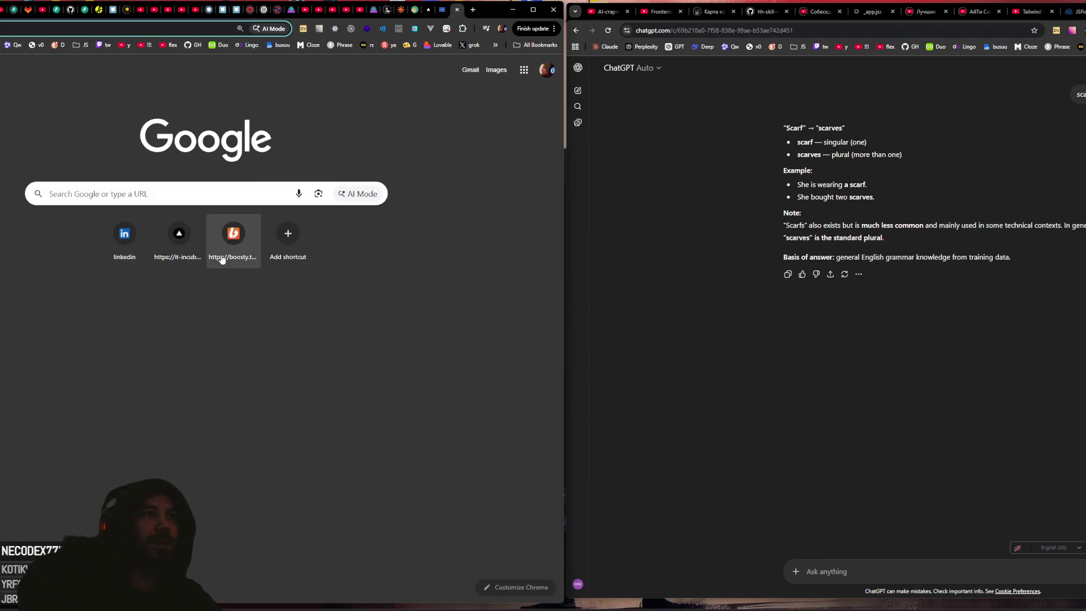
Step: Go to the Boosty site and scroll through its community page
{"action": "type", "text": "boosty"}
{"action": "key", "text": "Return"}
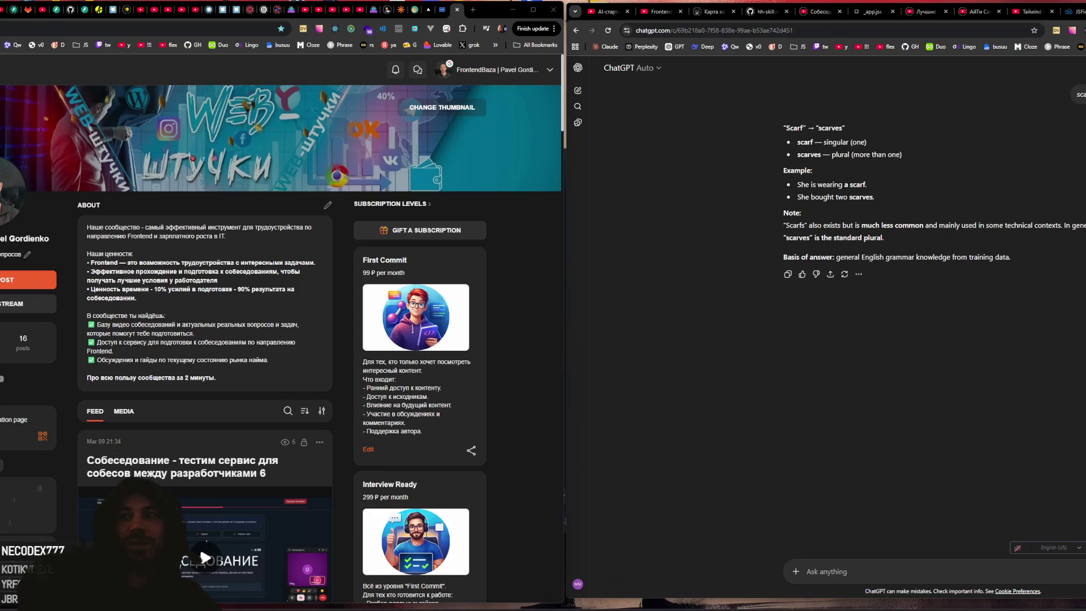
{"action": "scroll", "coordinate": [242, 290], "scroll_direction": "down", "scroll_amount": 6}
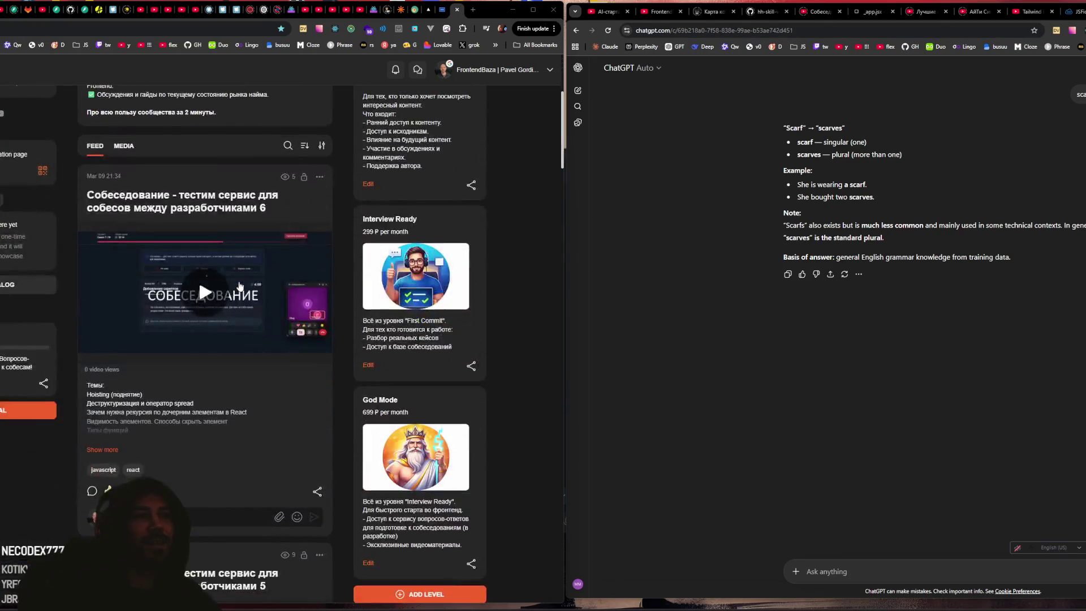
{"action": "scroll", "coordinate": [238, 285], "scroll_direction": "up", "scroll_amount": 5}
{"action": "scroll", "coordinate": [238, 285], "scroll_direction": "up", "scroll_amount": 2}
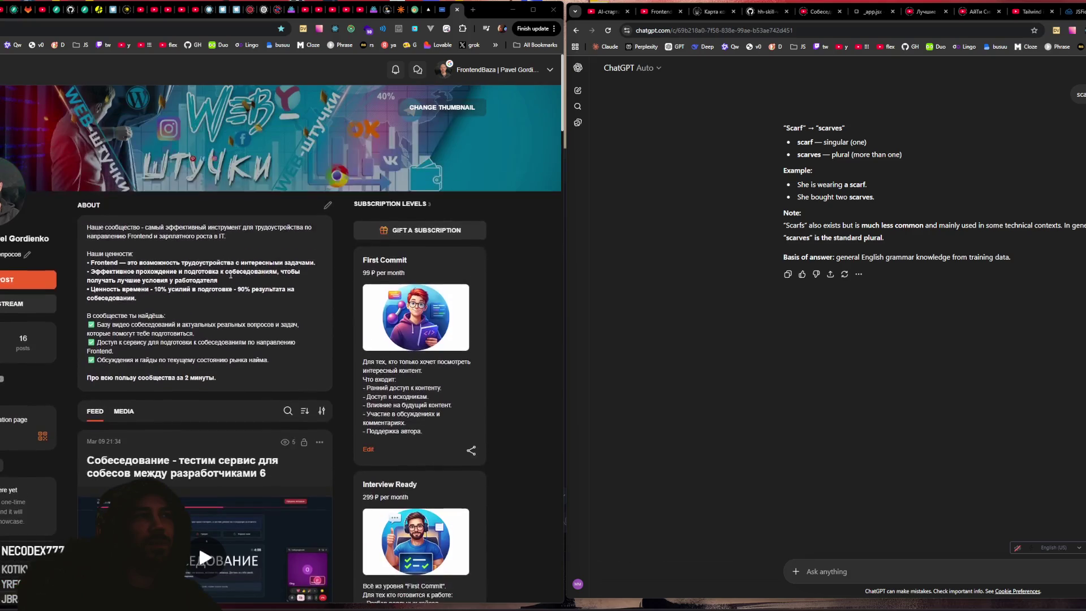
Step: Clear the address bar and search the web for nightbot
{"action": "left_click", "coordinate": [18, 25]}
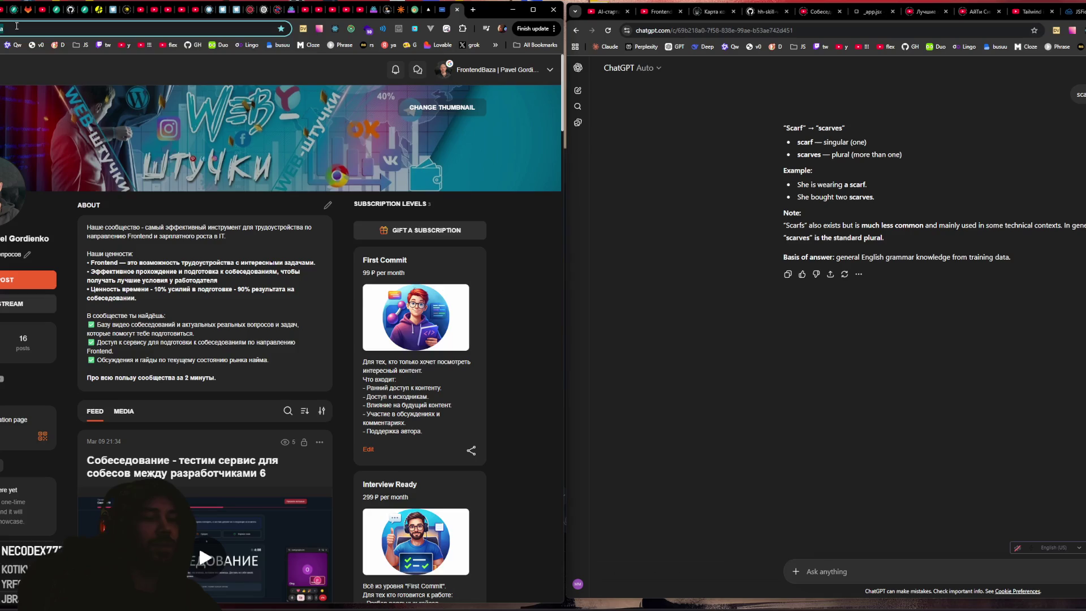
{"action": "key", "text": "BackSpace"}
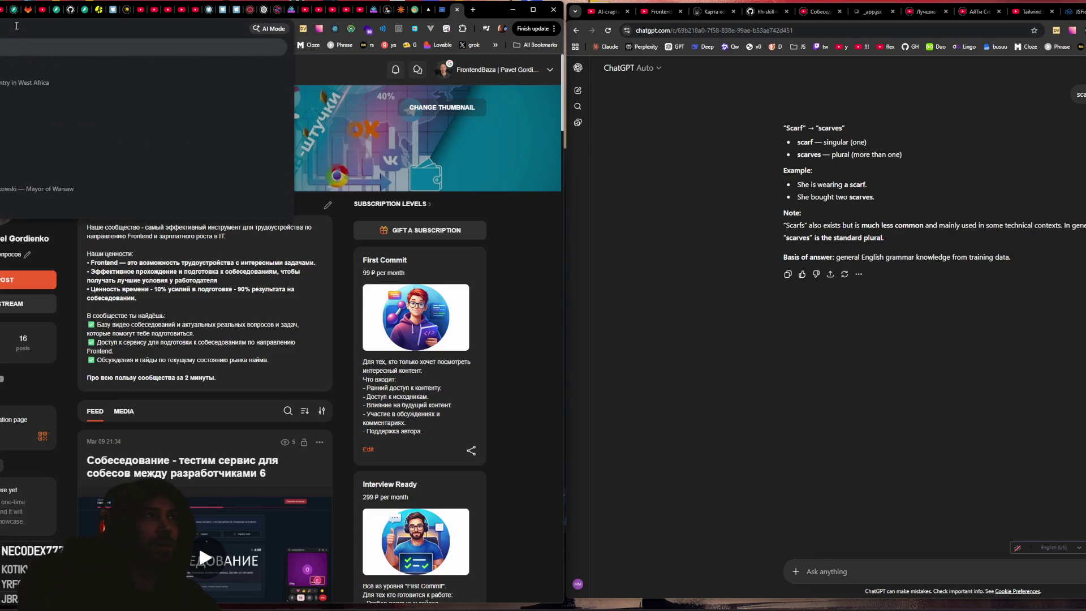
{"action": "key", "text": "Escape"}
{"action": "left_click", "coordinate": [16, 26]}
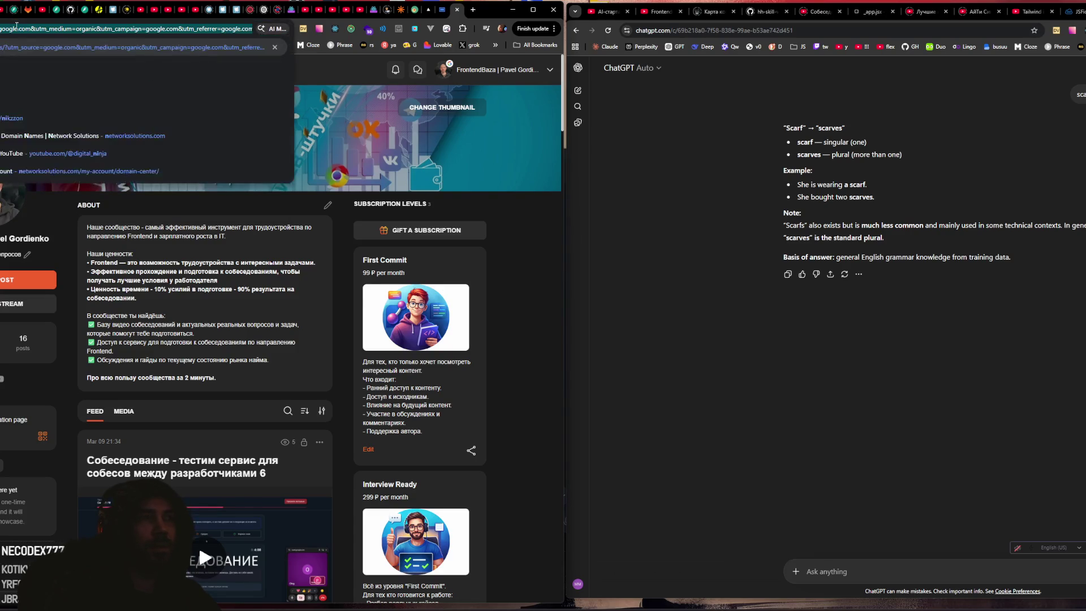
{"action": "key", "text": "BackSpace"}
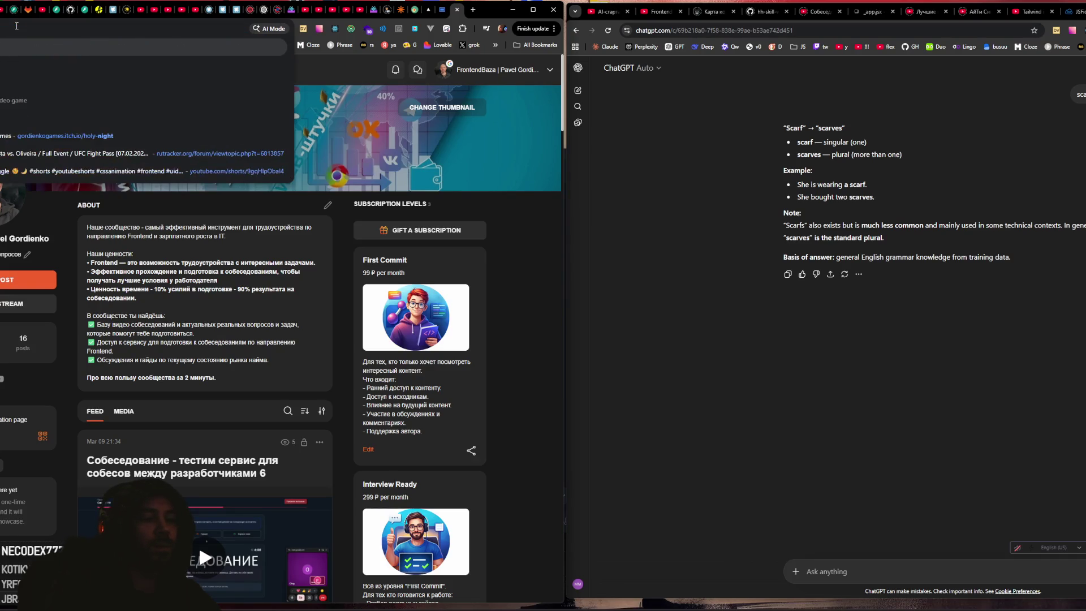
{"action": "key", "text": "Escape"}
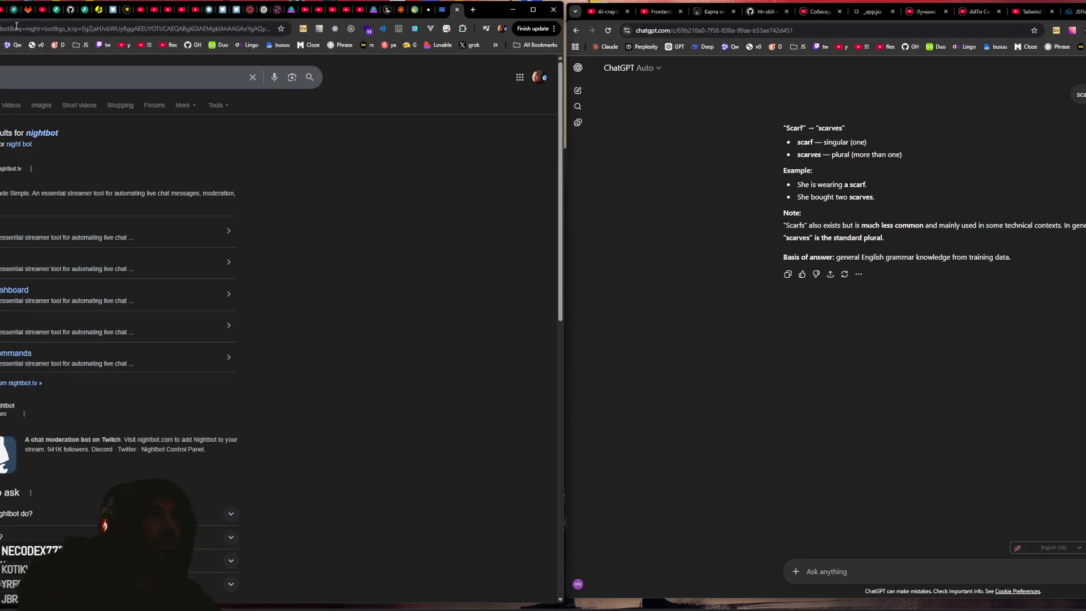
Step: Open the Nightbot dashboard from the results and browse through to the timers list
{"action": "left_click", "coordinate": [110, 233]}
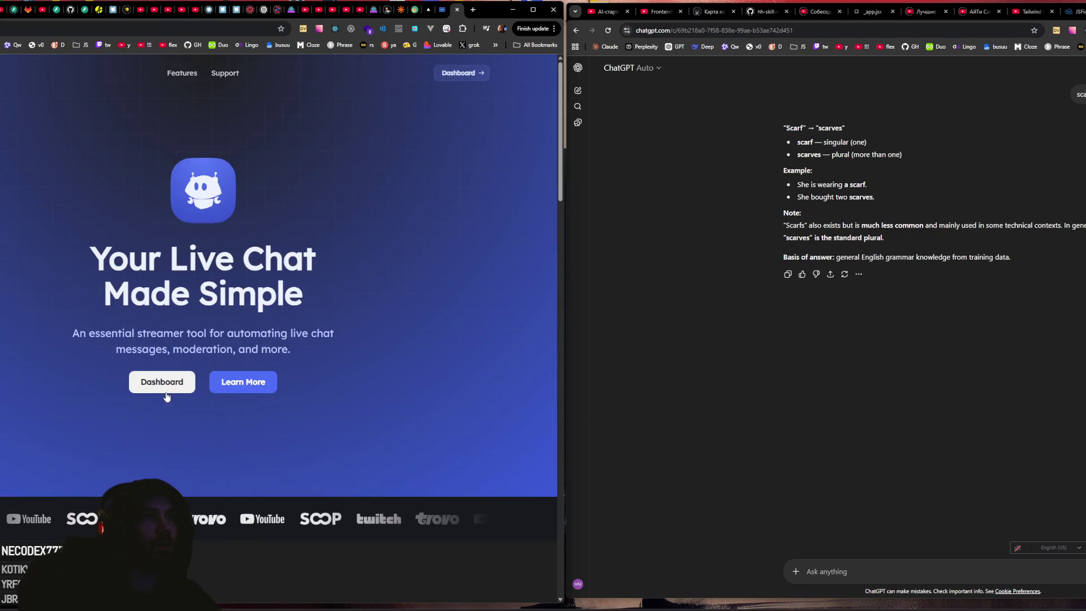
{"action": "left_click", "coordinate": [164, 385]}
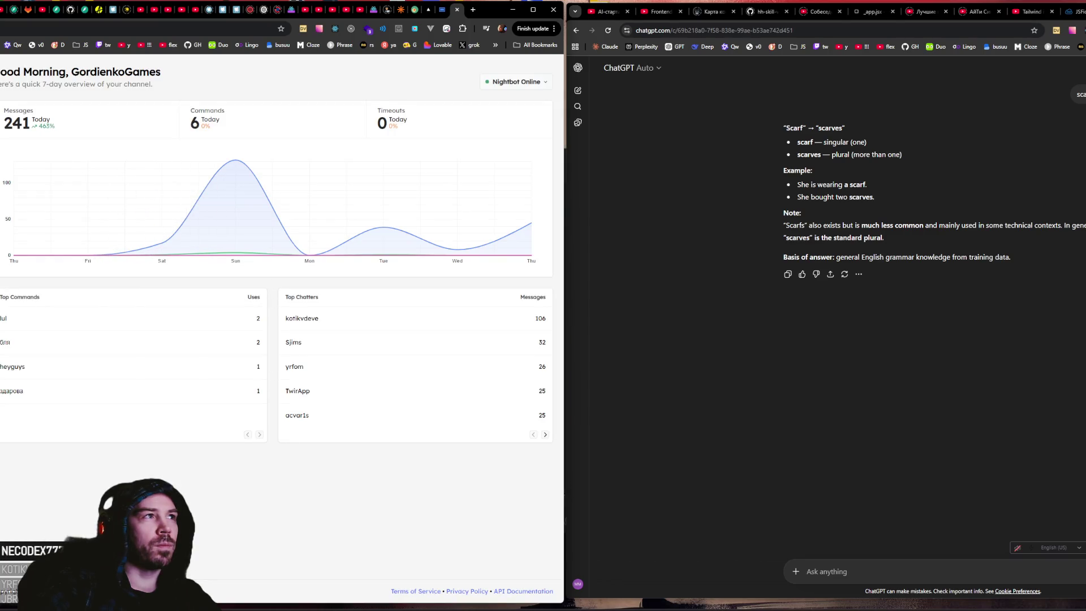
{"action": "left_click", "coordinate": [0, 130]}
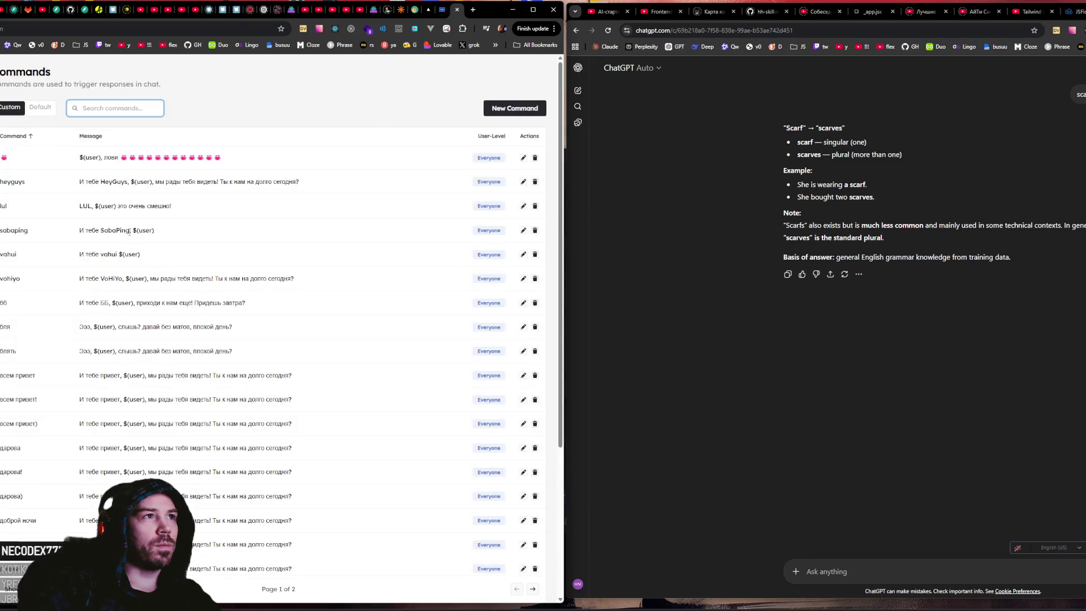
{"action": "left_click", "coordinate": [0, 265]}
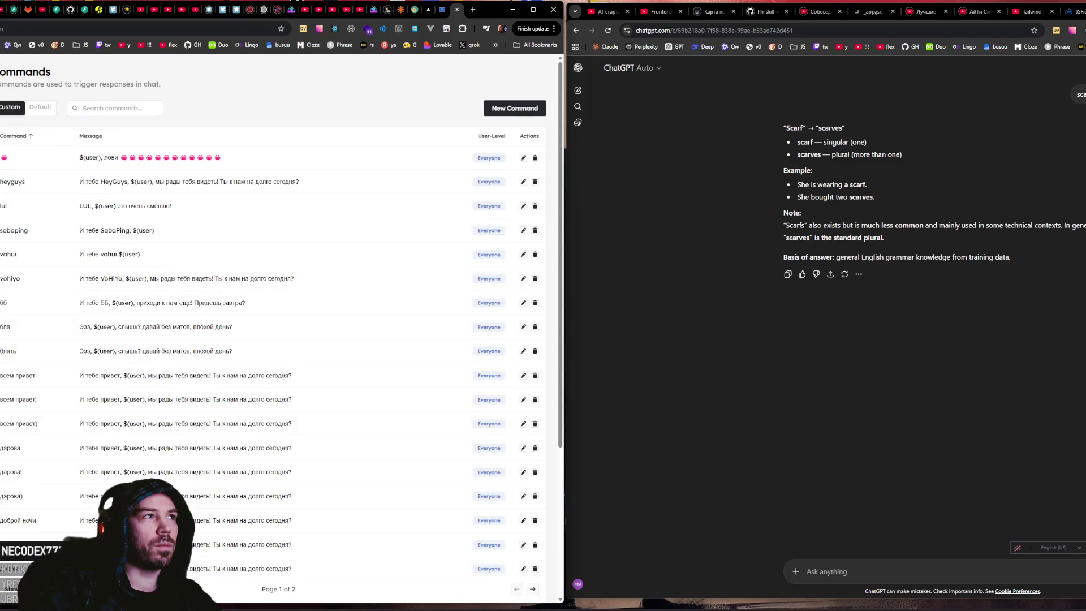
{"action": "left_click", "coordinate": [0, 289]}
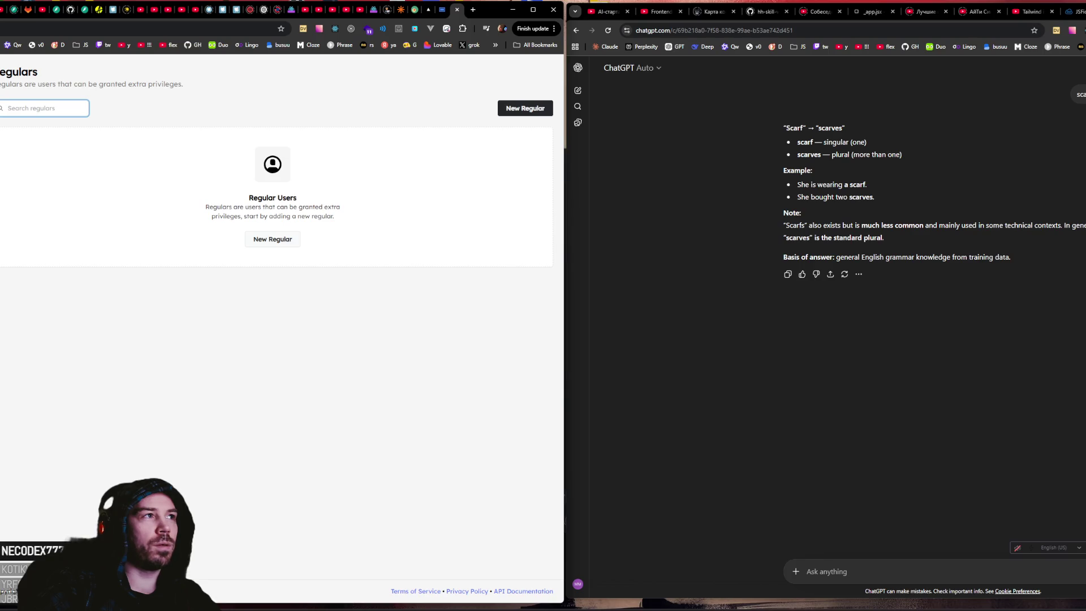
{"action": "left_click", "coordinate": [0, 311]}
{"action": "left_click", "coordinate": [0, 333]}
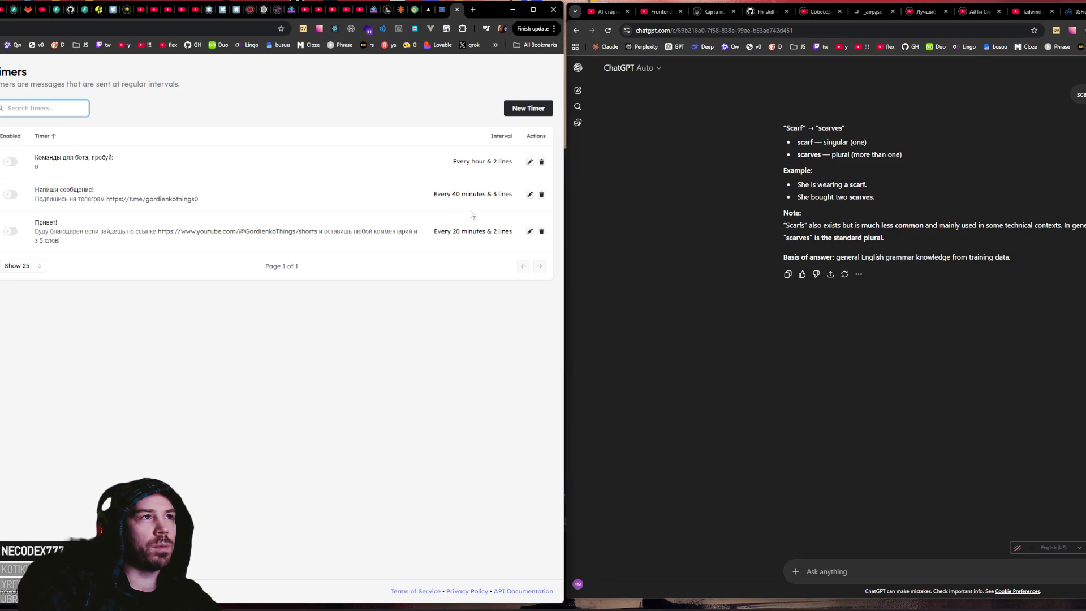
Step: Paste the Boosty link onto the 'Напиши сообщение!' timer message, update it, and close the tab
{"action": "left_click", "coordinate": [530, 195]}
{"action": "left_click", "coordinate": [261, 163]}
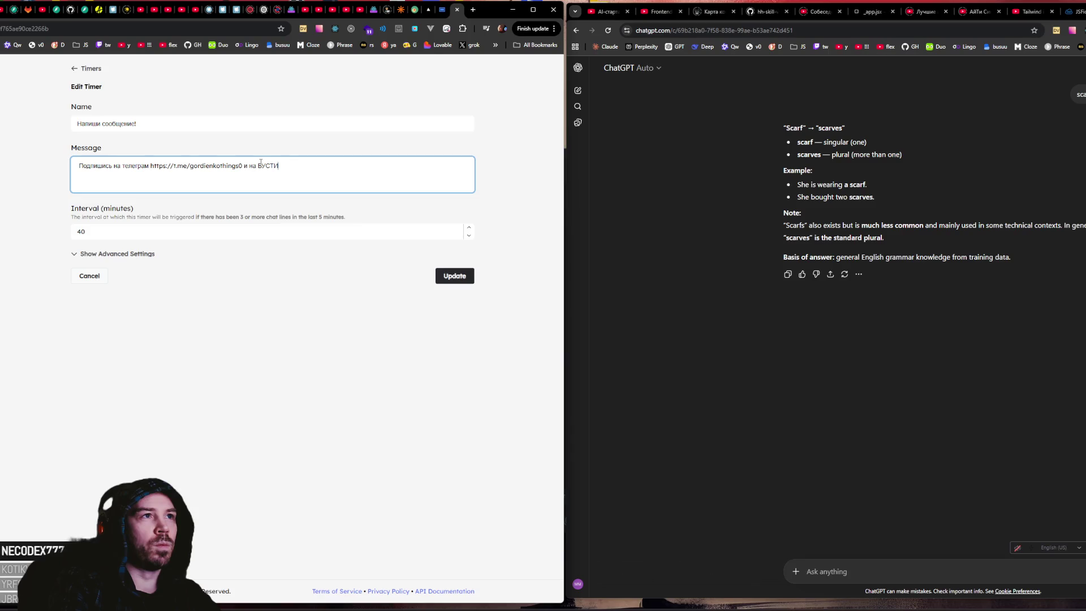
{"action": "type", "text": "https://boosty.to/frontendbaza"}
{"action": "left_click", "coordinate": [462, 276]}
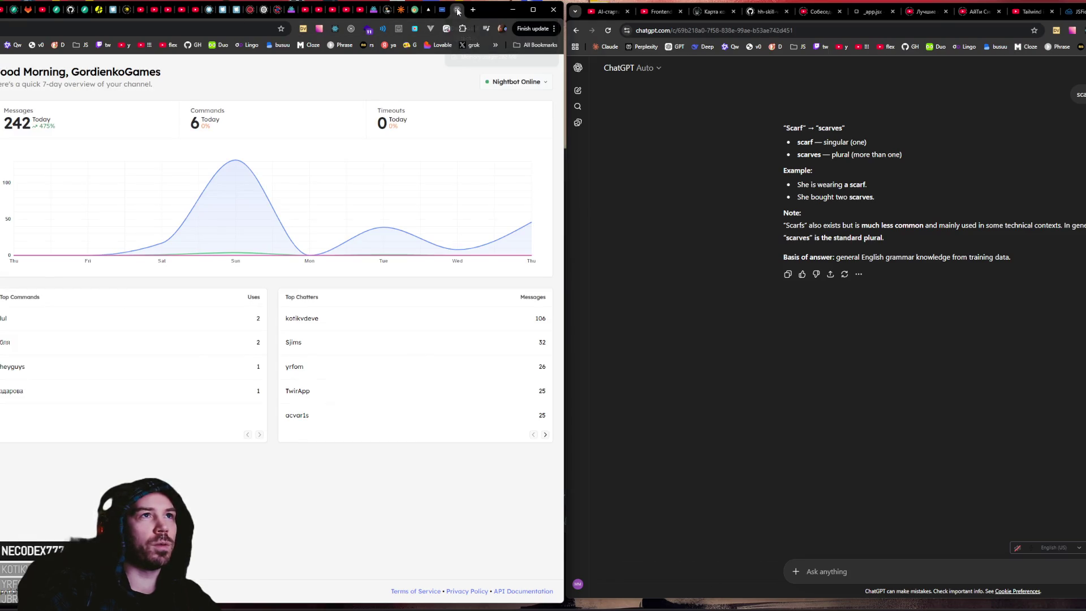
{"action": "left_click", "coordinate": [458, 10]}
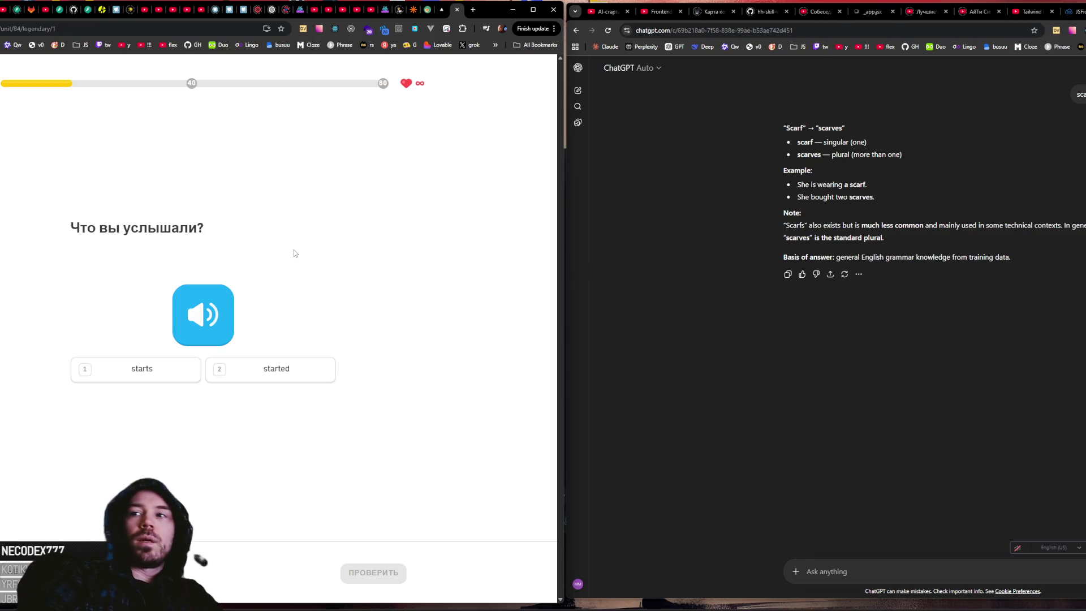
Step: Replay the audio and answer the listening question with 'starts'
{"action": "left_click", "coordinate": [191, 294]}
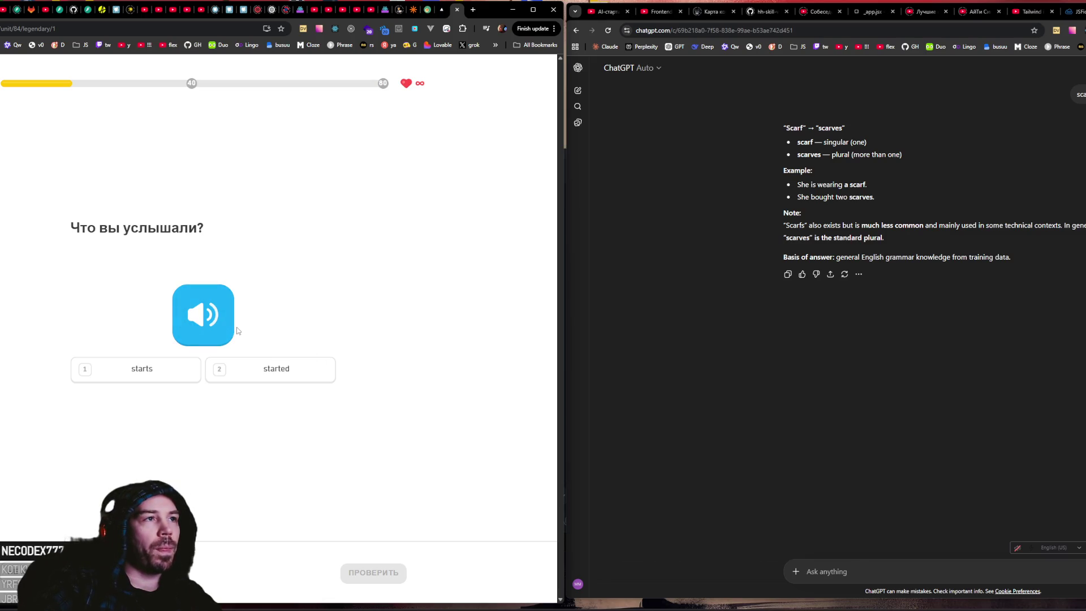
{"action": "left_click", "coordinate": [212, 321]}
{"action": "left_click", "coordinate": [135, 369]}
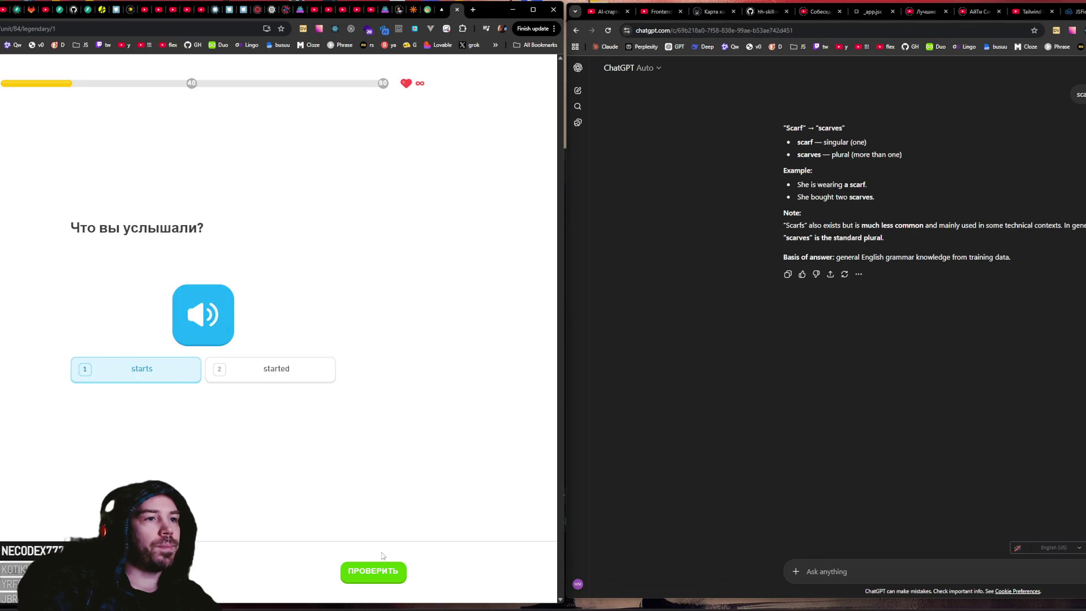
{"action": "left_click", "coordinate": [372, 574]}
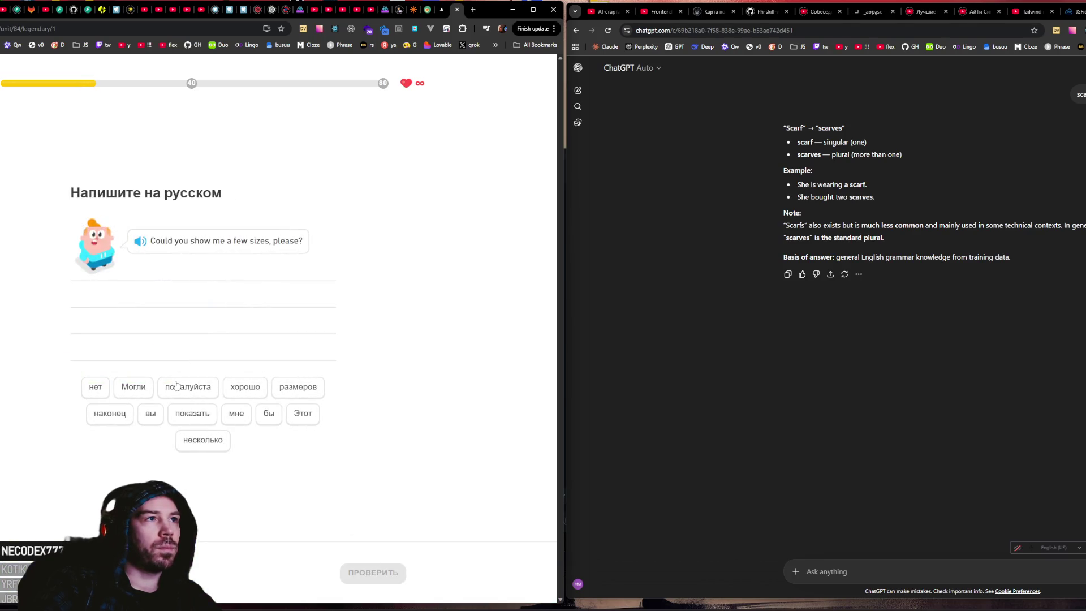
Step: Translate into Russian as 'Могли бы вы показать мне несколько размеров пожалуйста' and submit it
{"action": "left_click", "coordinate": [135, 390]}
{"action": "left_click", "coordinate": [268, 417]}
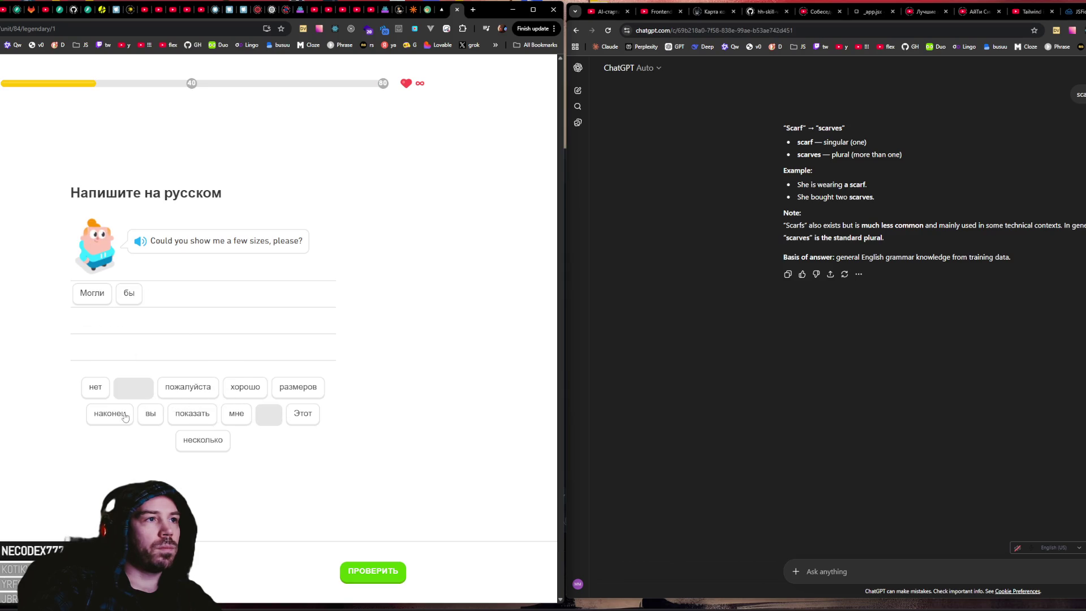
{"action": "left_click", "coordinate": [154, 418]}
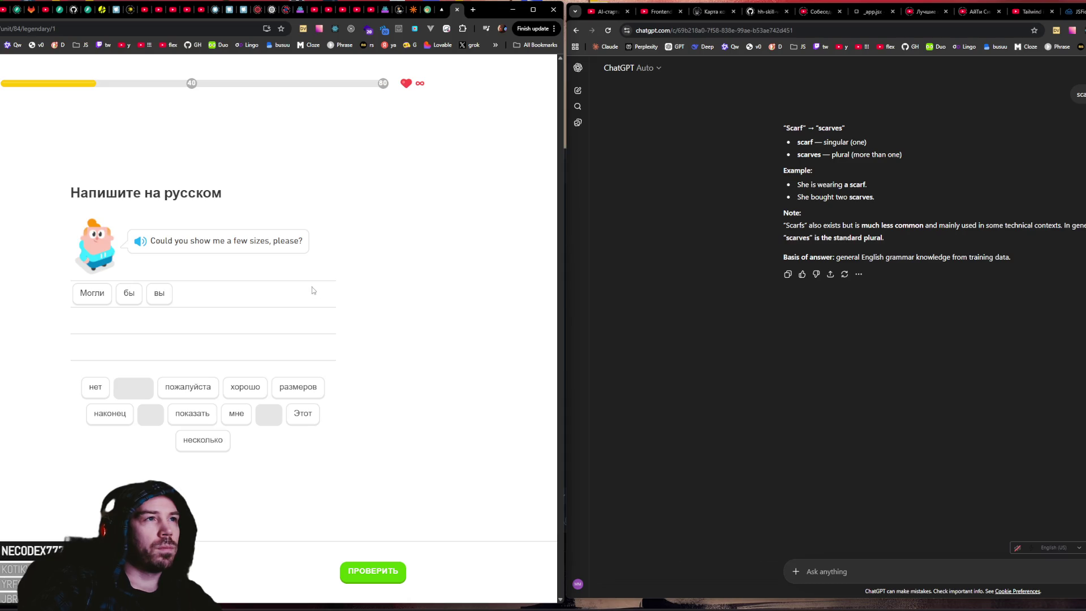
{"action": "left_click", "coordinate": [185, 417]}
{"action": "left_click", "coordinate": [240, 417]}
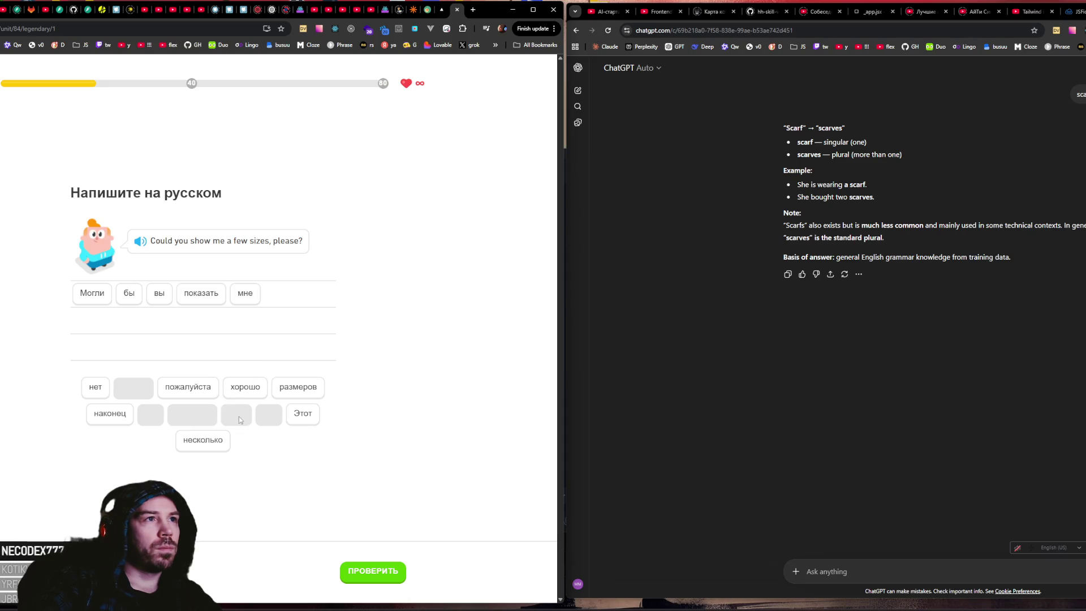
{"action": "left_click", "coordinate": [202, 439]}
{"action": "left_click", "coordinate": [294, 388]}
{"action": "left_click", "coordinate": [193, 392]}
{"action": "key", "text": "Return"}
Step: Choose the first audio option for the fill-in-the-gap exercise and continue
{"action": "key", "text": "Return"}
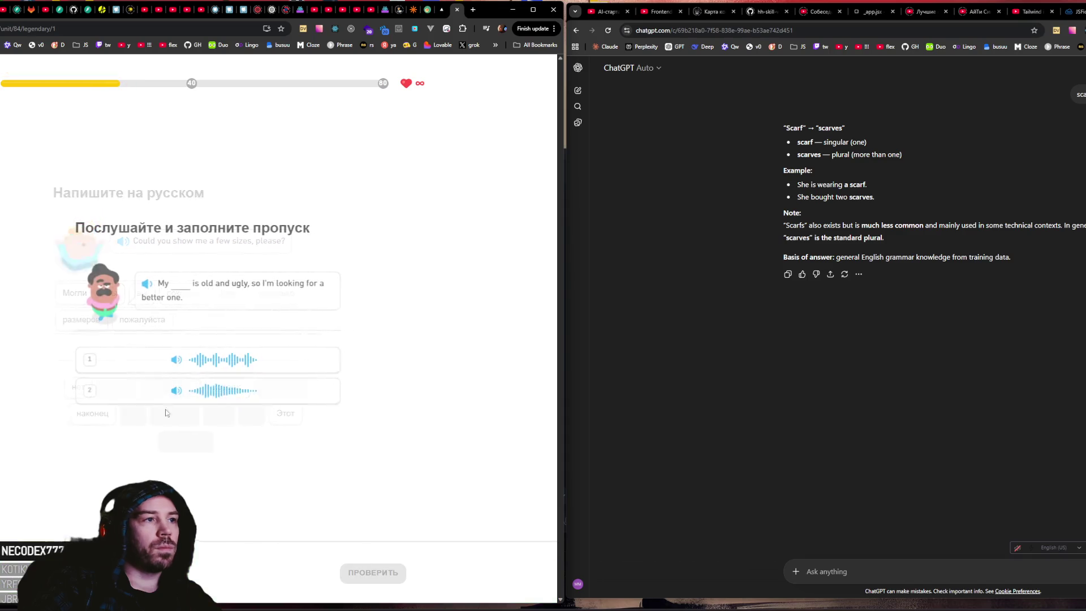
{"action": "key", "text": "1"}
{"action": "key", "text": "Return"}
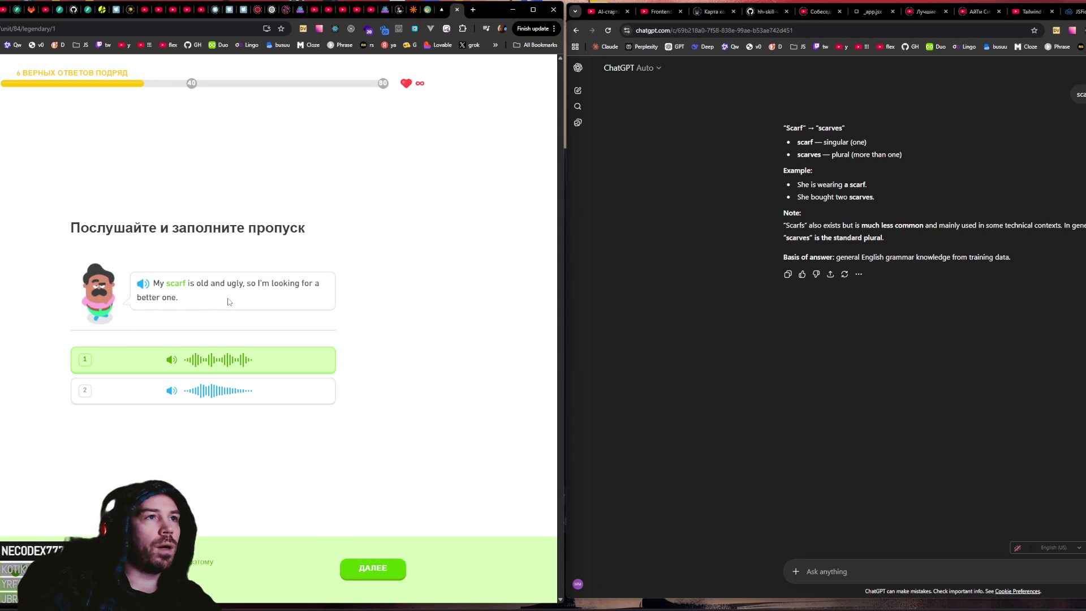
{"action": "left_click", "coordinate": [369, 568]}
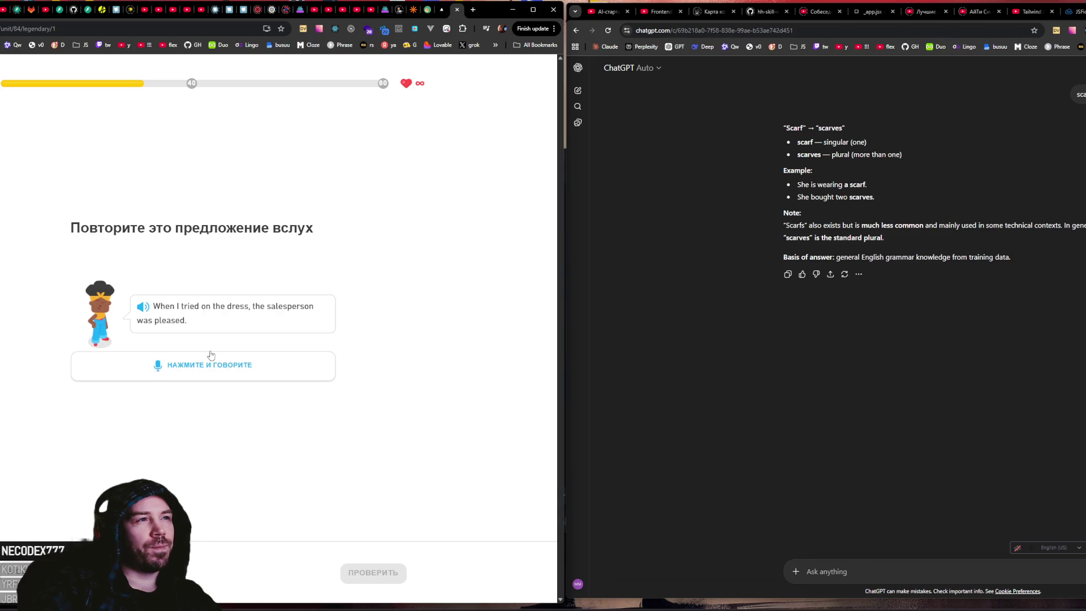
Step: Record the sentence aloud for the speaking exercise, retrying once
{"action": "left_click", "coordinate": [237, 353]}
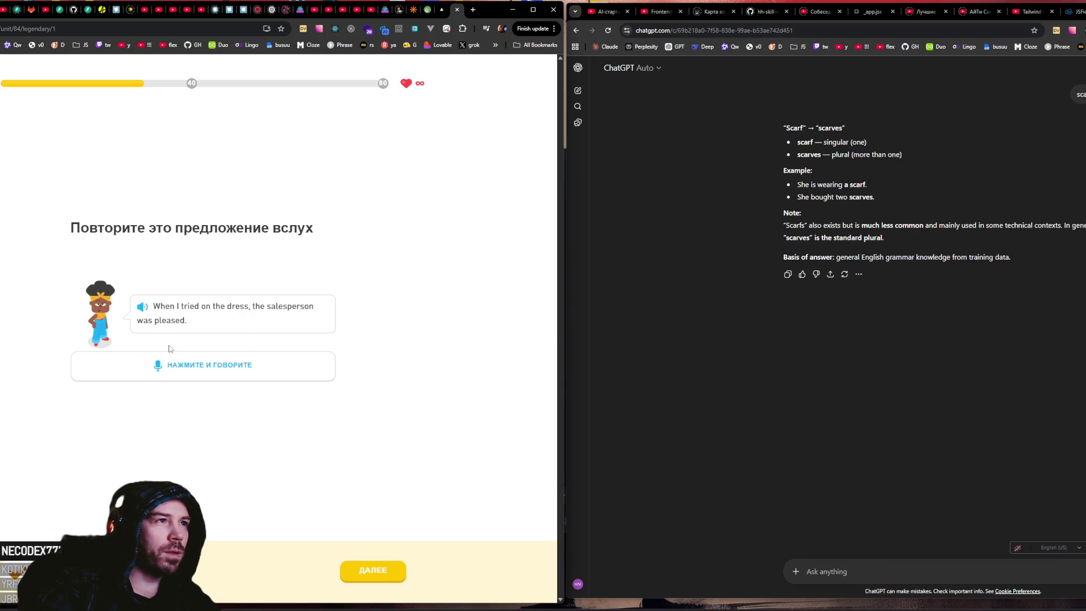
{"action": "key", "text": "Return"}
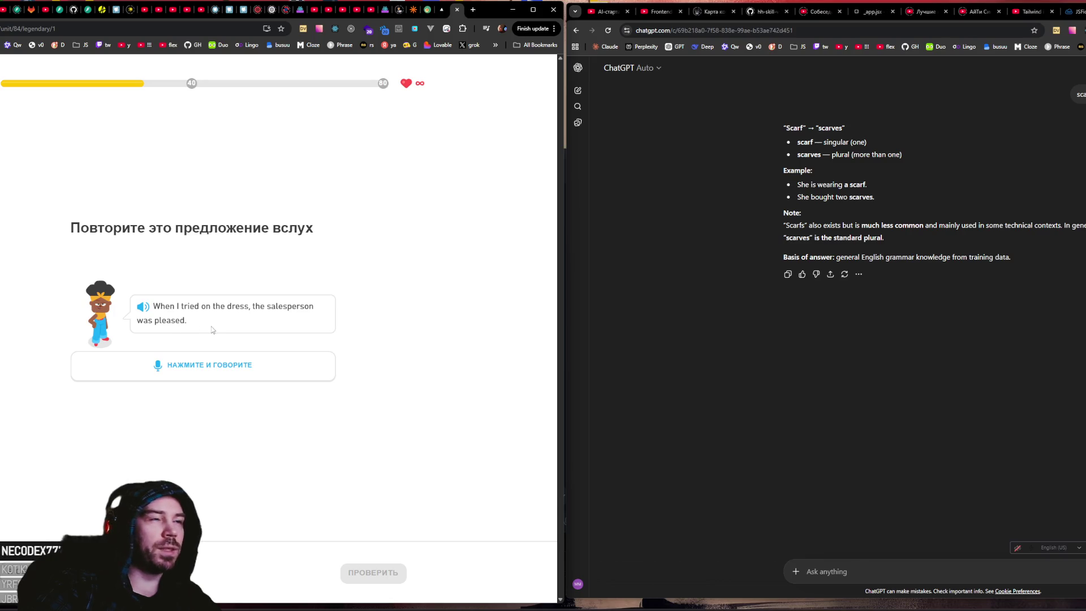
{"action": "key", "text": "space"}
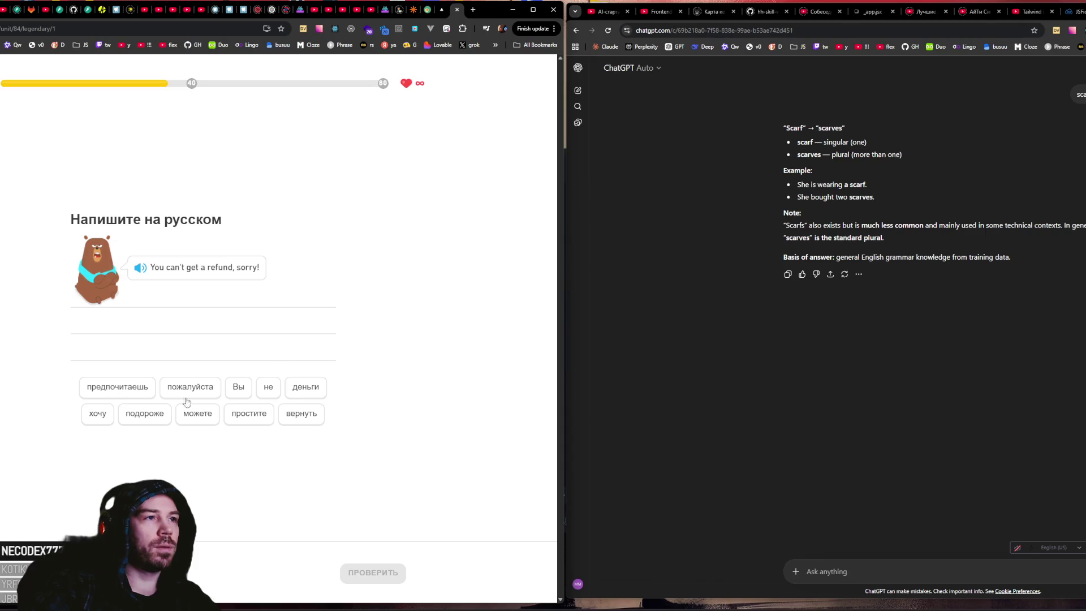
Step: Translate 'You can't get a refund, sorry!' as 'Вы не можете вернуть деньги простите'
{"action": "left_click", "coordinate": [247, 391]}
{"action": "left_click", "coordinate": [268, 388]}
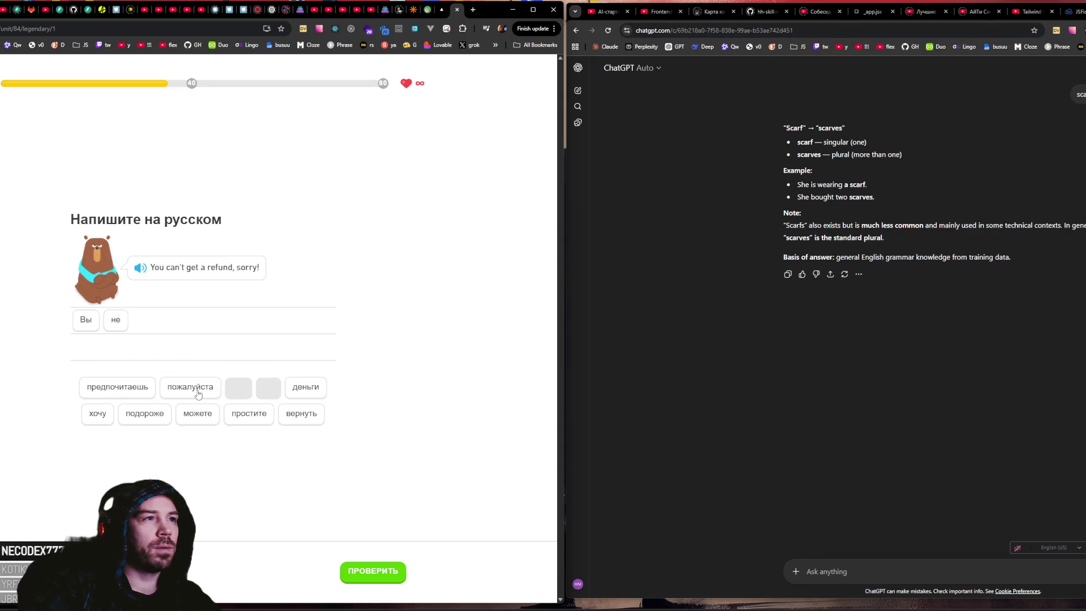
{"action": "left_click", "coordinate": [214, 417]}
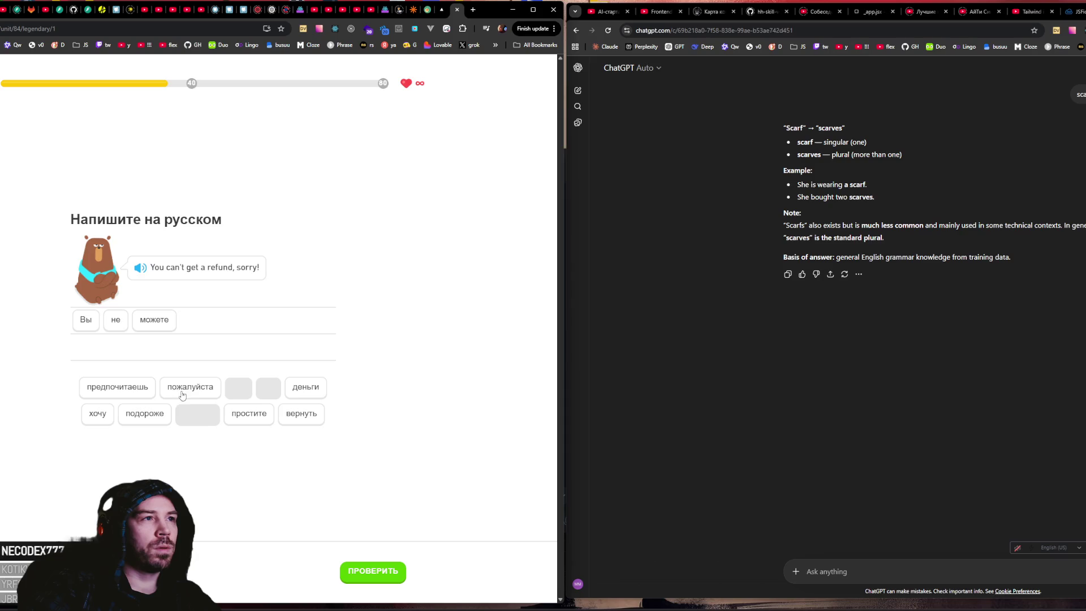
{"action": "left_click", "coordinate": [300, 413]}
{"action": "left_click", "coordinate": [305, 387]}
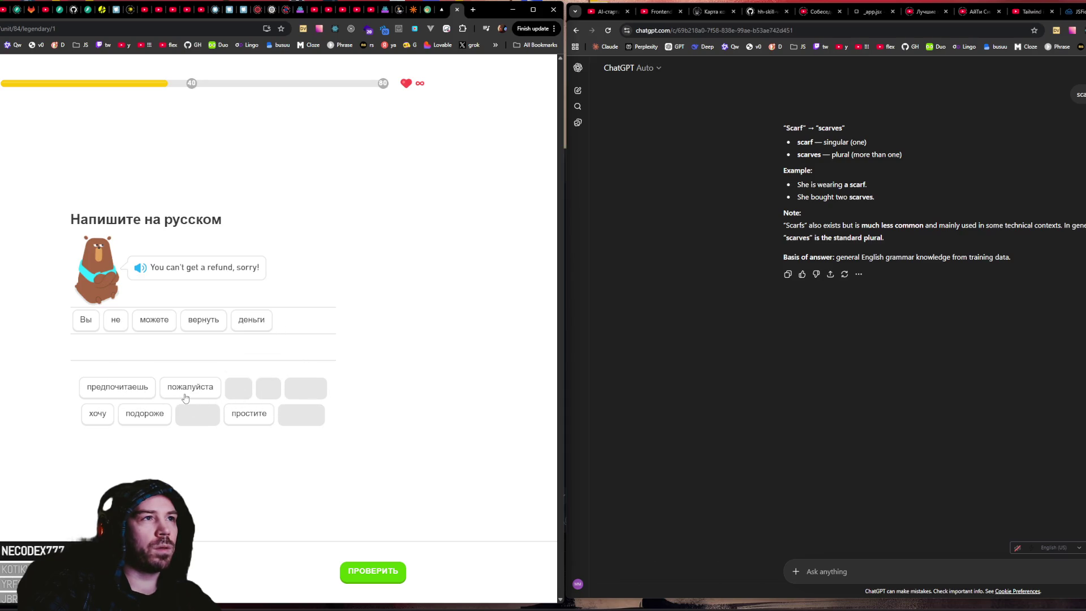
{"action": "left_click", "coordinate": [237, 413]}
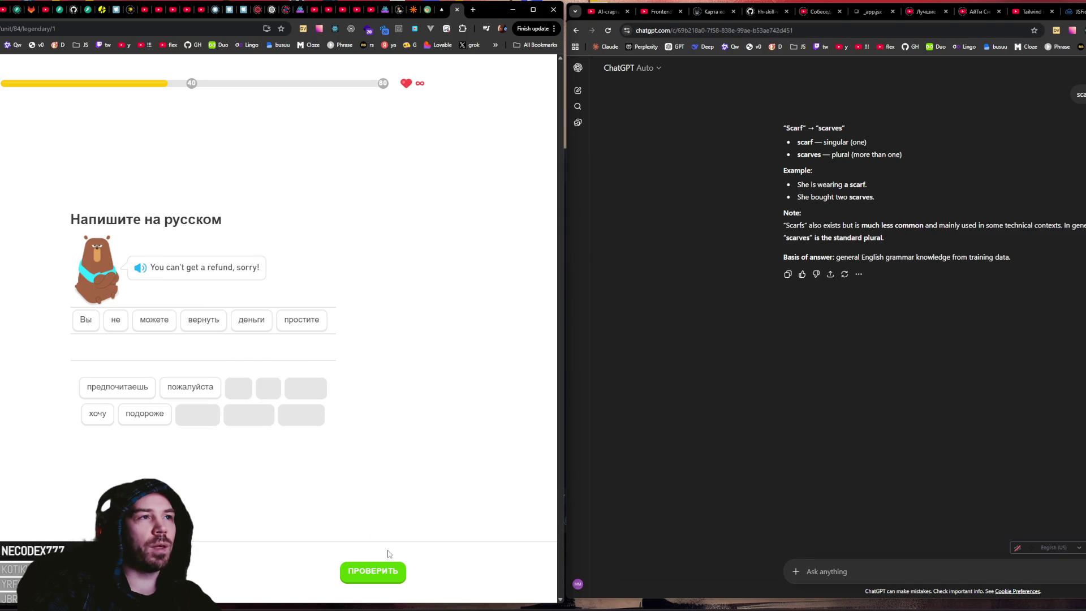
{"action": "left_click", "coordinate": [374, 573]}
{"action": "left_click", "coordinate": [373, 576]}
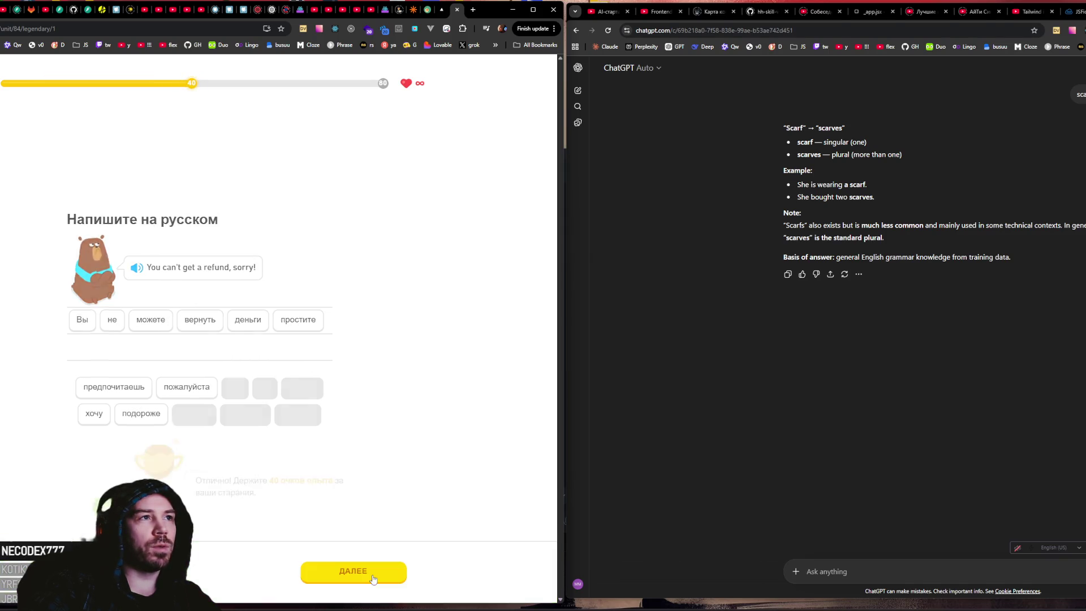
{"action": "left_click", "coordinate": [372, 576]}
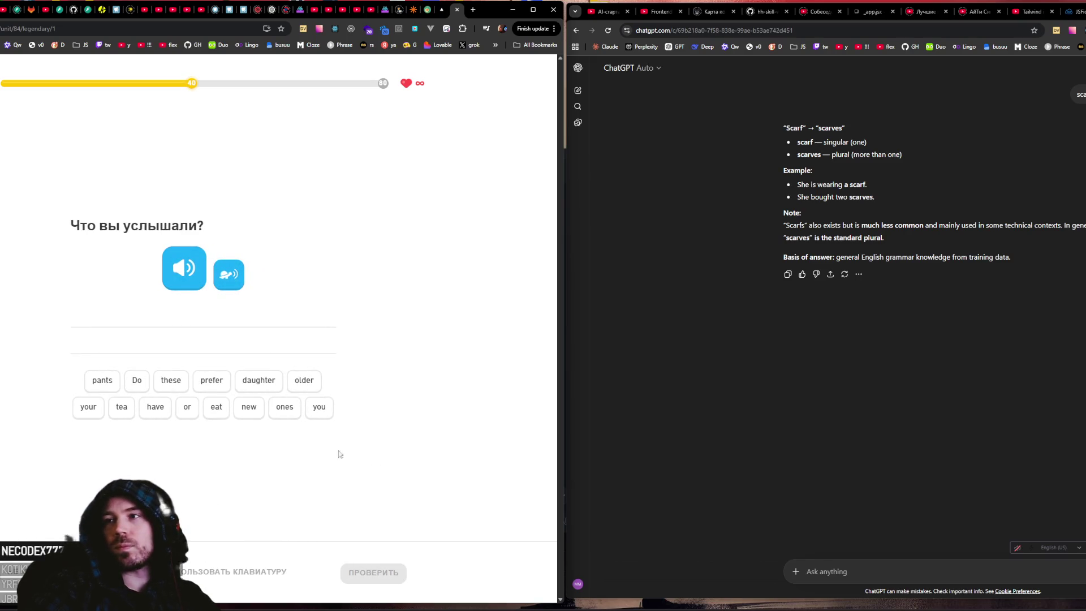
Step: Build the heard sentence 'Do you prefer your new pants or these older ones' and check it
{"action": "left_click", "coordinate": [190, 268]}
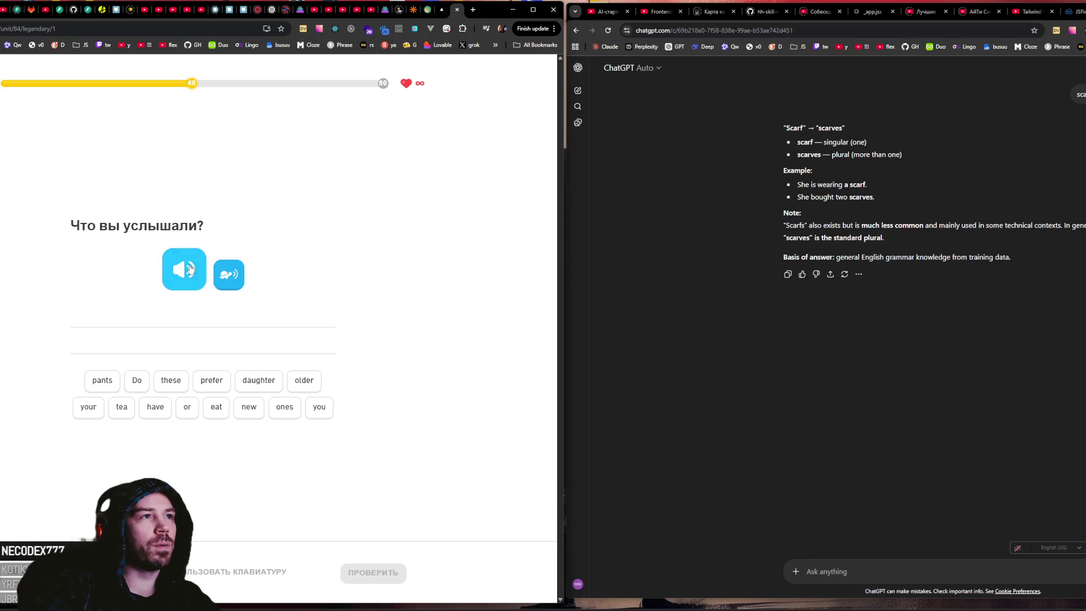
{"action": "left_click", "coordinate": [137, 381]}
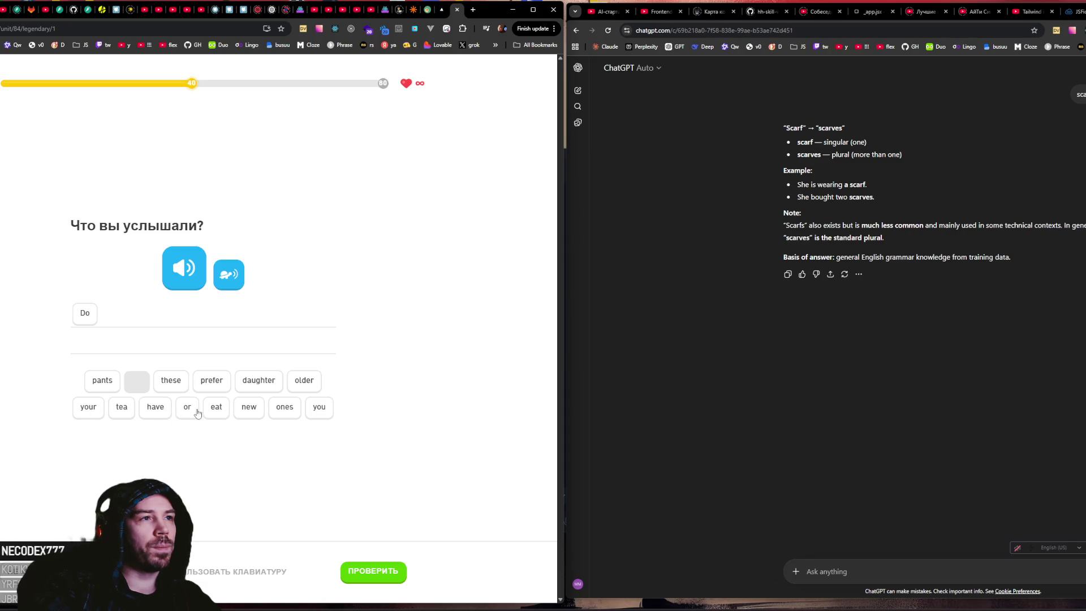
{"action": "left_click", "coordinate": [311, 413]}
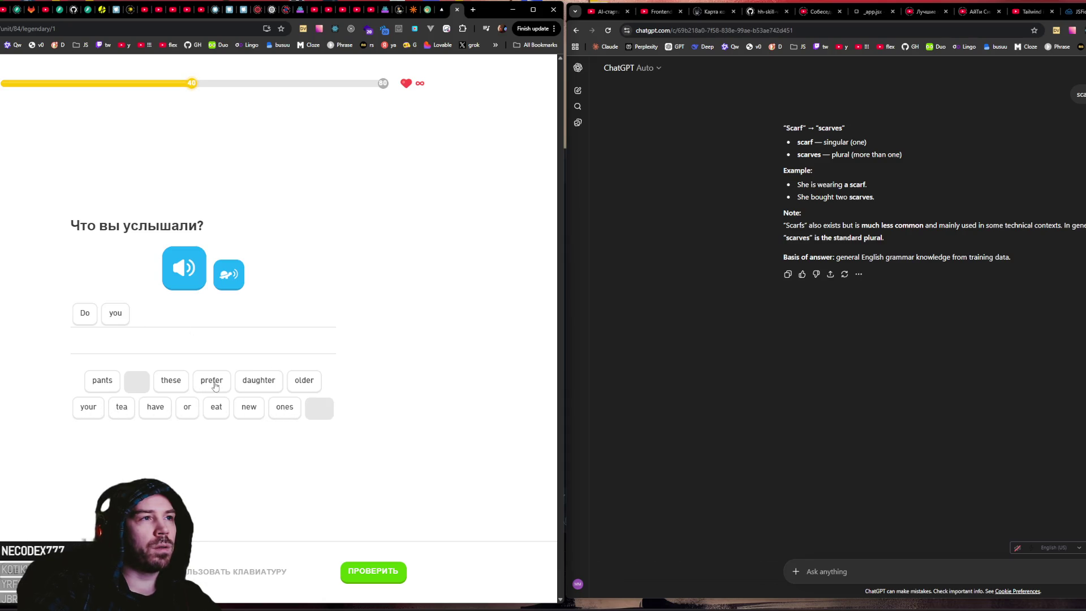
{"action": "left_click", "coordinate": [215, 385]}
{"action": "left_click", "coordinate": [179, 271]}
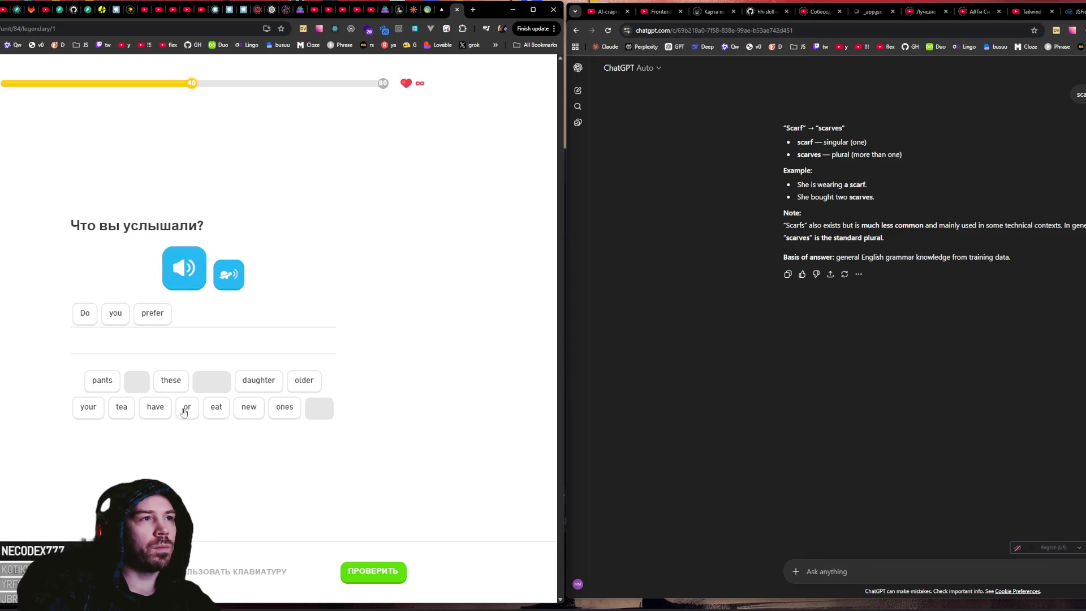
{"action": "left_click", "coordinate": [251, 414]}
{"action": "left_click", "coordinate": [93, 385]}
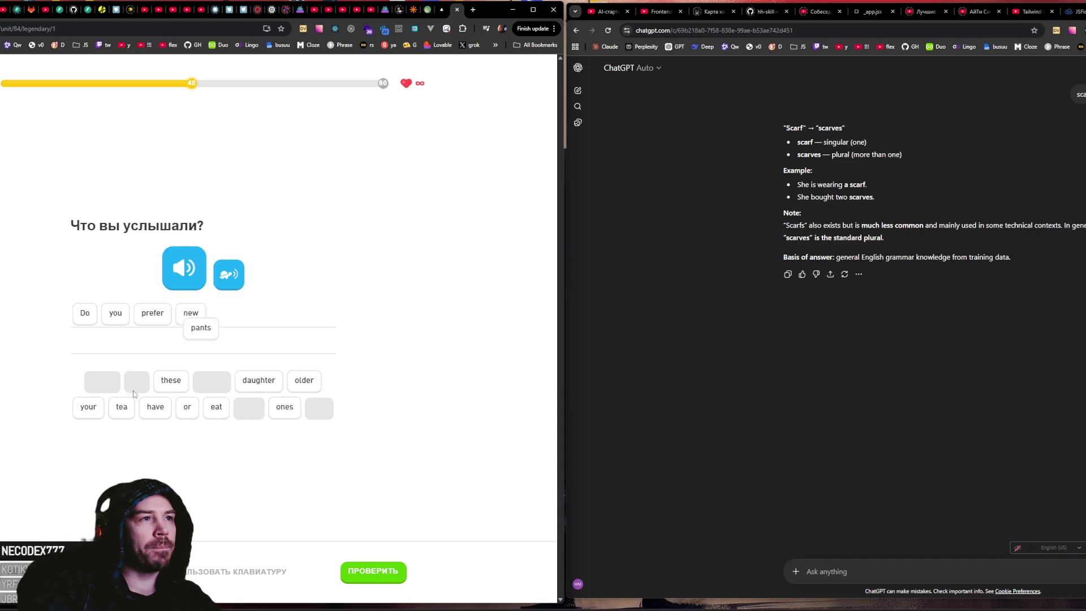
{"action": "left_click", "coordinate": [187, 407]}
{"action": "left_click", "coordinate": [187, 274]}
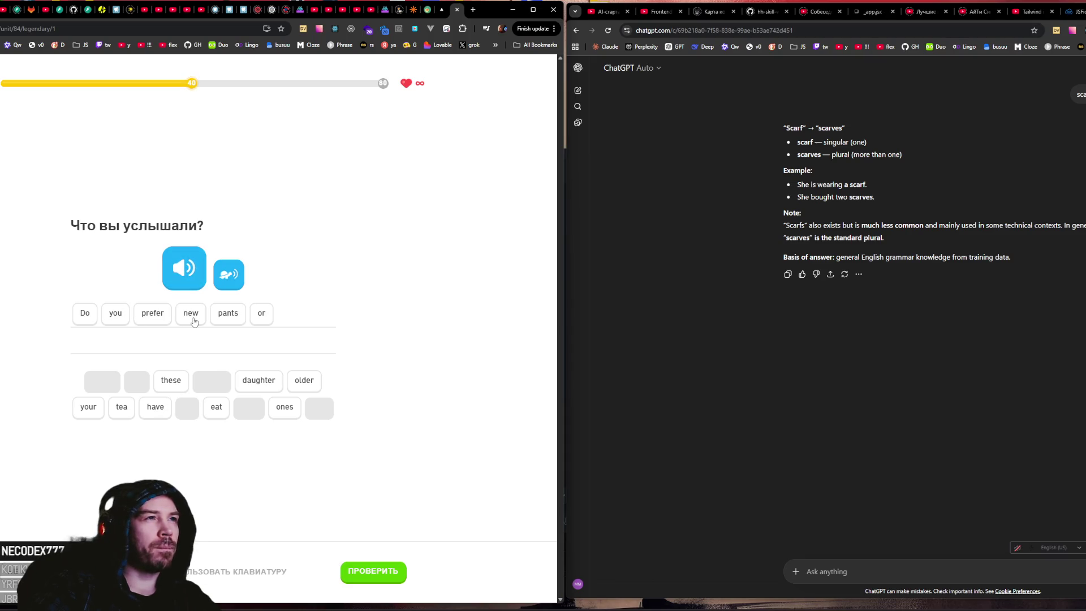
{"action": "mouse_move", "coordinate": [96, 412]}
{"action": "left_mouse_down"}
{"action": "mouse_move", "coordinate": [187, 317]}
{"action": "mouse_move", "coordinate": [234, 315]}
{"action": "mouse_move", "coordinate": [214, 315]}
{"action": "left_mouse_up"}
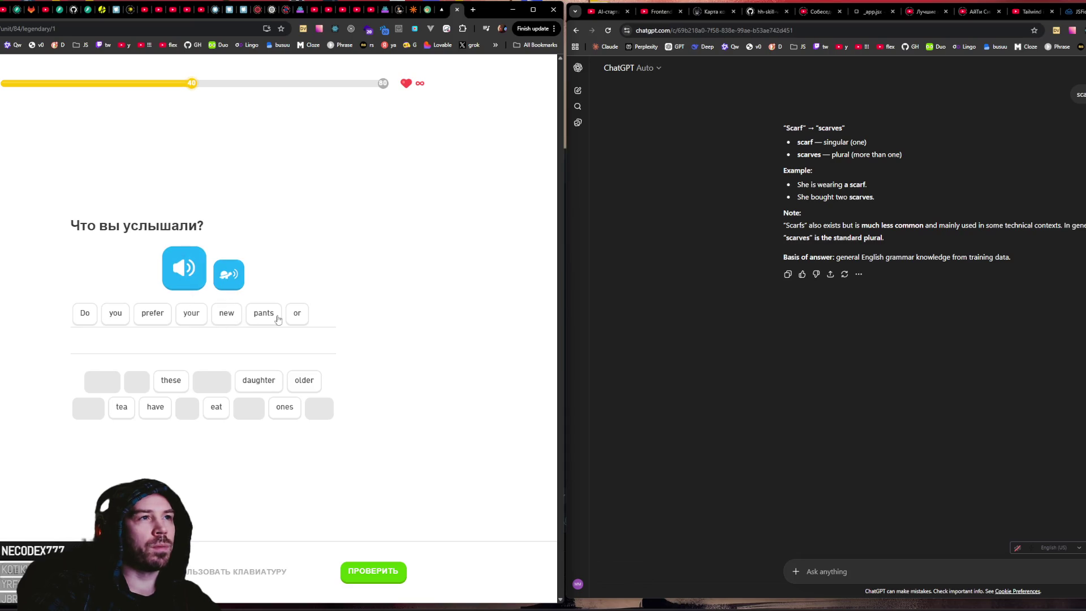
{"action": "left_click", "coordinate": [171, 386]}
{"action": "left_click", "coordinate": [304, 380]}
{"action": "left_click", "coordinate": [284, 408]}
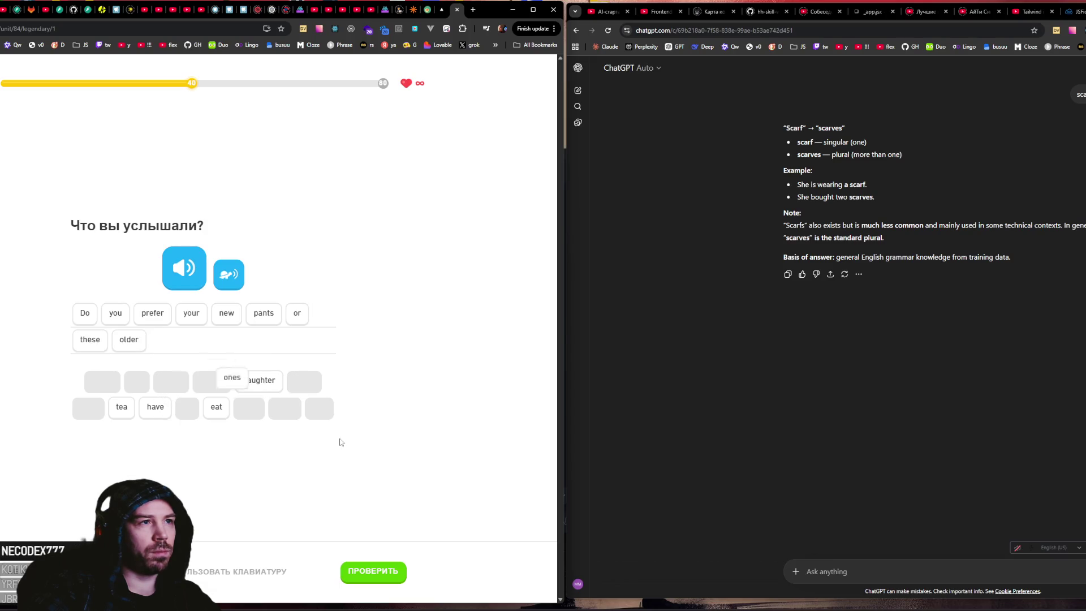
{"action": "left_click", "coordinate": [376, 575]}
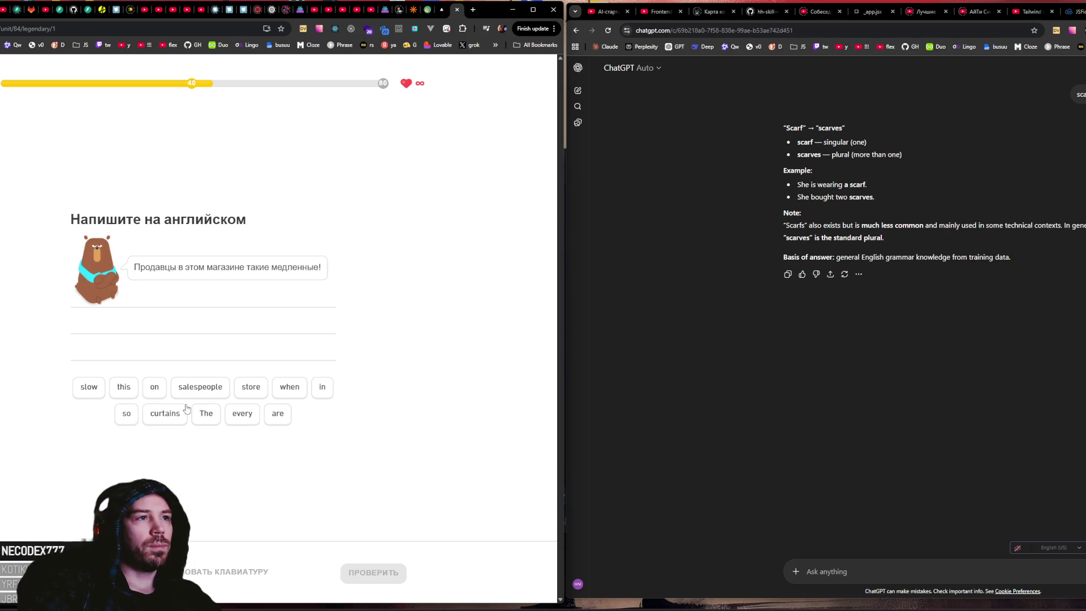
Step: Translate as 'The salespeople on this store are so slow' and submit it
{"action": "left_click", "coordinate": [206, 413]}
{"action": "left_click", "coordinate": [200, 387]}
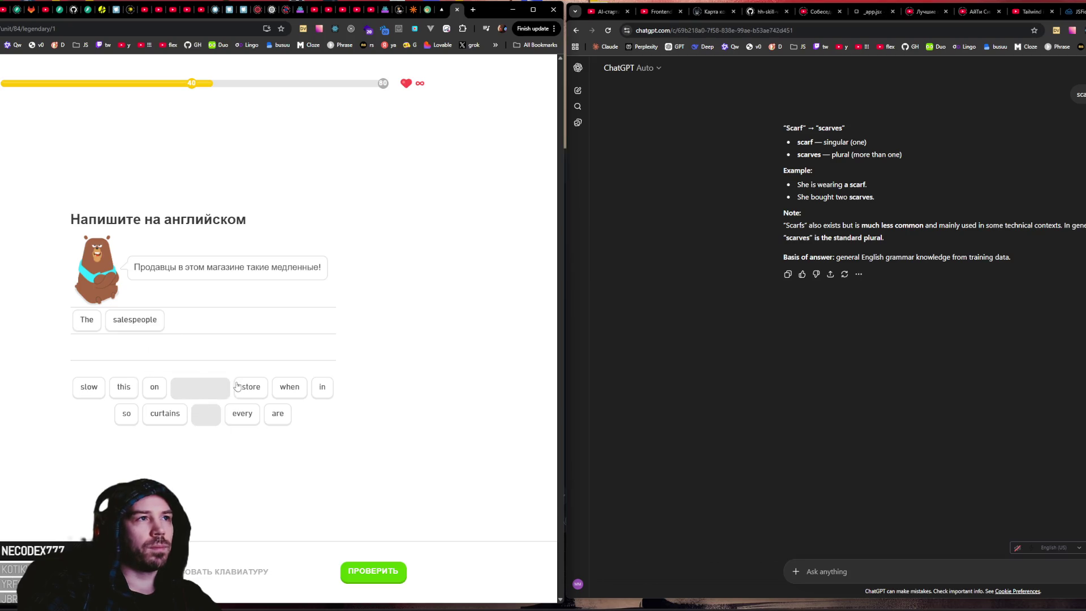
{"action": "left_click", "coordinate": [151, 386]}
{"action": "left_click", "coordinate": [122, 387]}
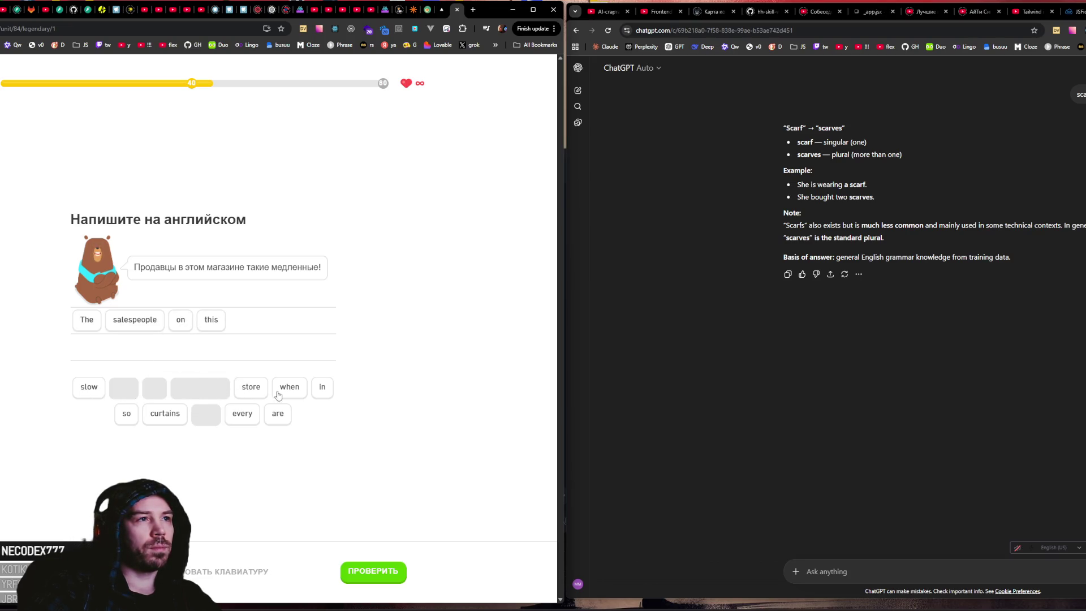
{"action": "left_click", "coordinate": [251, 389]}
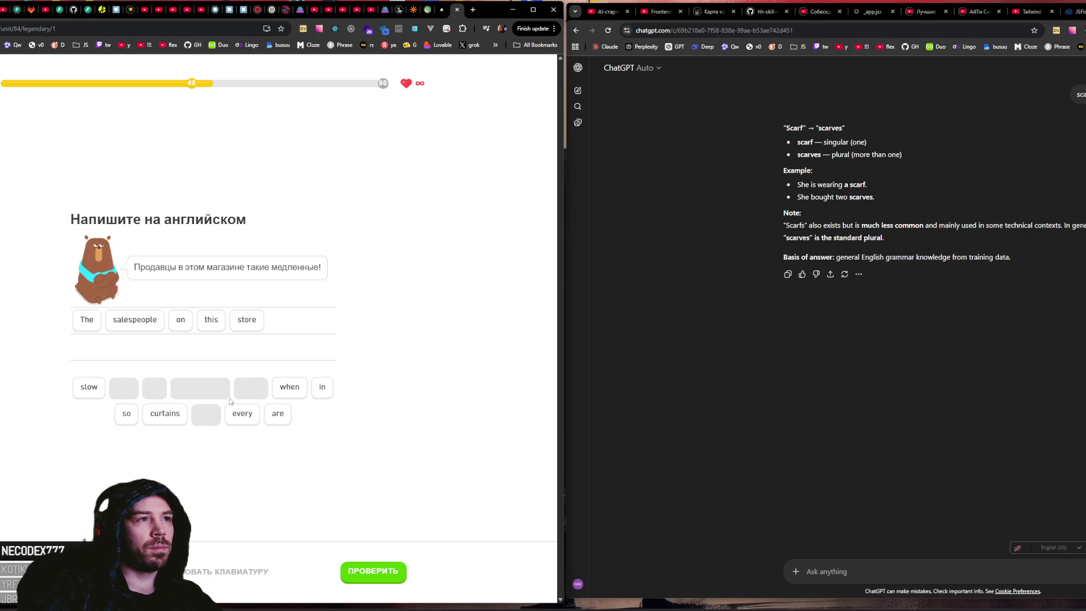
{"action": "left_click", "coordinate": [275, 416]}
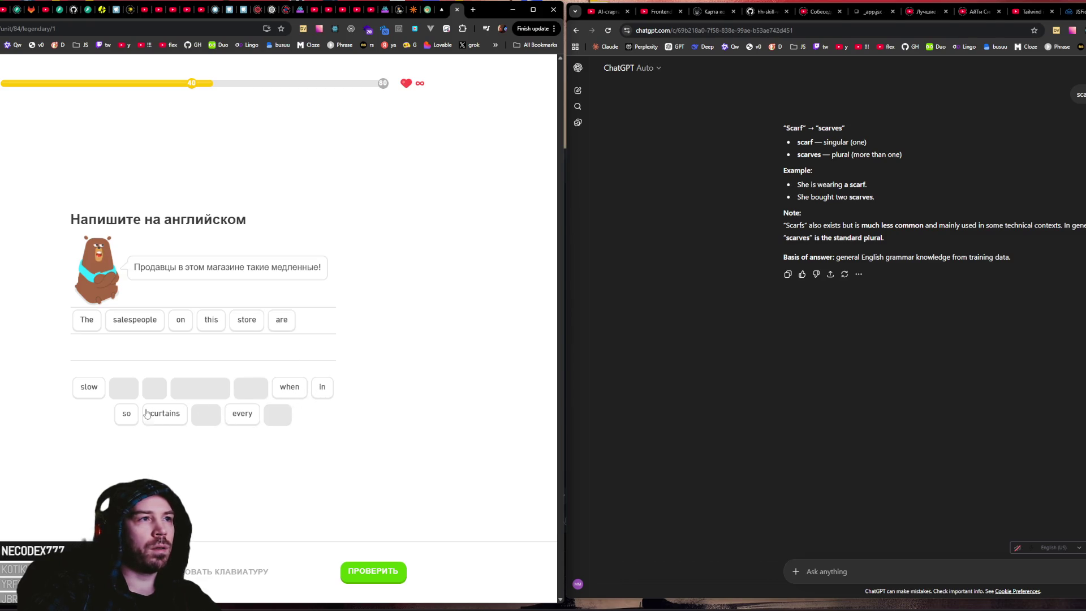
{"action": "left_click", "coordinate": [123, 413]}
{"action": "left_click", "coordinate": [89, 388]}
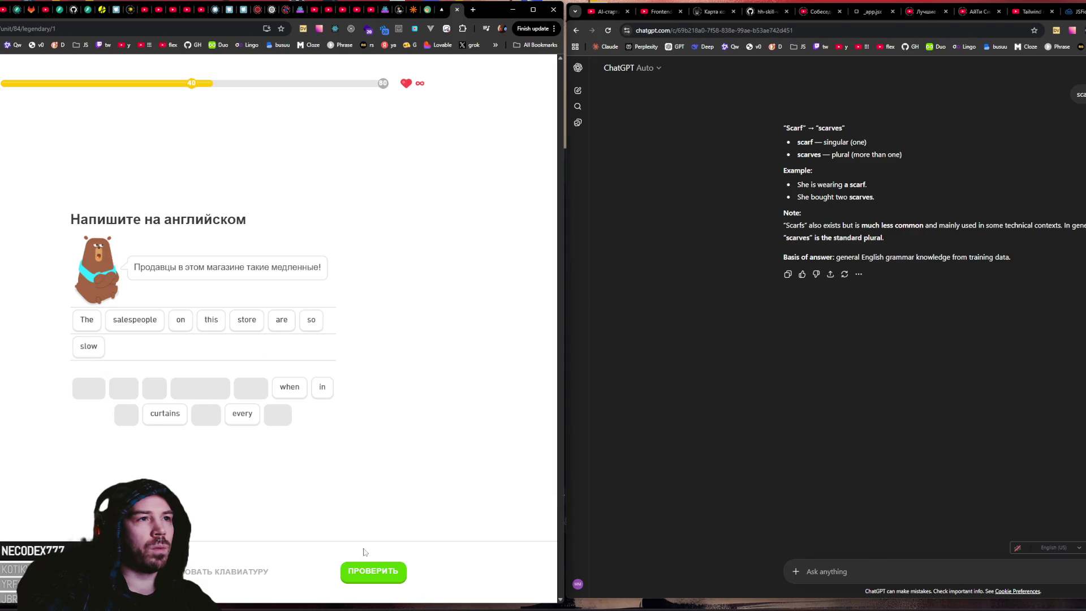
{"action": "left_click", "coordinate": [370, 566]}
{"action": "left_click", "coordinate": [370, 566]}
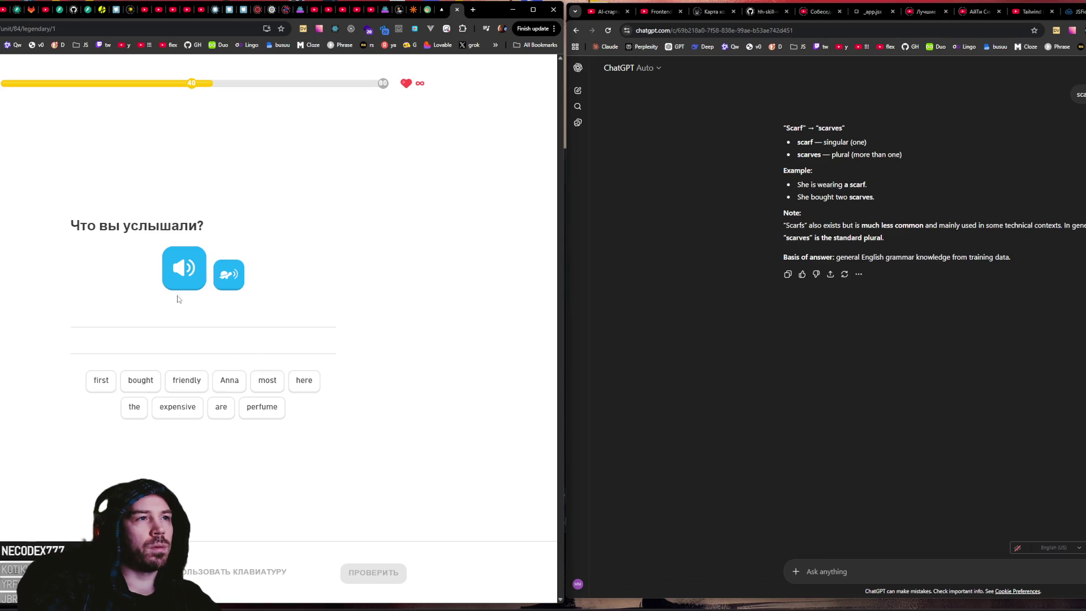
Step: Build 'Anna bought the most expensive perfume here', then say the hat sentence aloud
{"action": "left_click", "coordinate": [229, 381]}
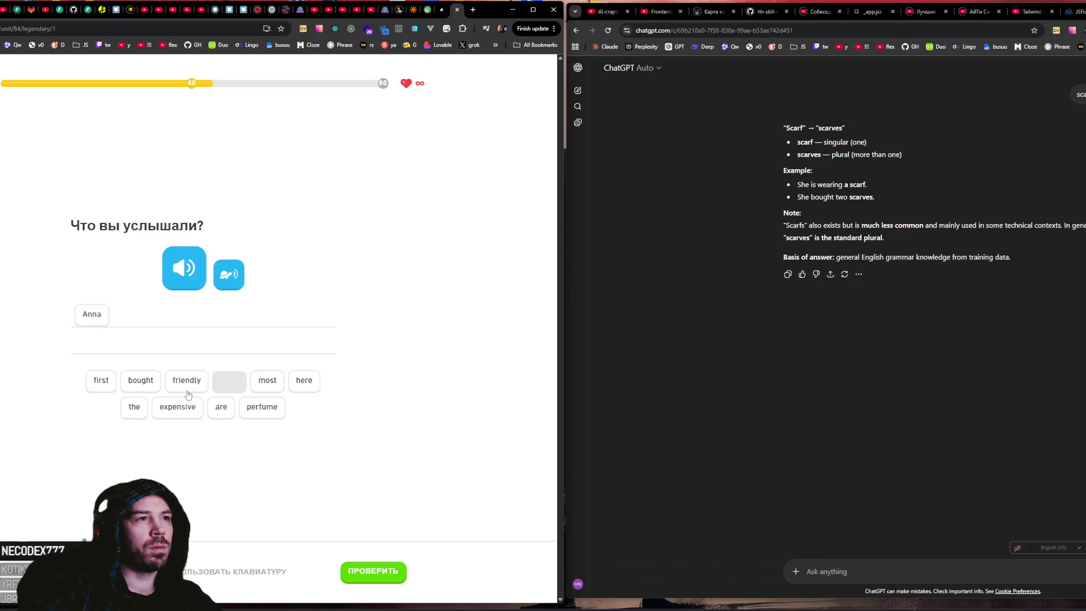
{"action": "left_click", "coordinate": [142, 383]}
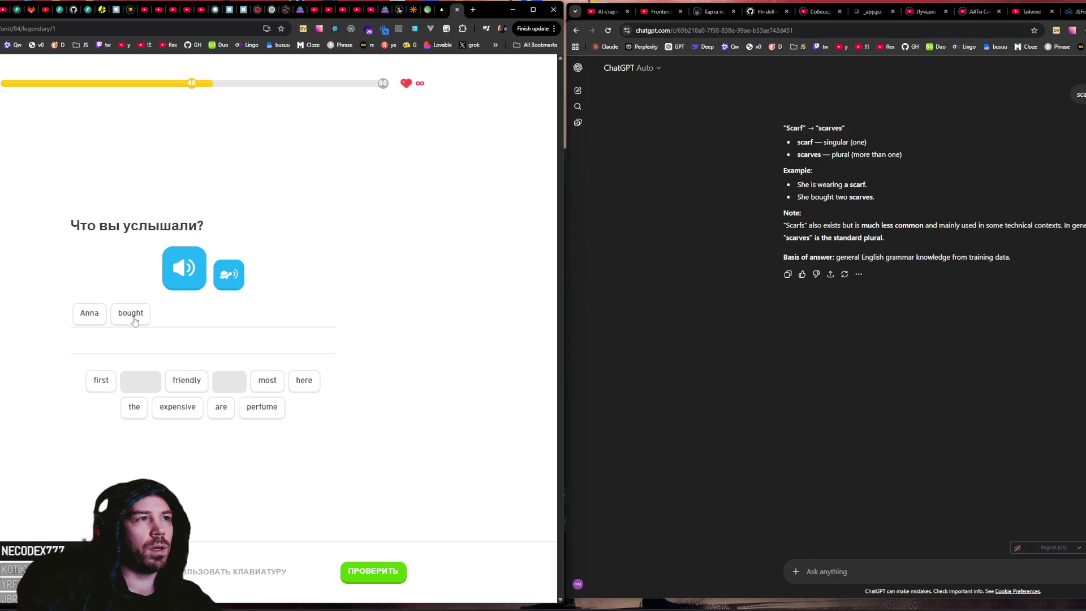
{"action": "left_click", "coordinate": [167, 275]}
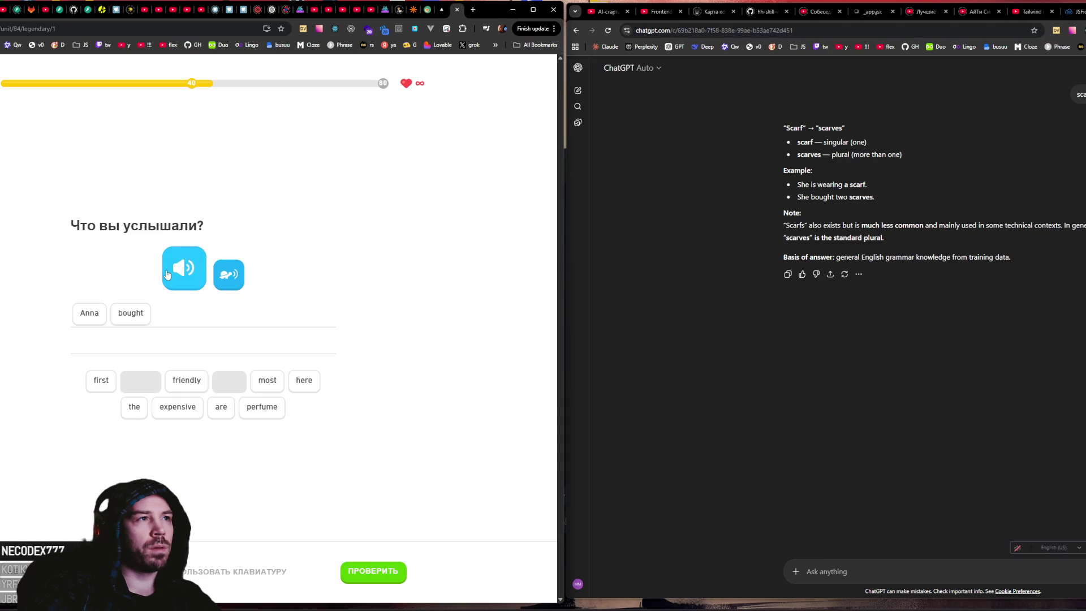
{"action": "left_click", "coordinate": [135, 410]}
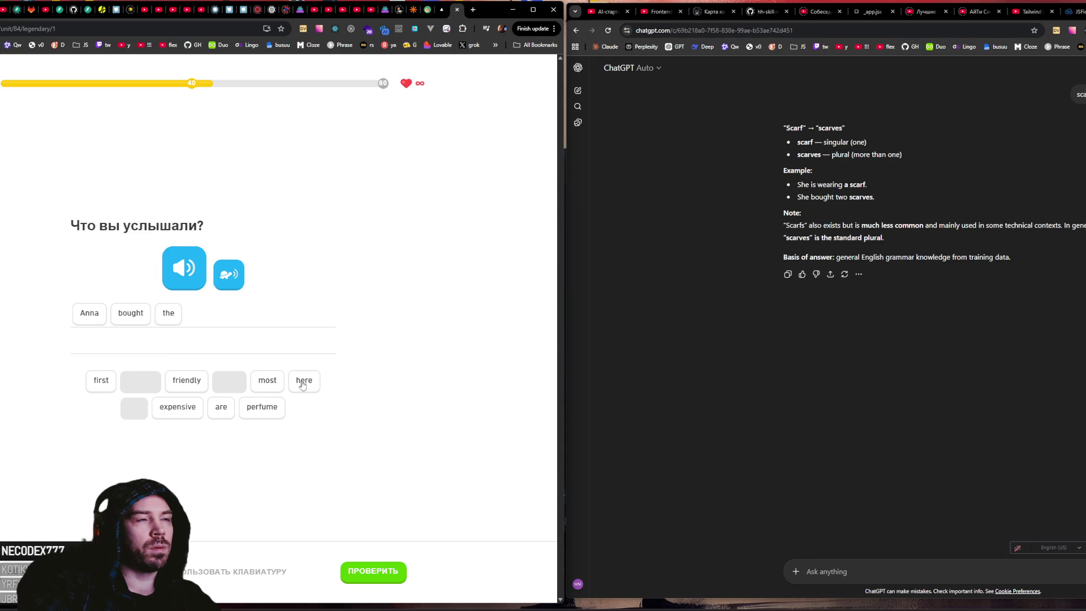
{"action": "left_click", "coordinate": [270, 383]}
{"action": "left_click", "coordinate": [177, 407]}
{"action": "left_click", "coordinate": [262, 407]}
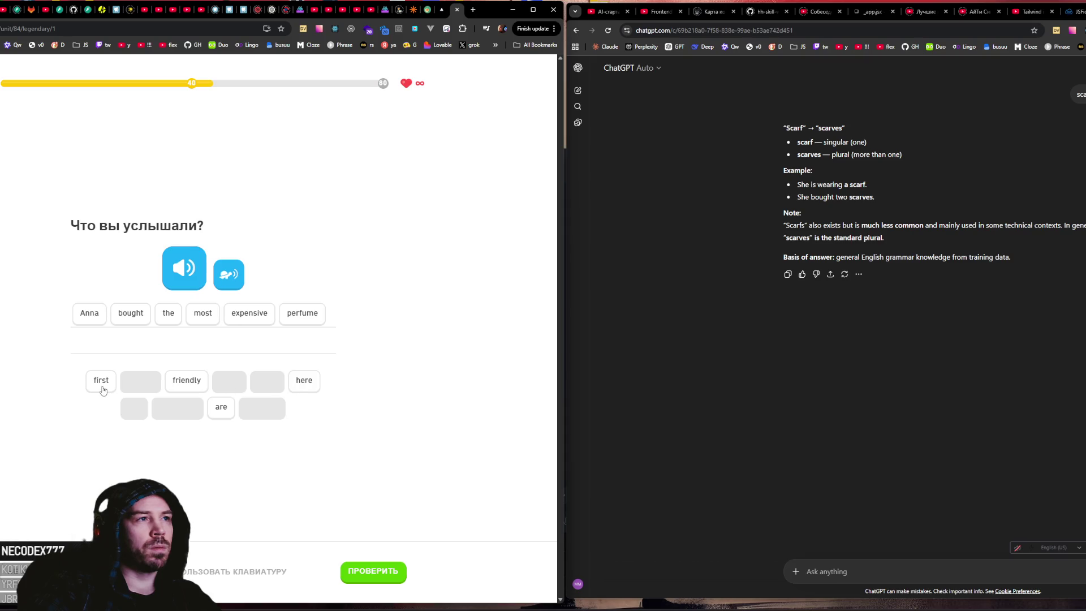
{"action": "left_click", "coordinate": [303, 382]}
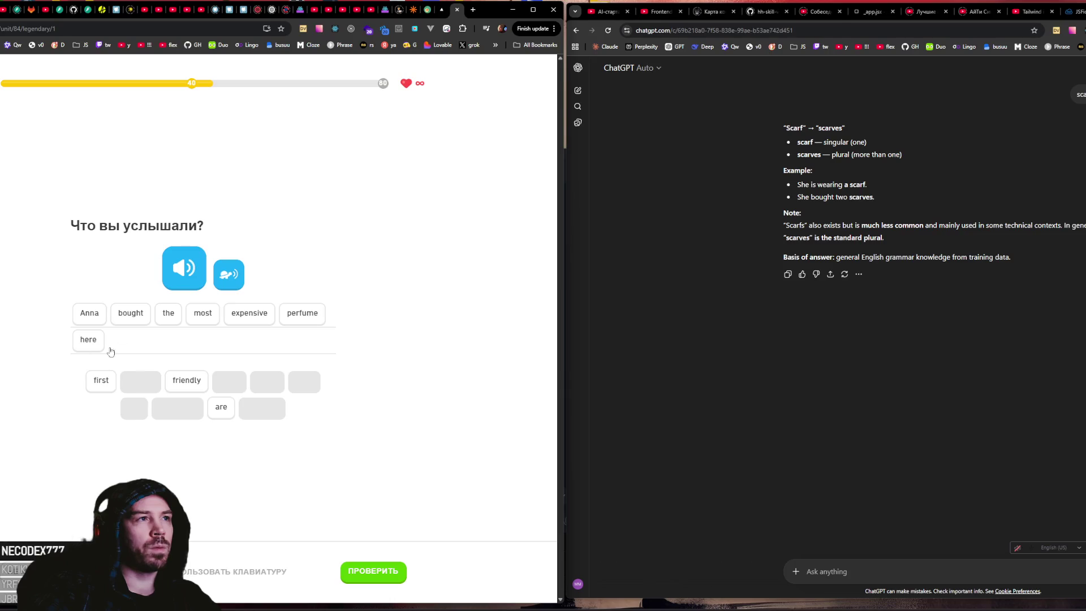
{"action": "left_click", "coordinate": [373, 571]}
{"action": "left_click", "coordinate": [373, 571]}
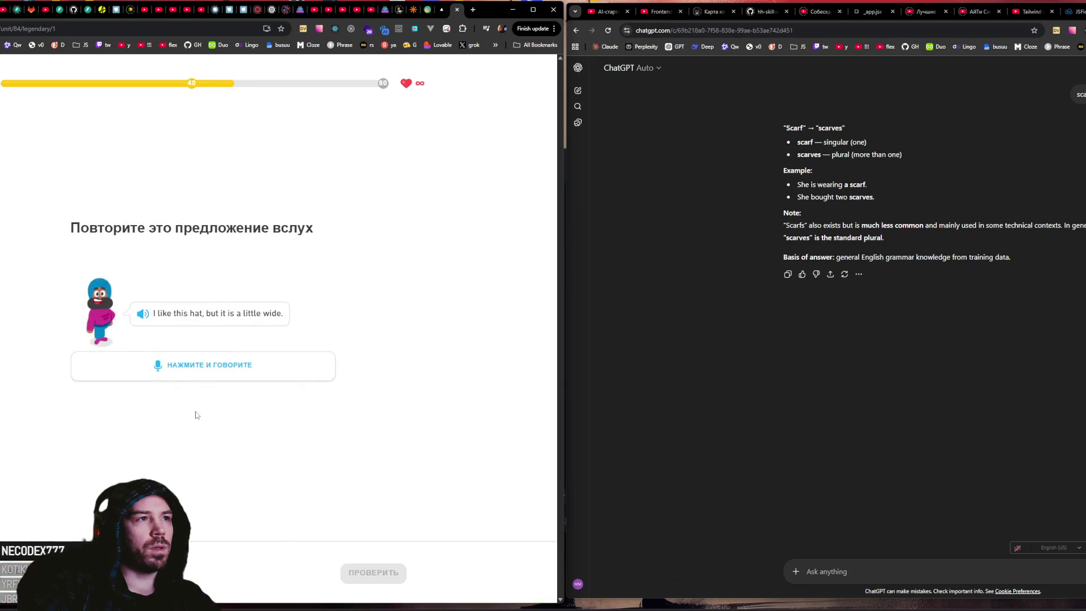
{"action": "left_click", "coordinate": [205, 377]}
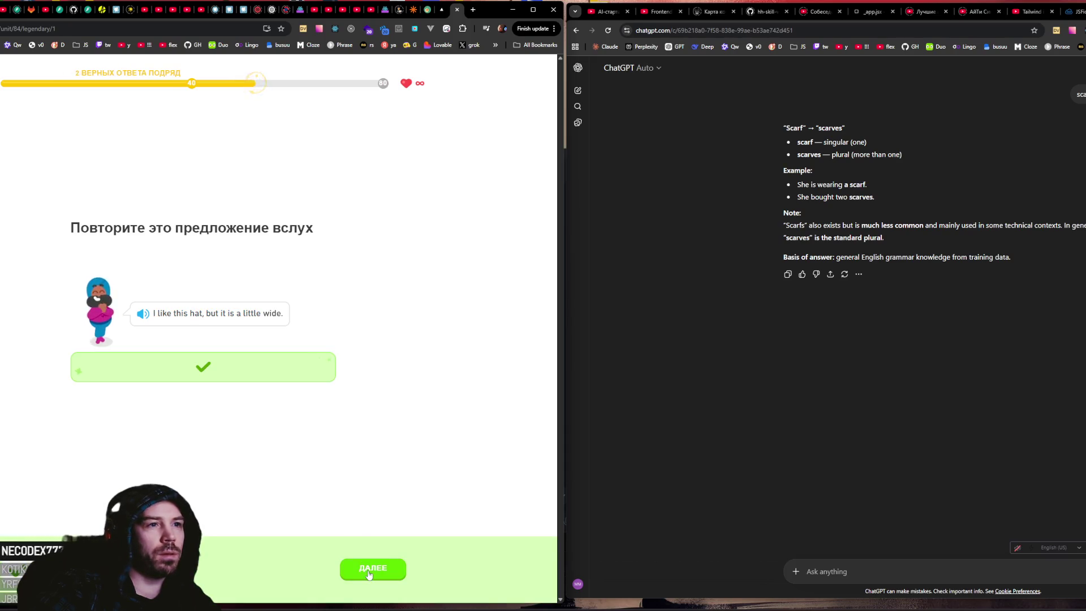
{"action": "left_click", "coordinate": [368, 572]}
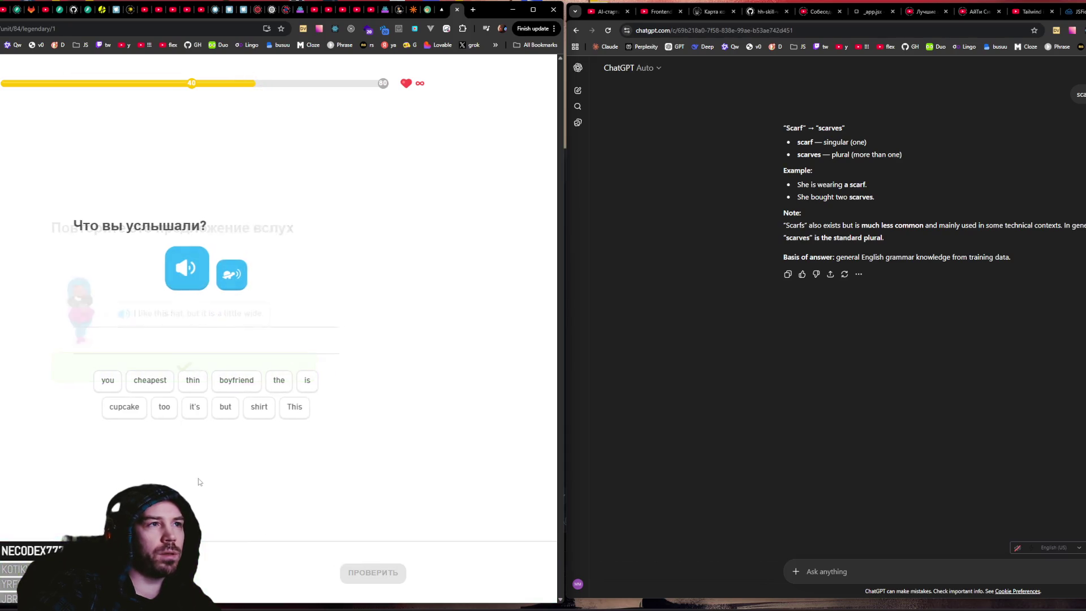
Step: Assemble the heard sentence 'This shirt is the cheapest but it's too thin' and check it
{"action": "left_click", "coordinate": [293, 408]}
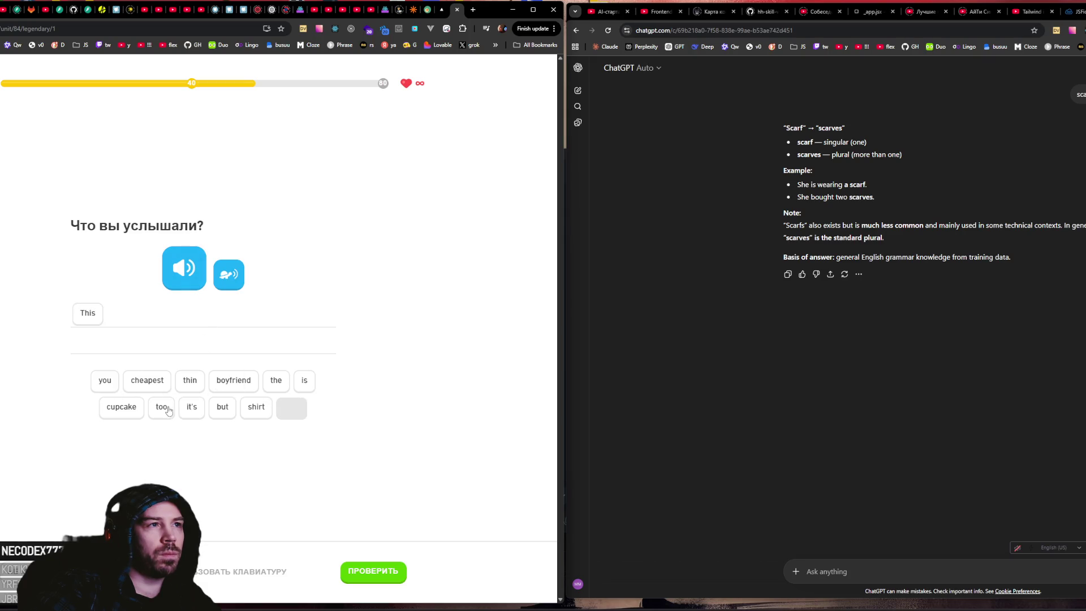
{"action": "left_click", "coordinate": [256, 406]}
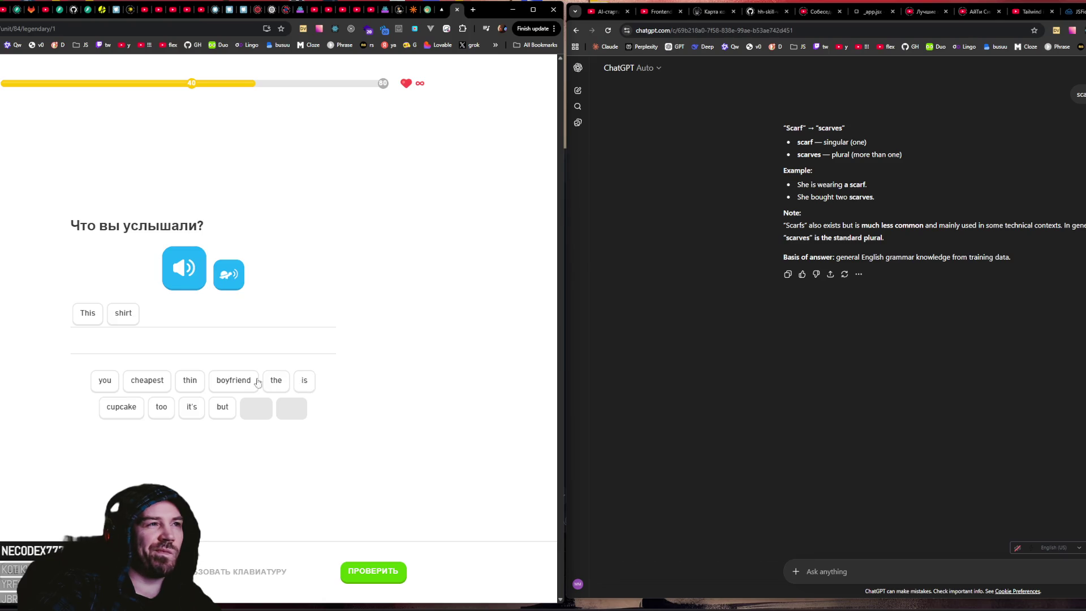
{"action": "left_click", "coordinate": [147, 380]}
{"action": "left_click", "coordinate": [183, 289]}
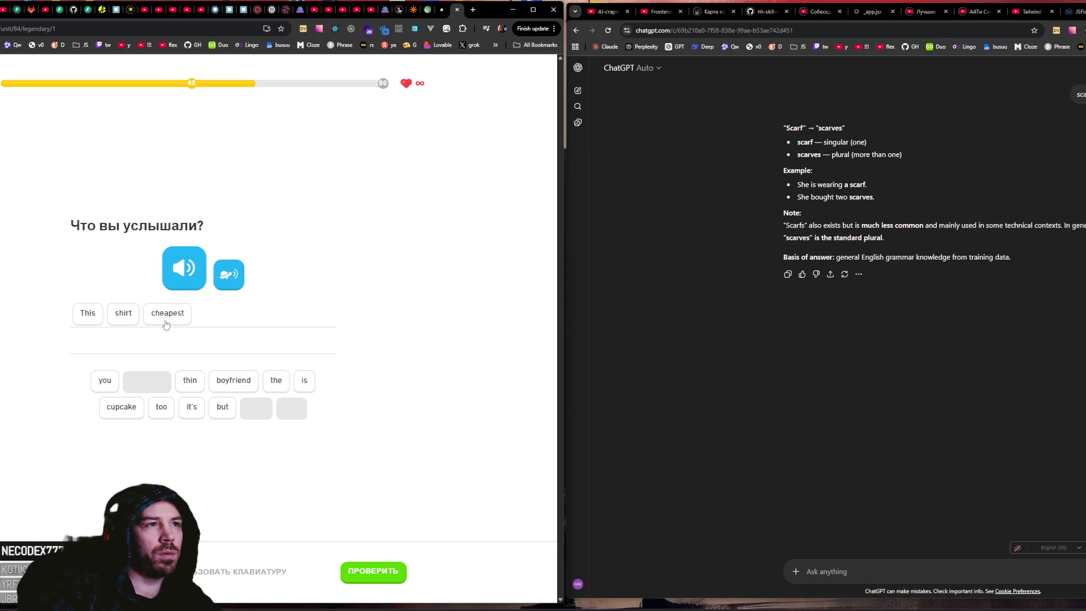
{"action": "left_click", "coordinate": [223, 407]}
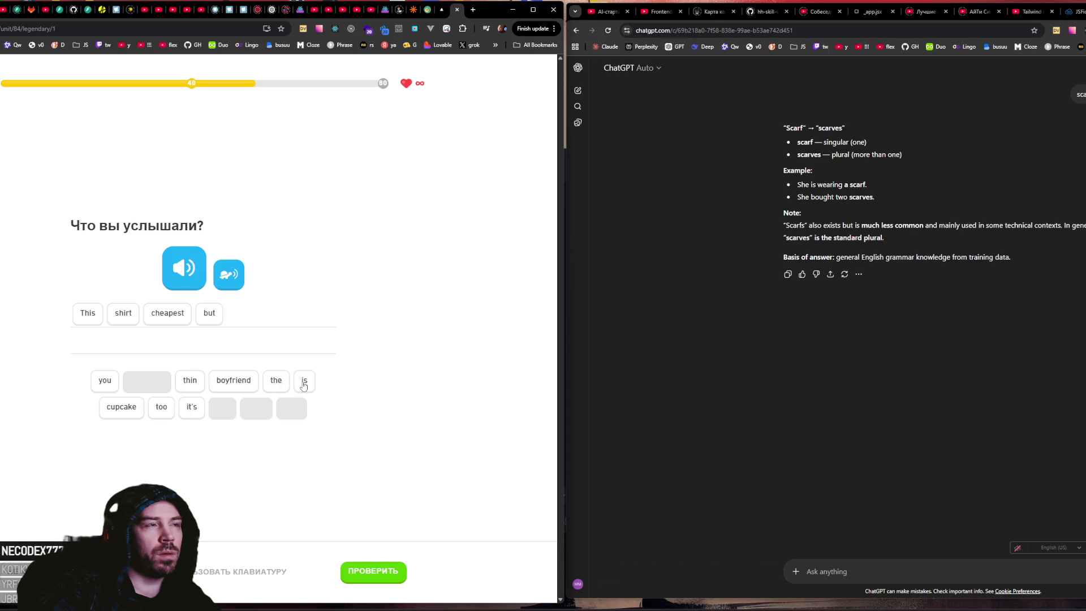
{"action": "mouse_move", "coordinate": [304, 385]}
{"action": "left_mouse_down"}
{"action": "mouse_move", "coordinate": [151, 322]}
{"action": "mouse_move", "coordinate": [151, 311]}
{"action": "mouse_move", "coordinate": [164, 311]}
{"action": "mouse_move", "coordinate": [160, 336]}
{"action": "left_mouse_up"}
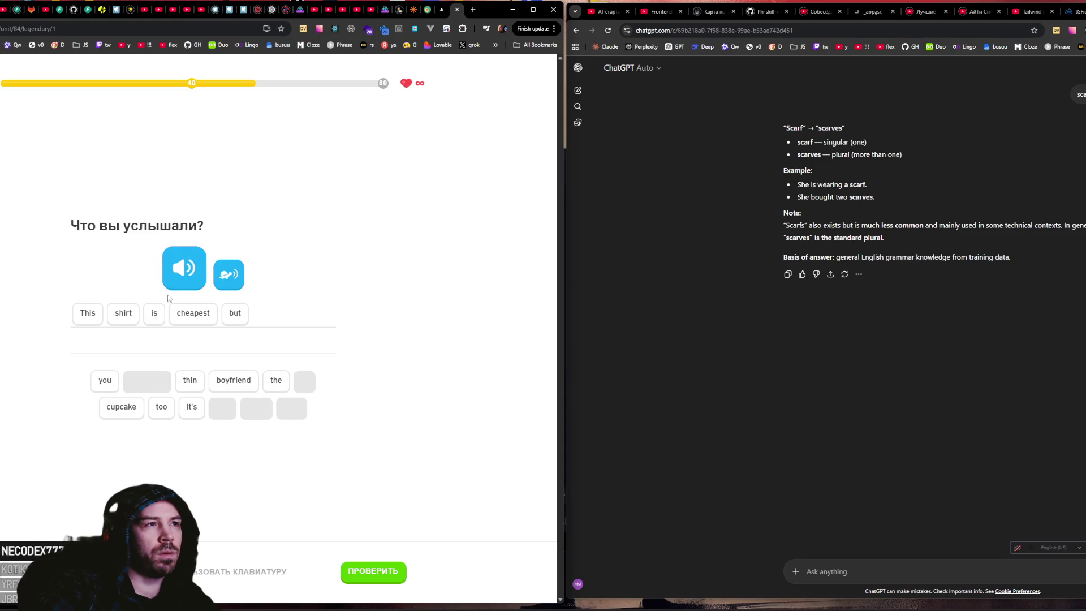
{"action": "left_click", "coordinate": [184, 271]}
{"action": "mouse_move", "coordinate": [278, 384]}
{"action": "left_mouse_down"}
{"action": "mouse_move", "coordinate": [175, 317]}
{"action": "mouse_move", "coordinate": [189, 324]}
{"action": "left_mouse_up"}
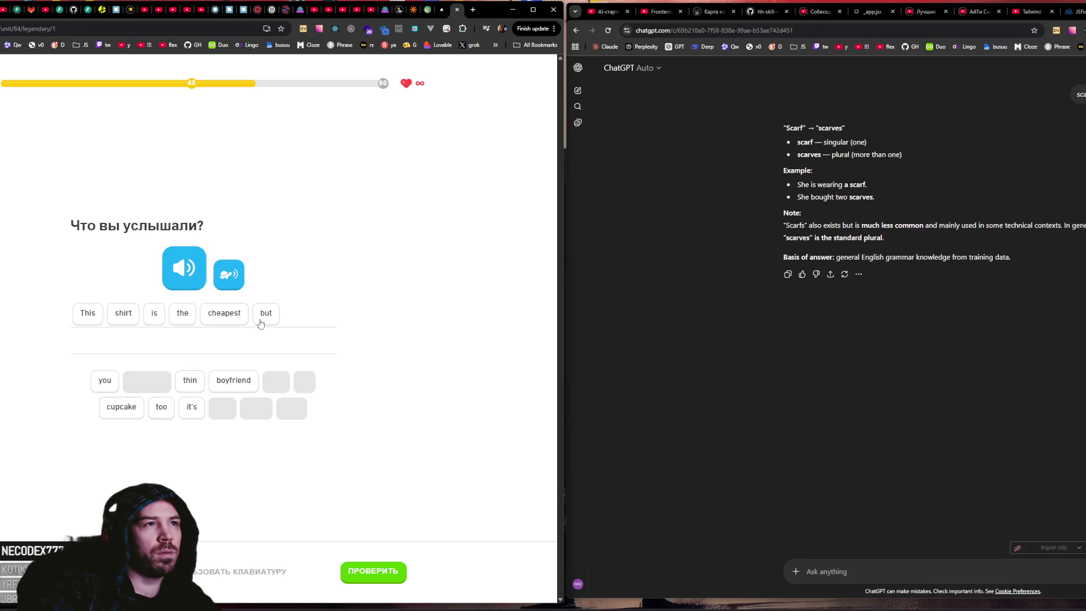
{"action": "left_click", "coordinate": [190, 410]}
{"action": "left_click", "coordinate": [161, 407]}
{"action": "left_click", "coordinate": [190, 380]}
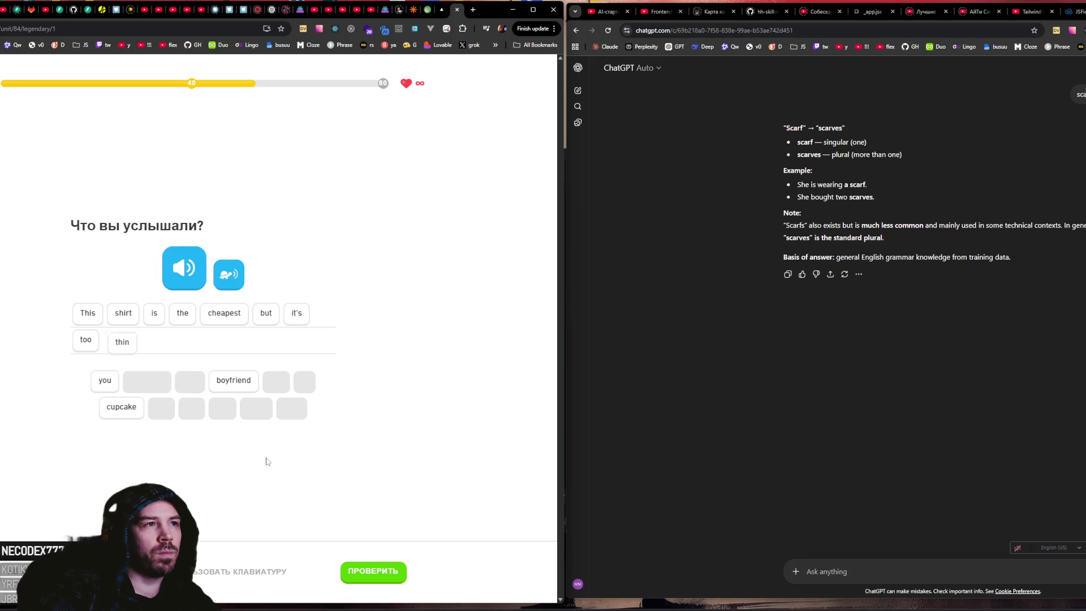
{"action": "left_click", "coordinate": [369, 571]}
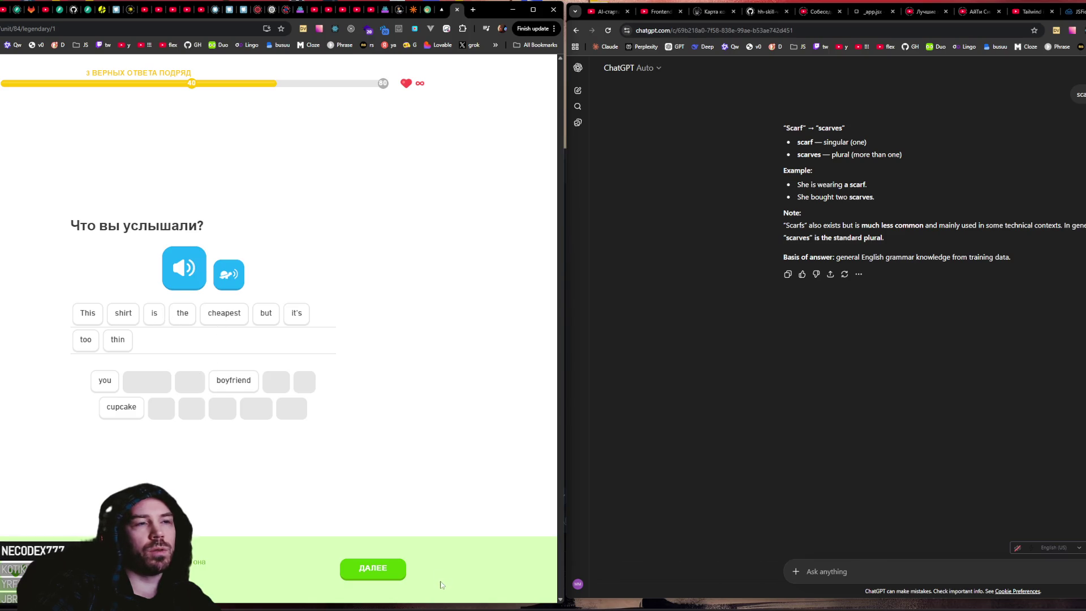
{"action": "left_click", "coordinate": [373, 570]}
Step: Say 'Let's turn on the speakers.' aloud, recording a second attempt, and continue
{"action": "left_click", "coordinate": [187, 371]}
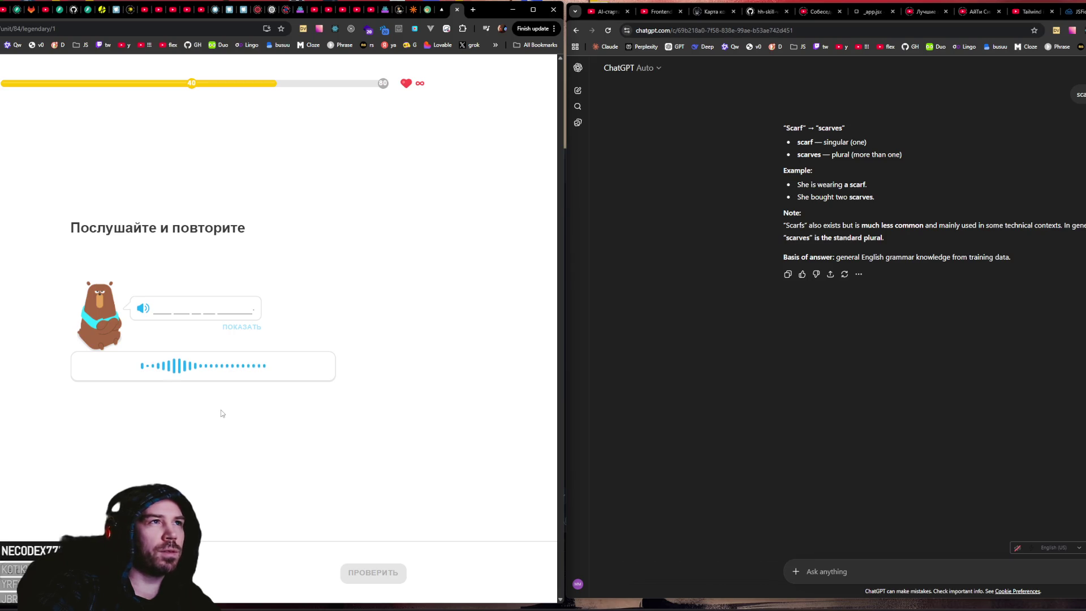
{"action": "left_click", "coordinate": [143, 310]}
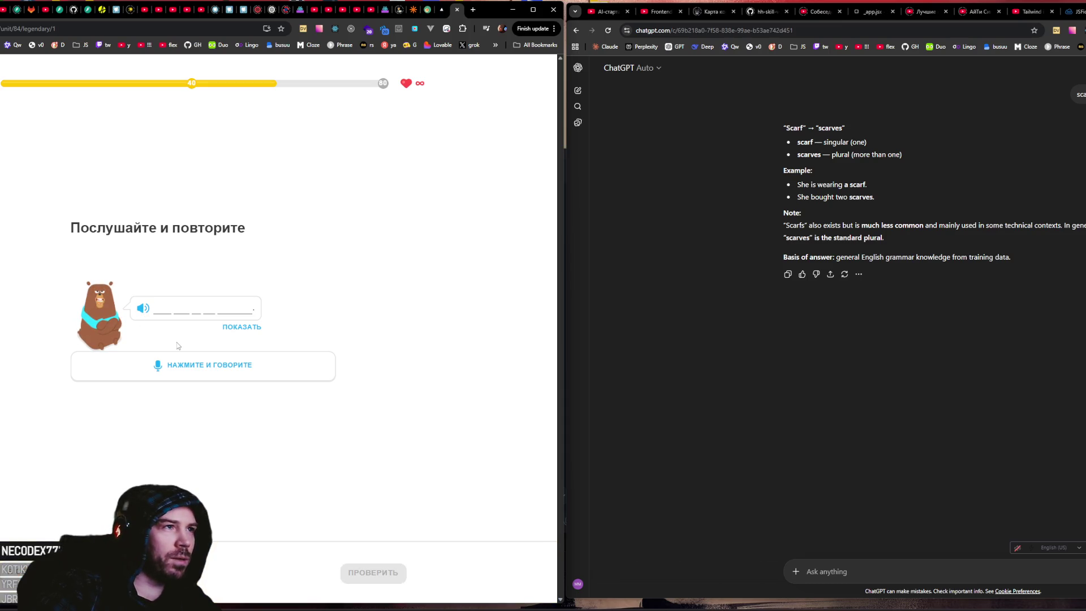
{"action": "left_click", "coordinate": [177, 376]}
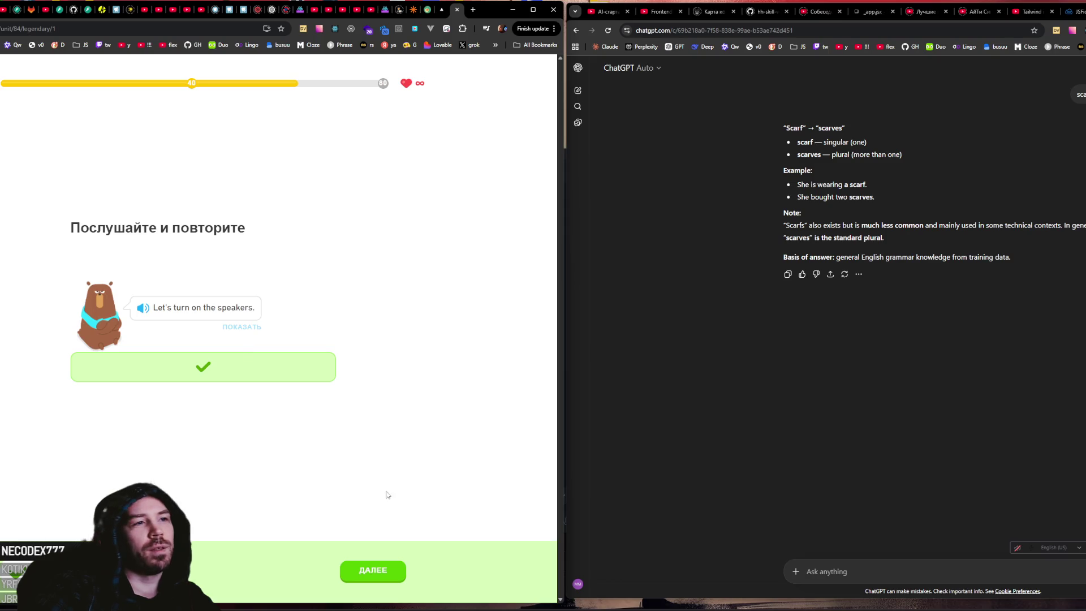
{"action": "left_click", "coordinate": [373, 570]}
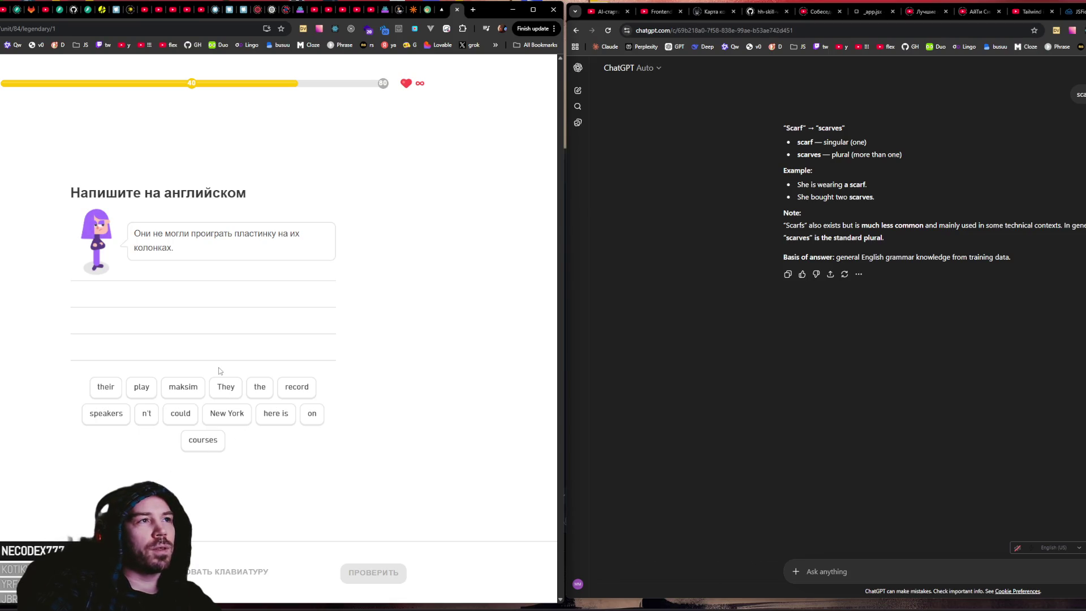
Step: Build and check the answer "They couldn't play the record on their speakers"
{"action": "left_click", "coordinate": [228, 387]}
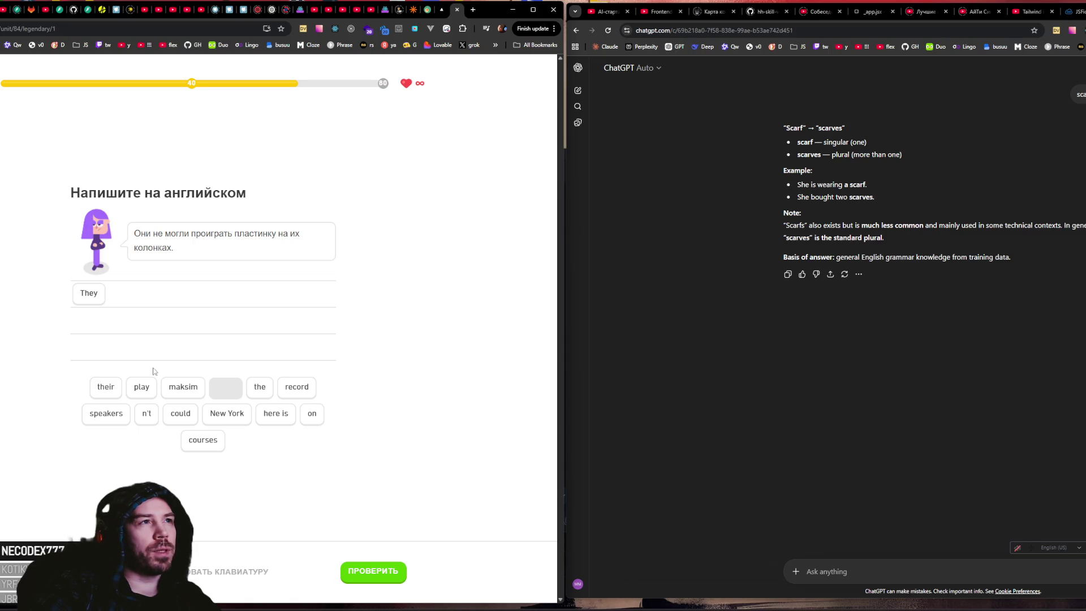
{"action": "left_click", "coordinate": [170, 416]}
{"action": "left_click", "coordinate": [146, 414]}
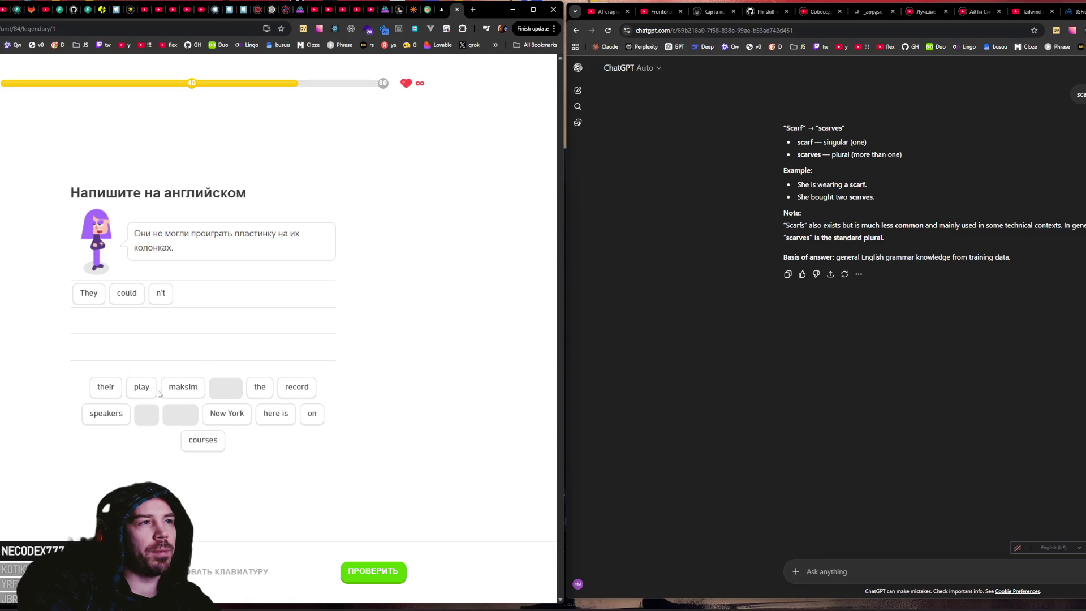
{"action": "left_click", "coordinate": [141, 387]}
{"action": "left_click", "coordinate": [106, 387]}
{"action": "left_click", "coordinate": [296, 388]}
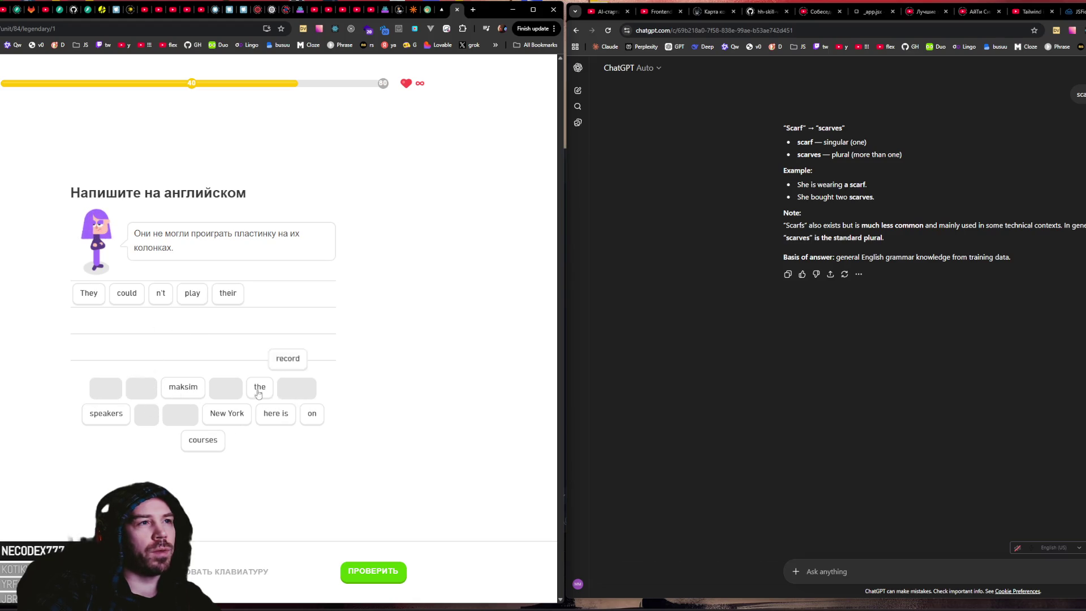
{"action": "left_click", "coordinate": [313, 415]}
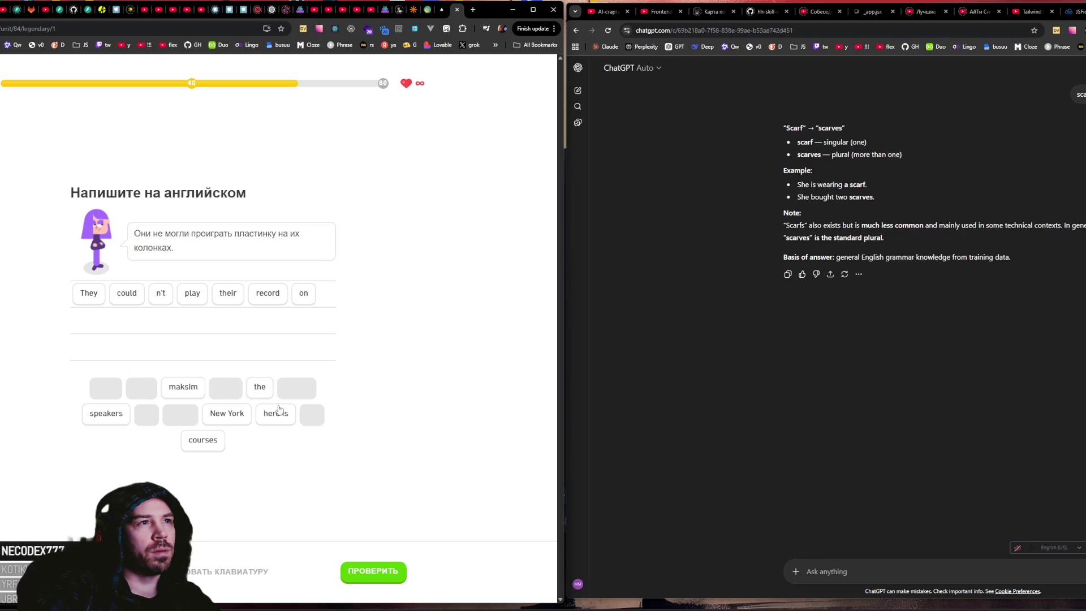
{"action": "left_click", "coordinate": [261, 382]}
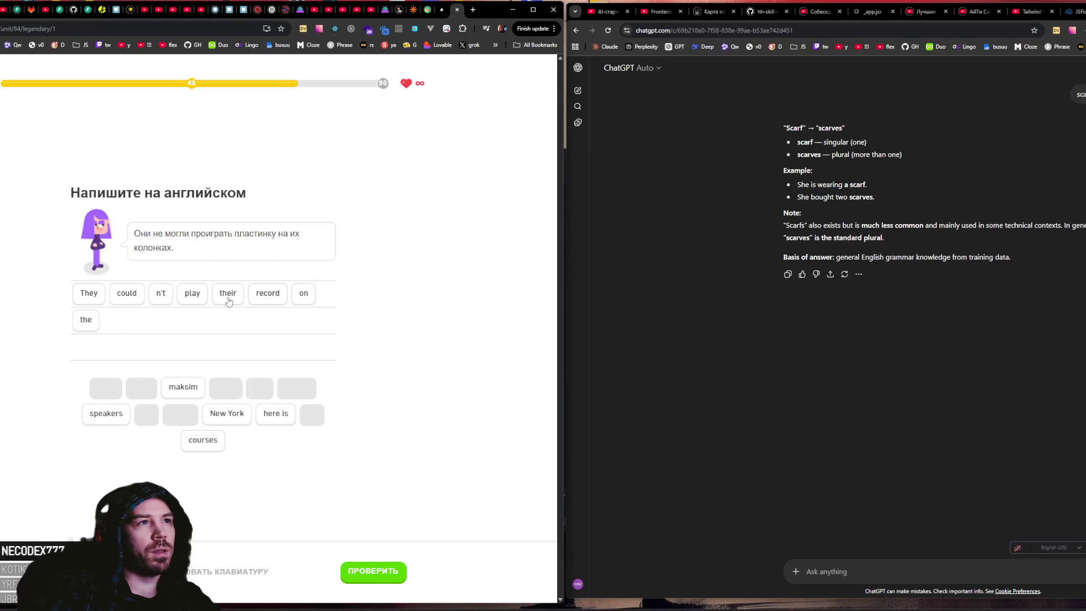
{"action": "left_click_drag", "start_coordinate": [228, 302], "coordinate": [342, 295]}
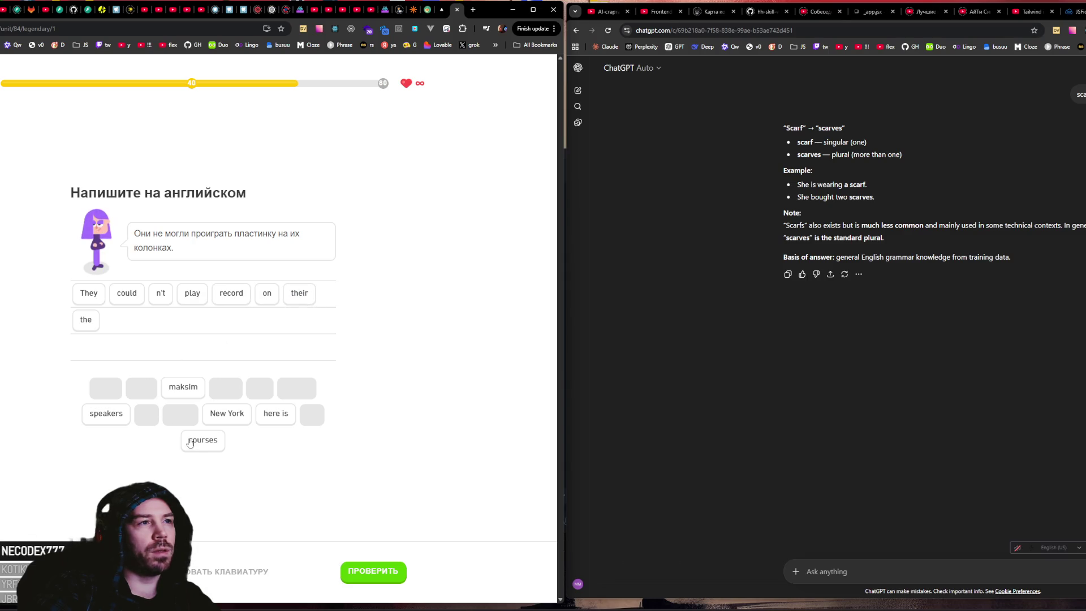
{"action": "mouse_move", "coordinate": [85, 321]}
{"action": "left_mouse_down"}
{"action": "mouse_move", "coordinate": [235, 295]}
{"action": "mouse_move", "coordinate": [225, 294]}
{"action": "left_mouse_up"}
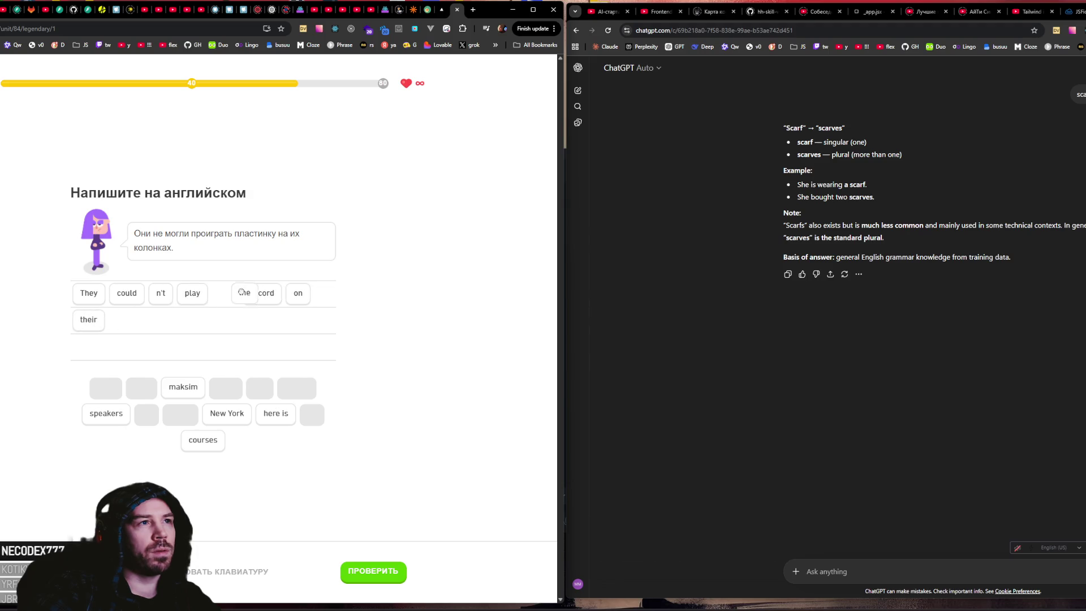
{"action": "left_click", "coordinate": [114, 421]}
{"action": "left_click", "coordinate": [362, 571]}
Step: Complete the speaking exercise by recording the spoken sentence
{"action": "left_click", "coordinate": [384, 574]}
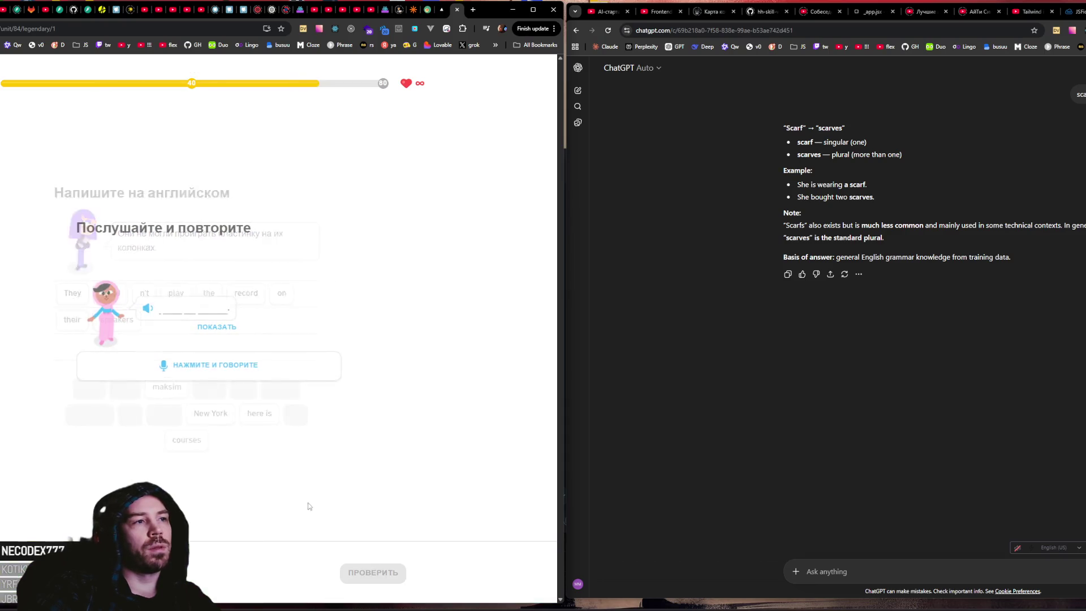
{"action": "left_click", "coordinate": [203, 367]}
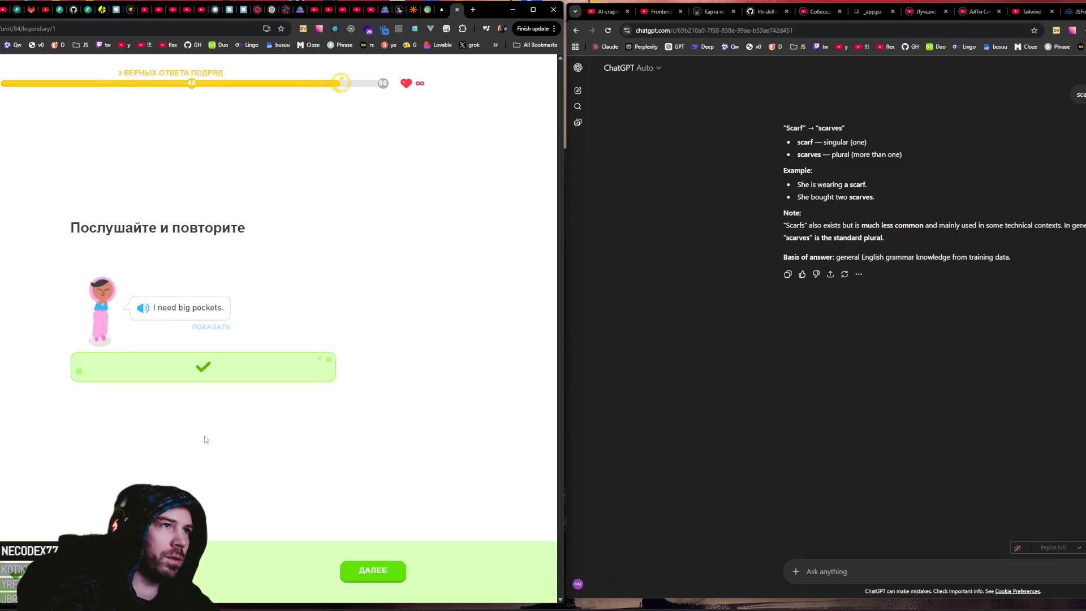
{"action": "left_click", "coordinate": [373, 571]}
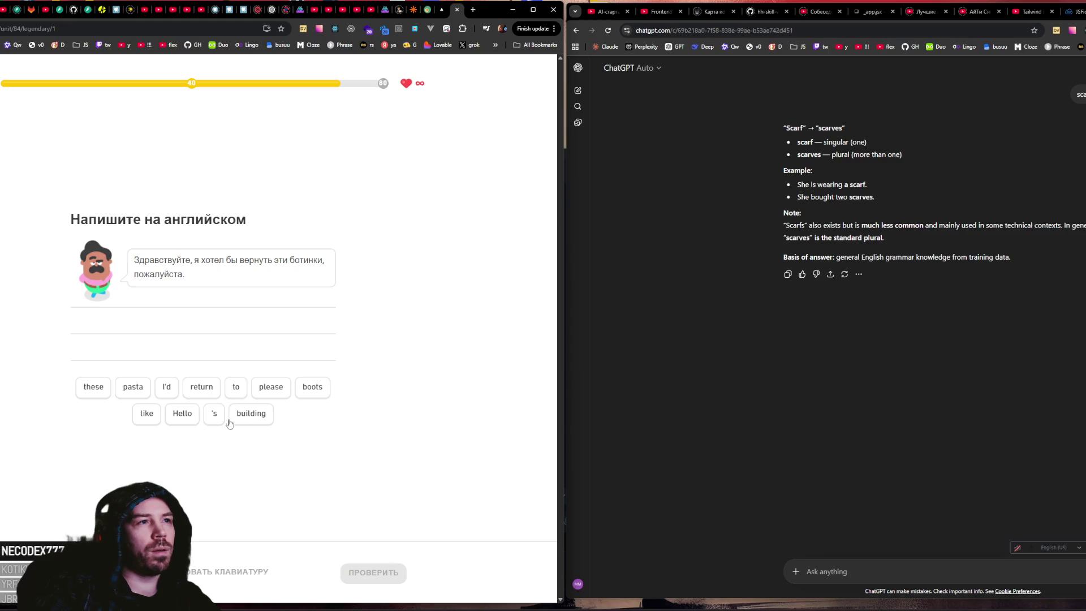
Step: Answer "Hello, I'd like to return these boots, please" and submit it
{"action": "left_click", "coordinate": [182, 413]}
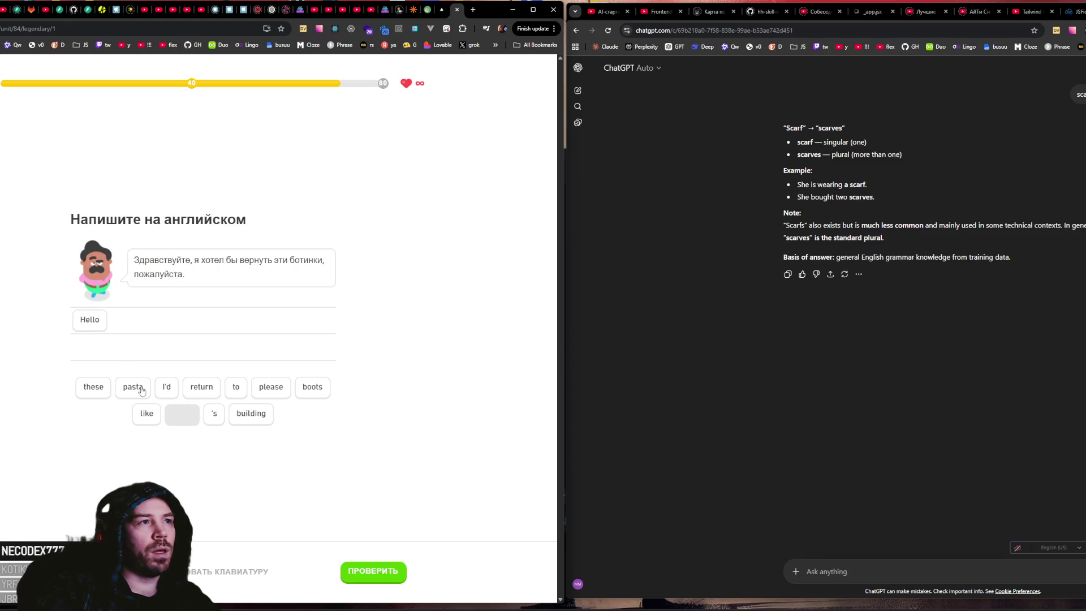
{"action": "left_click", "coordinate": [164, 388]}
{"action": "left_click", "coordinate": [147, 413]}
{"action": "left_click", "coordinate": [236, 387]}
{"action": "left_click", "coordinate": [202, 386]}
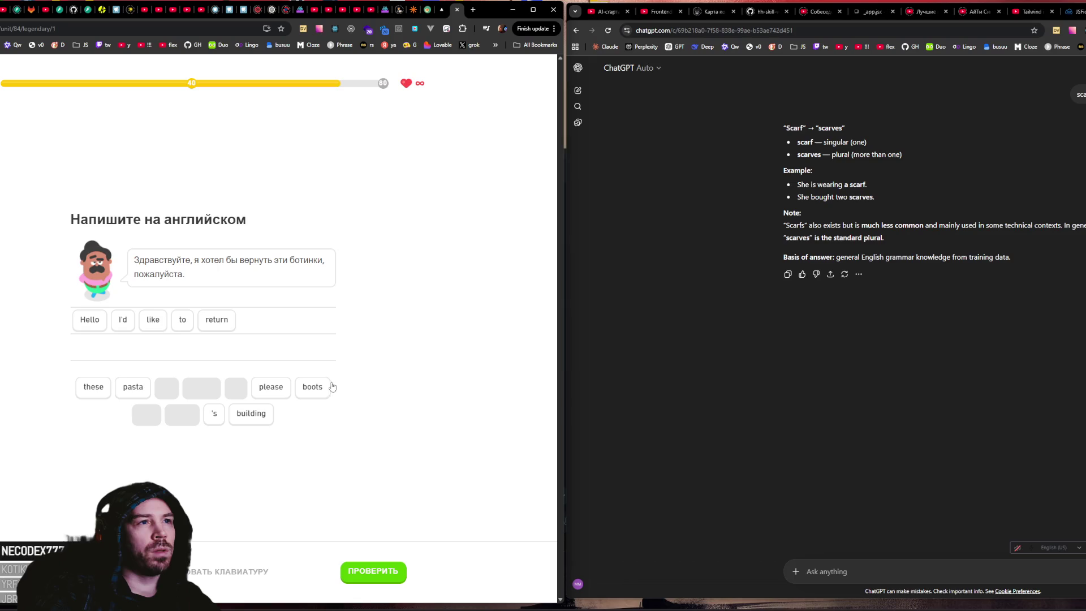
{"action": "left_click", "coordinate": [107, 389]}
{"action": "left_click", "coordinate": [303, 393]}
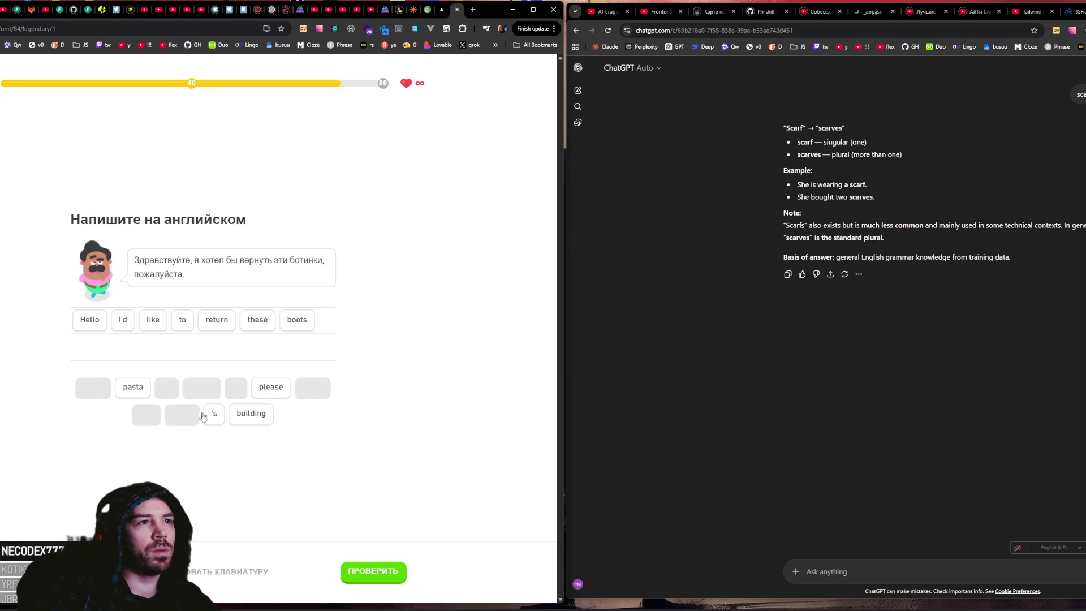
{"action": "left_click", "coordinate": [277, 398]}
{"action": "key", "text": "Return"}
{"action": "key", "text": "Return"}
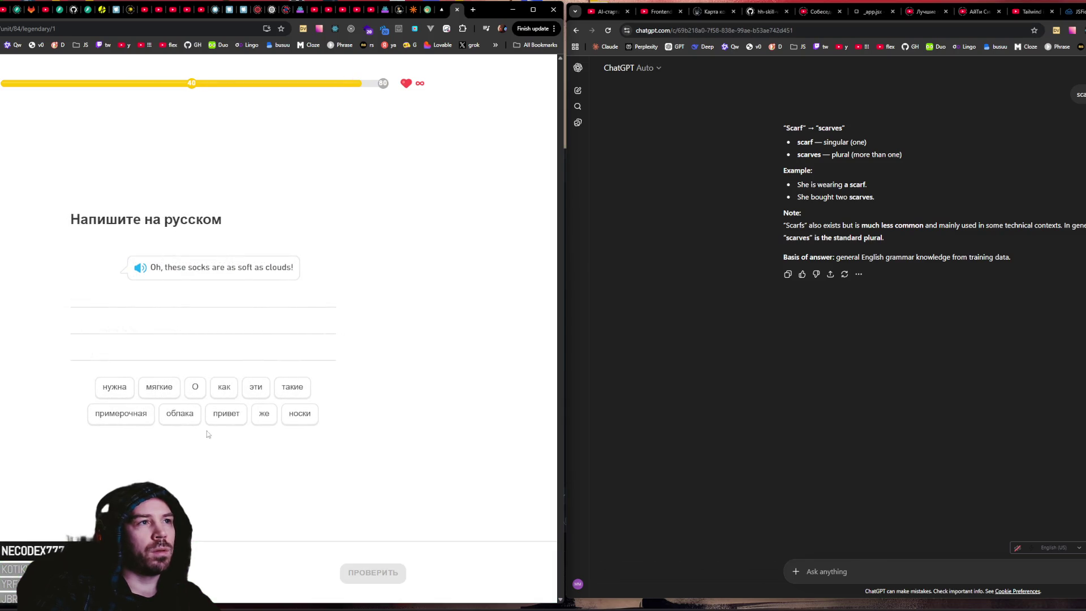
Step: Translate into Russian "О, эти носки такие же мягкие, как облака" and check it
{"action": "left_click", "coordinate": [189, 390]}
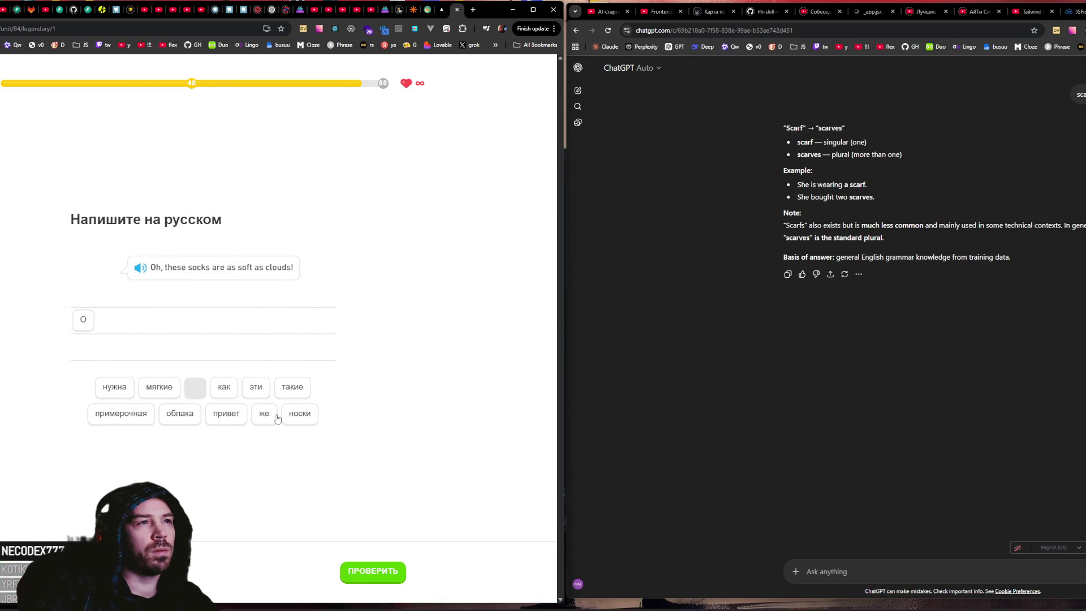
{"action": "left_click", "coordinate": [261, 392]}
{"action": "left_click", "coordinate": [299, 412]}
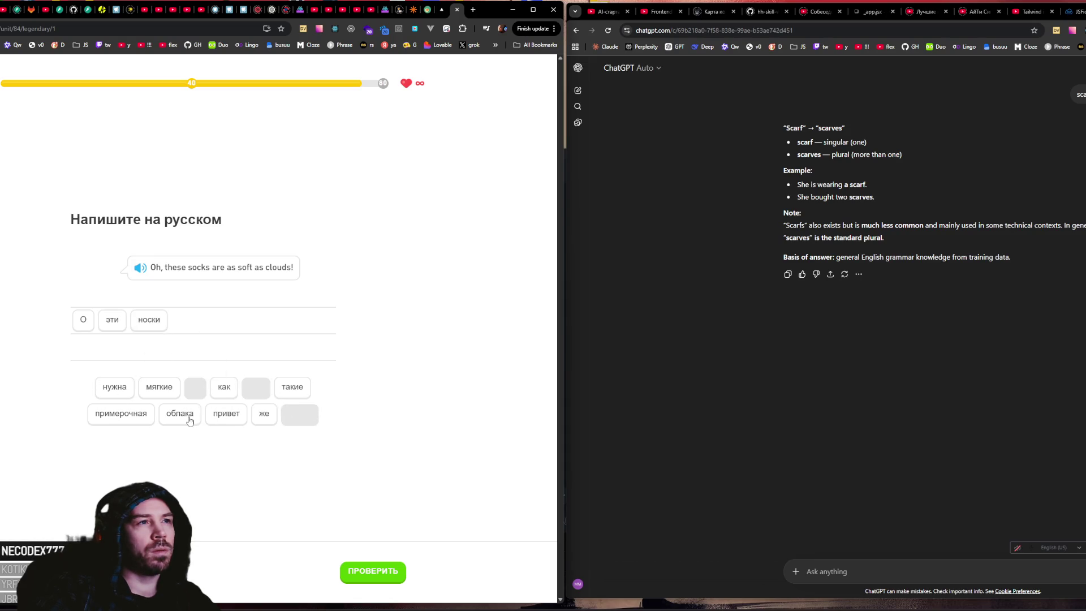
{"action": "left_click", "coordinate": [291, 391]}
{"action": "left_click", "coordinate": [263, 414]}
{"action": "left_click", "coordinate": [163, 389]}
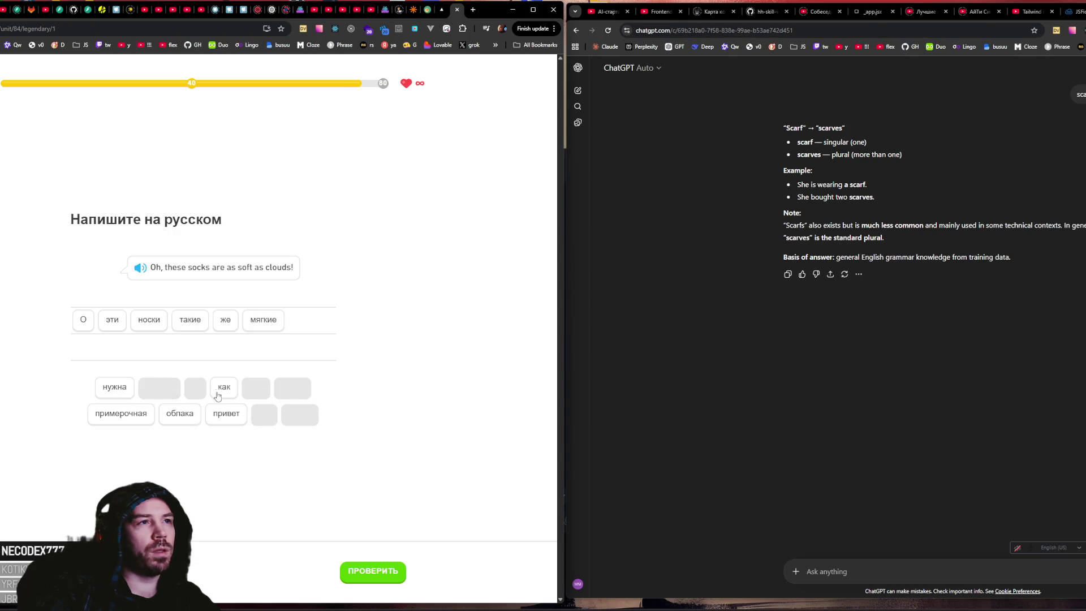
{"action": "left_click", "coordinate": [220, 389]}
{"action": "left_click", "coordinate": [180, 413]}
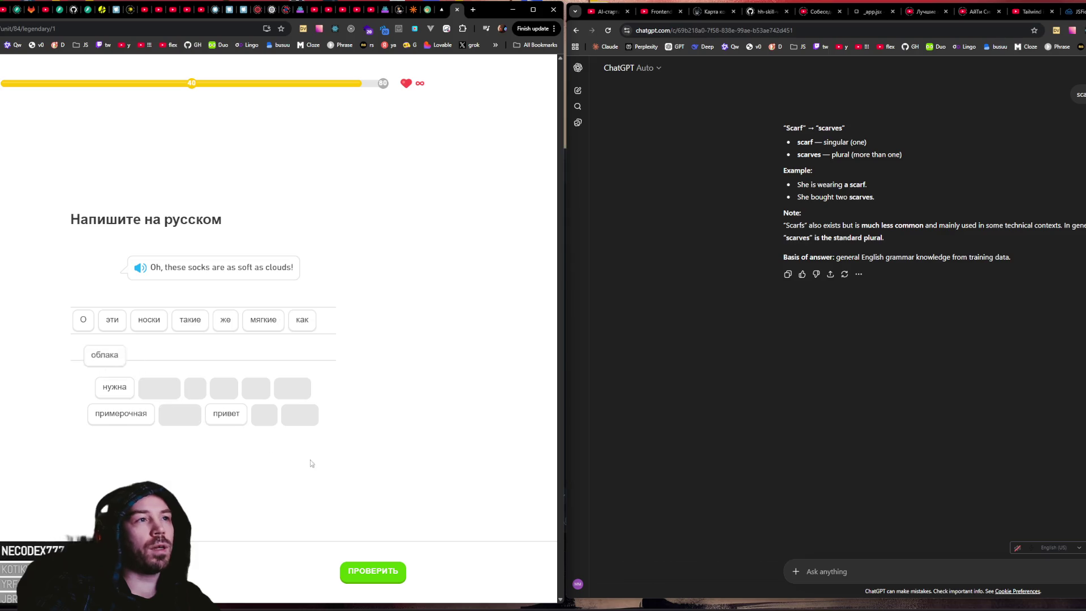
{"action": "left_click", "coordinate": [372, 583]}
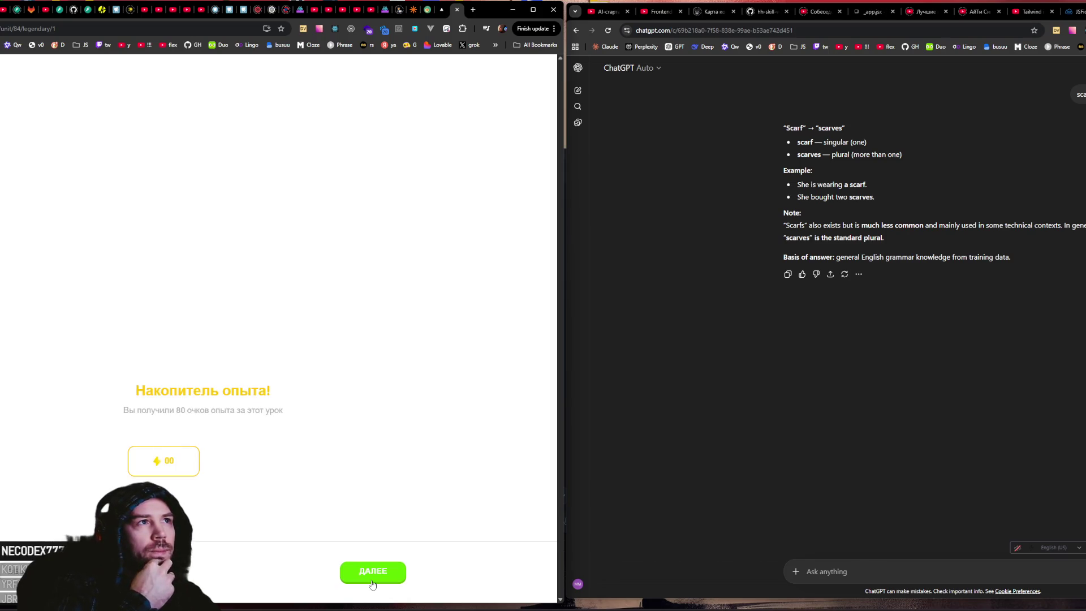
Step: Exit the lesson results to the course path and scroll through it
{"action": "left_click", "coordinate": [378, 575]}
{"action": "left_click", "coordinate": [221, 467]}
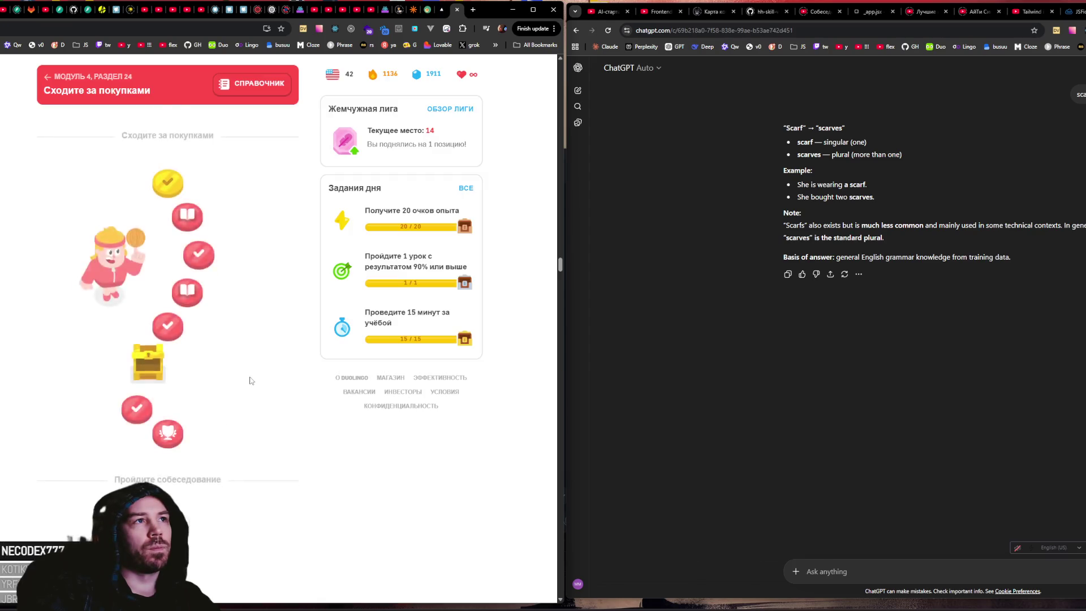
{"action": "scroll", "coordinate": [252, 378], "scroll_direction": "up", "scroll_amount": 15}
{"action": "scroll", "coordinate": [255, 382], "scroll_direction": "up", "scroll_amount": 20}
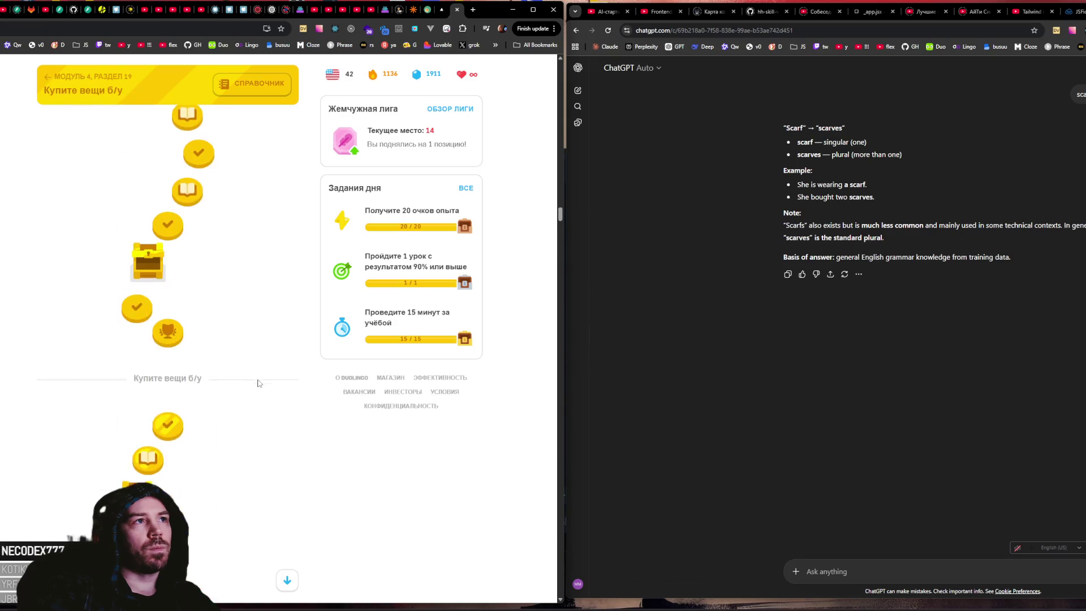
{"action": "scroll", "coordinate": [280, 256], "scroll_direction": "up", "scroll_amount": 10}
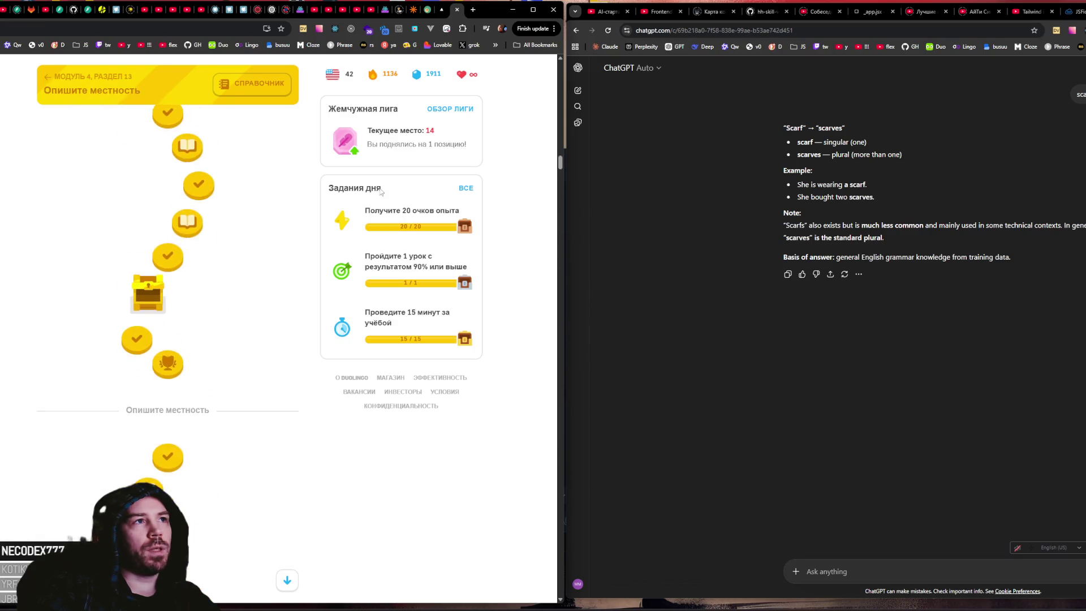
{"action": "mouse_move", "coordinate": [560, 129]}
{"action": "left_mouse_down"}
{"action": "mouse_move", "coordinate": [528, 441]}
{"action": "mouse_move", "coordinate": [523, 291]}
{"action": "left_mouse_up"}
{"action": "scroll", "coordinate": [182, 354], "scroll_direction": "up", "scroll_amount": 5}
{"action": "scroll", "coordinate": [182, 354], "scroll_direction": "up", "scroll_amount": 8}
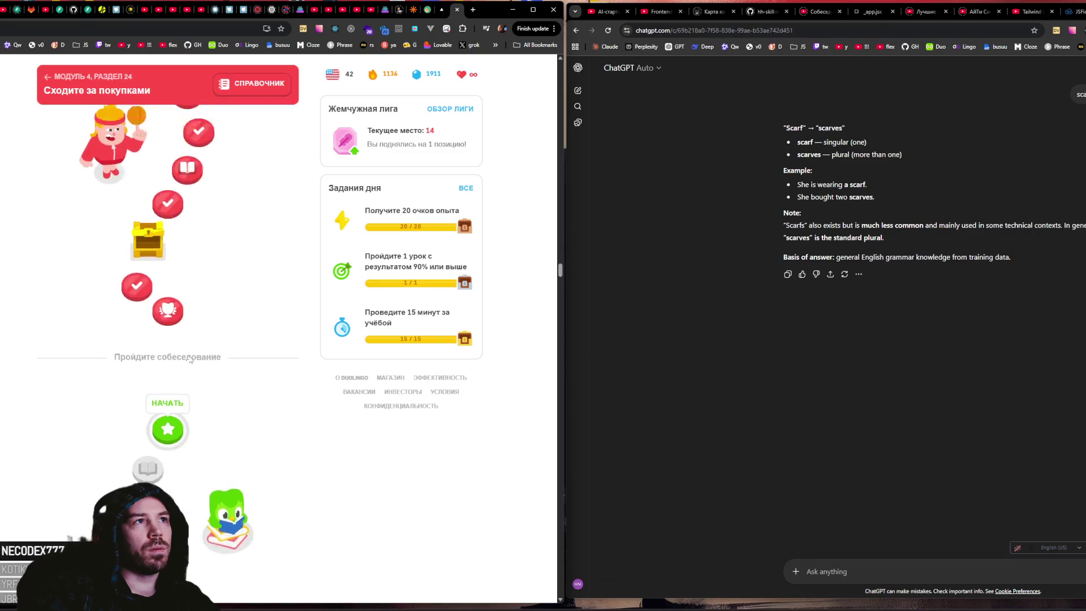
{"action": "scroll", "coordinate": [190, 358], "scroll_direction": "down", "scroll_amount": 2}
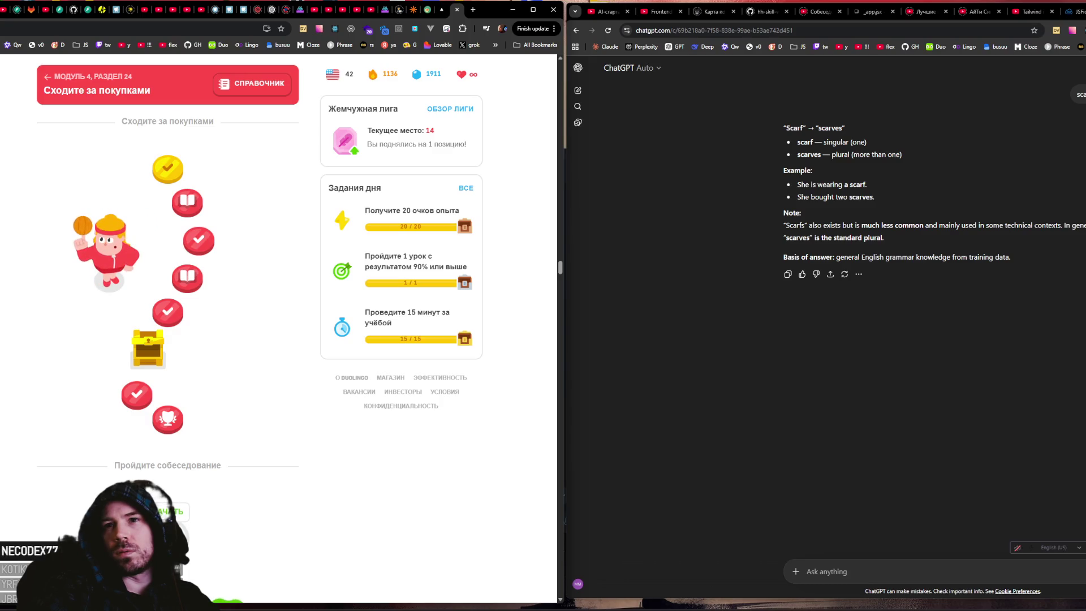
Step: Check the profile's registration date, return to the learning path, and switch to the prototype article
{"action": "key", "text": "alt+Tab"}
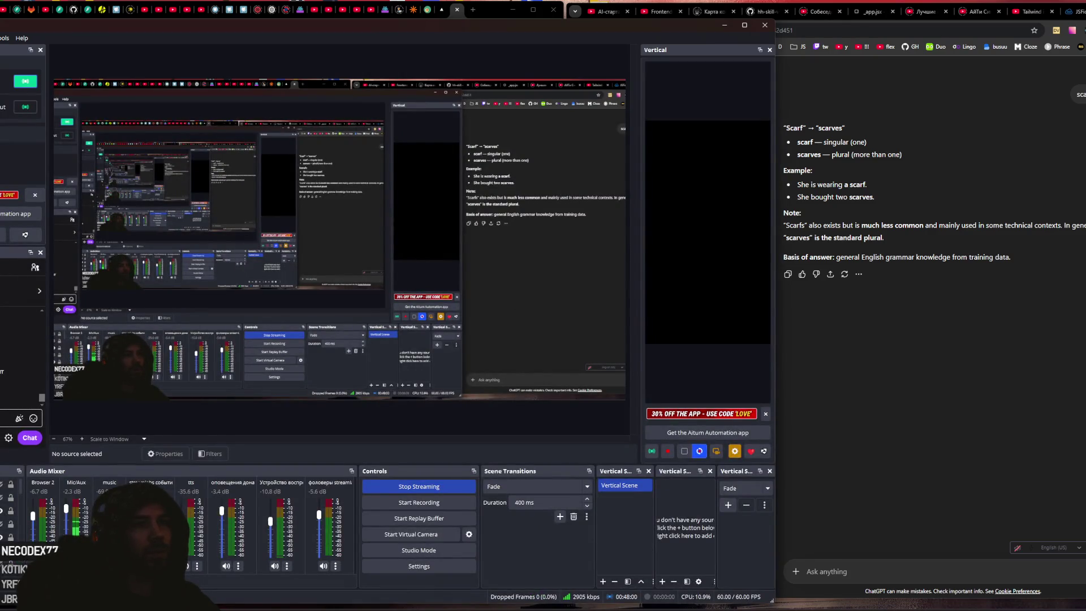
{"action": "key", "text": "alt+Tab"}
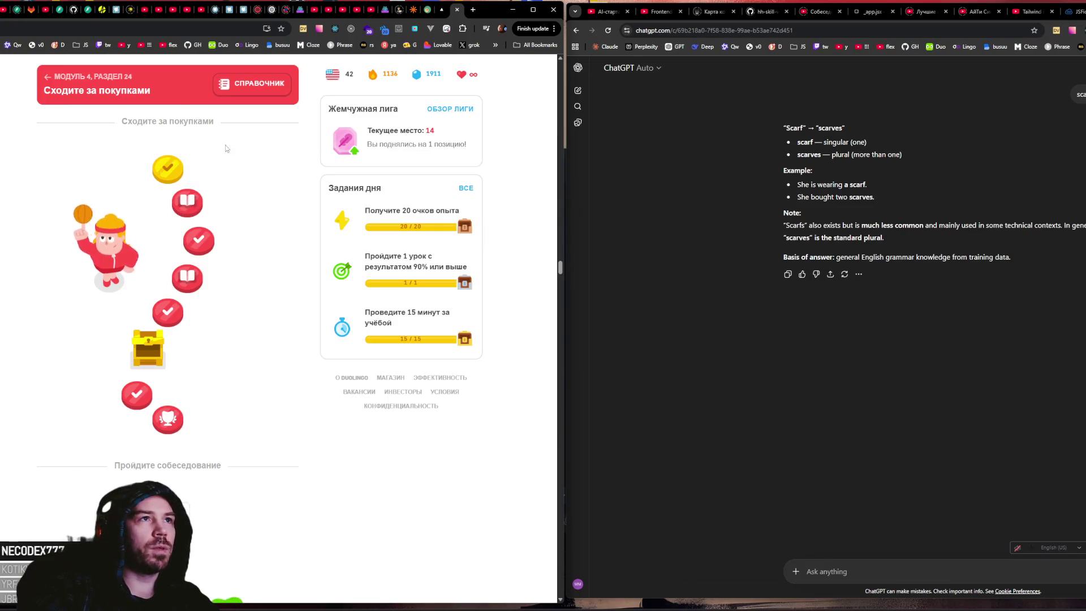
{"action": "scroll", "coordinate": [232, 152], "scroll_direction": "up", "scroll_amount": 3}
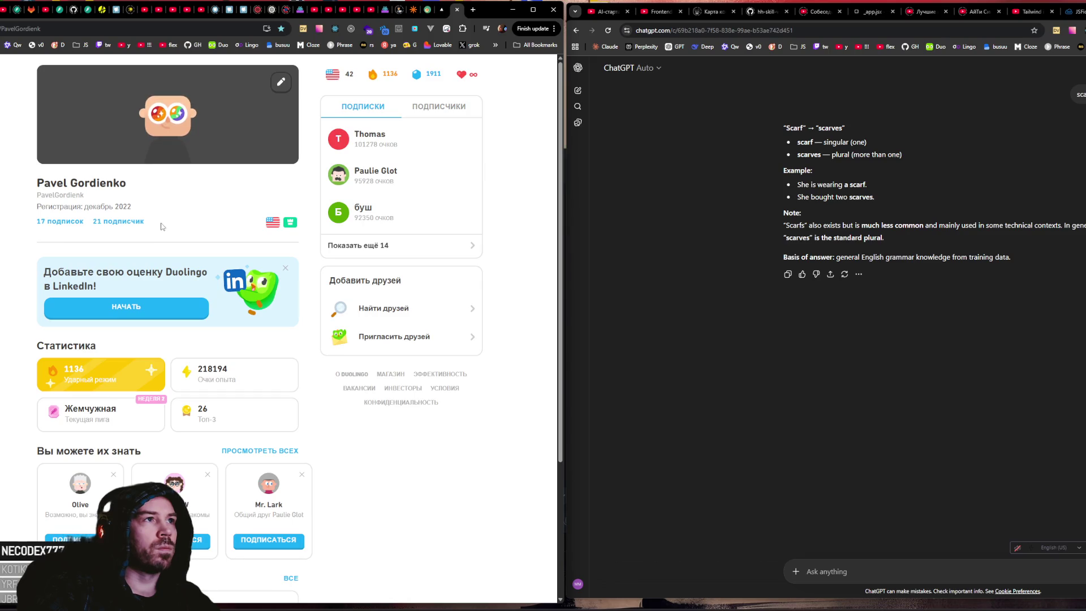
{"action": "left_click_drag", "start_coordinate": [105, 206], "coordinate": [166, 209]}
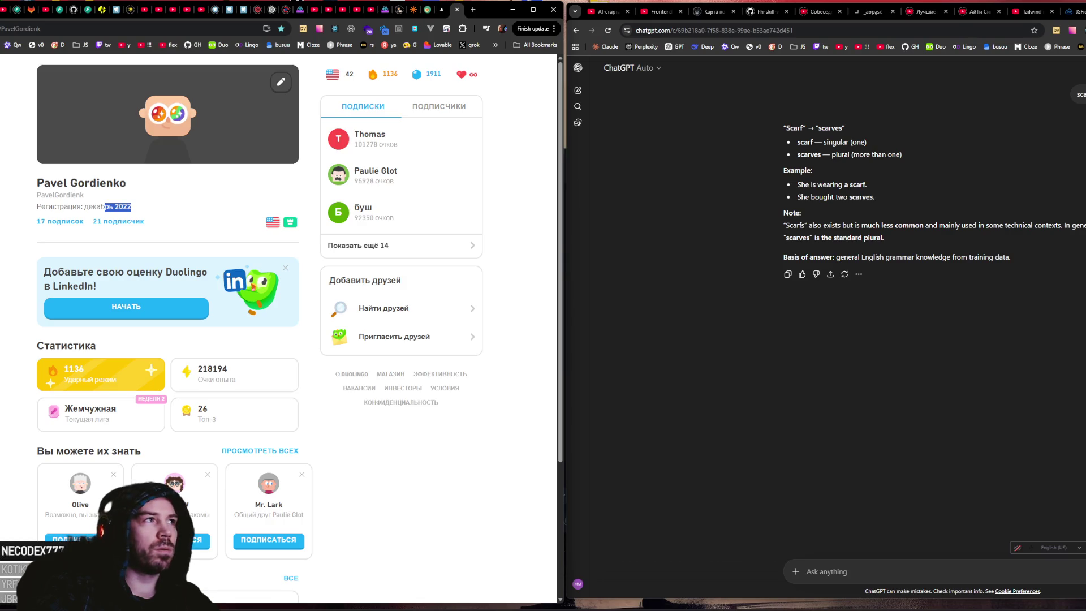
{"action": "key", "text": "alt+Left"}
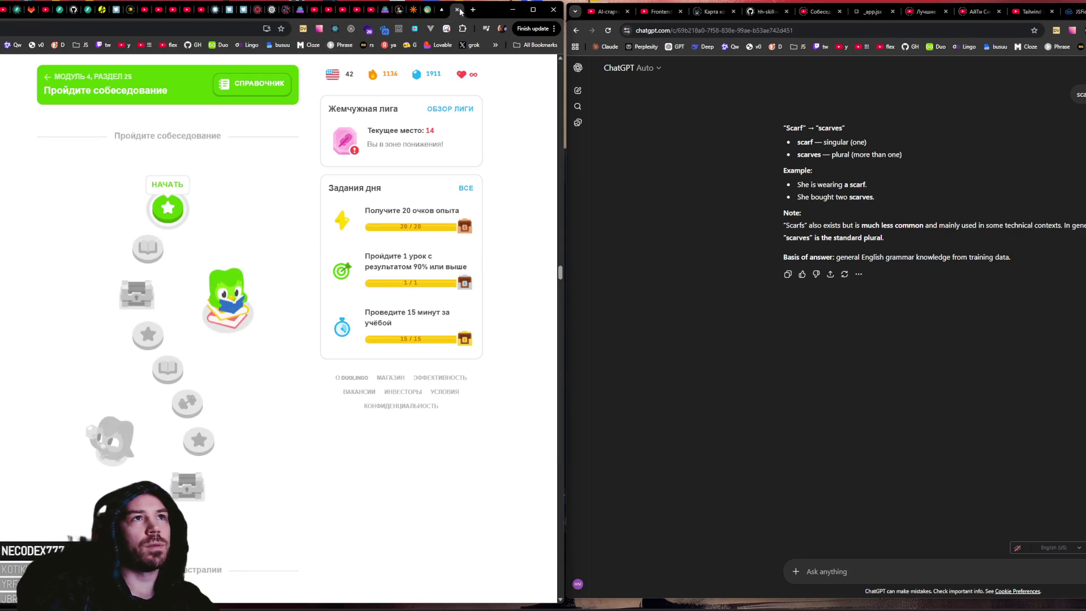
{"action": "left_click", "coordinate": [451, 11]}
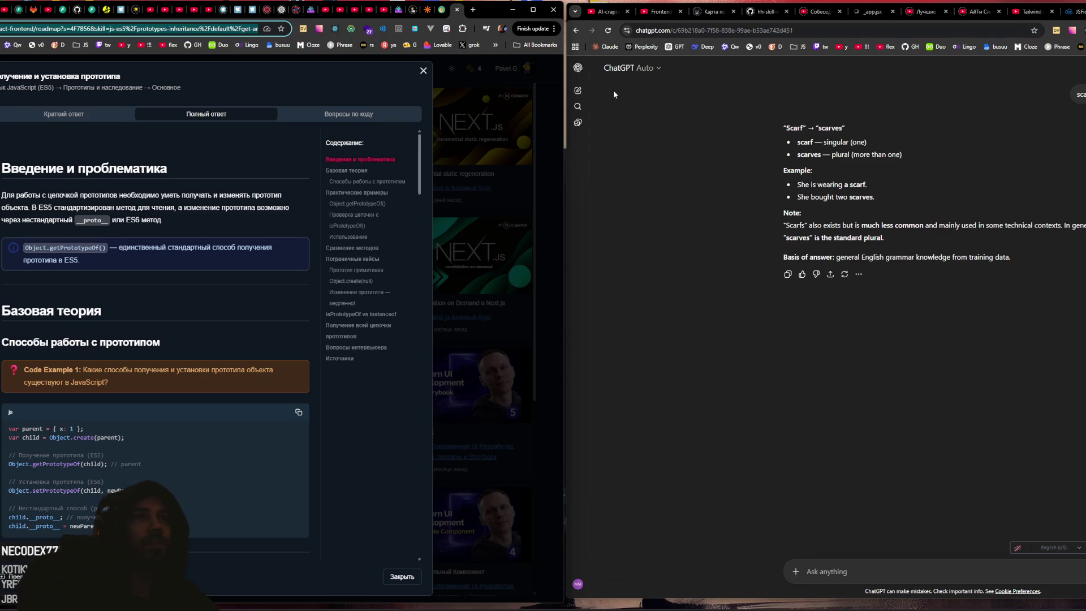
Step: Start a new empty ChatGPT chat and close the roadmap's article popup
{"action": "left_click", "coordinate": [578, 90]}
{"action": "left_click", "coordinate": [48, 288]}
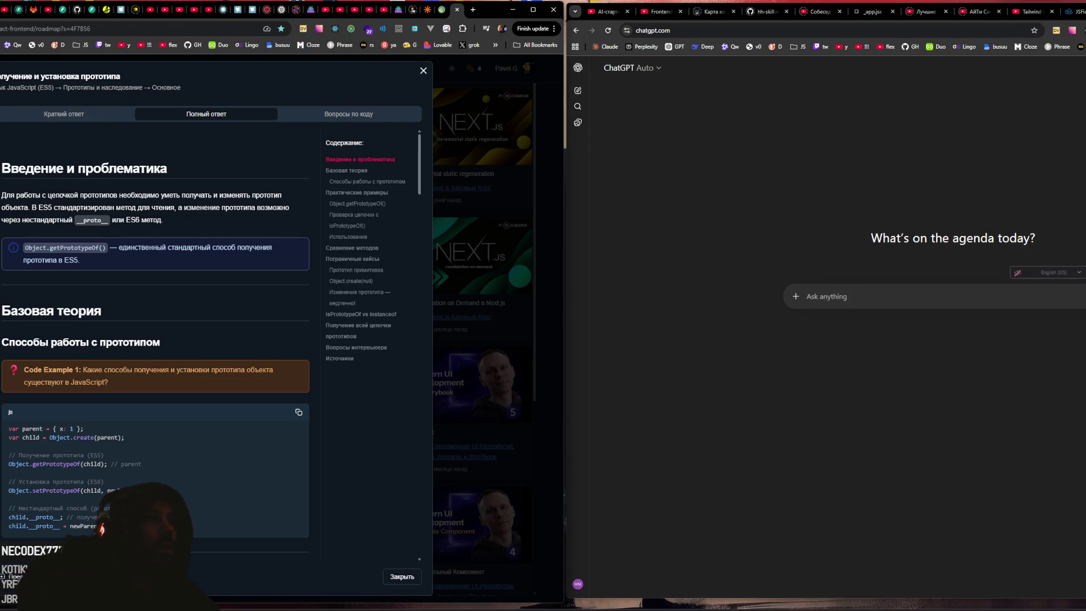
{"action": "key", "text": "Escape"}
Step: Reopen the 'Получение и установка прототипа' article, then load the Twitch stream in a new tab
{"action": "scroll", "coordinate": [60, 293], "scroll_direction": "down", "scroll_amount": 1}
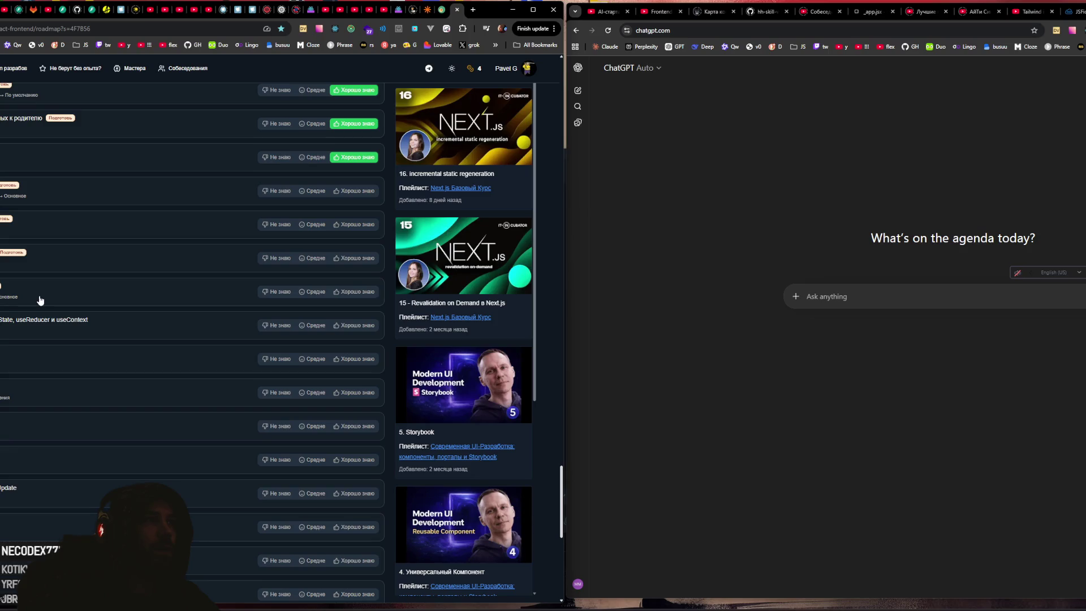
{"action": "left_click", "coordinate": [77, 197]}
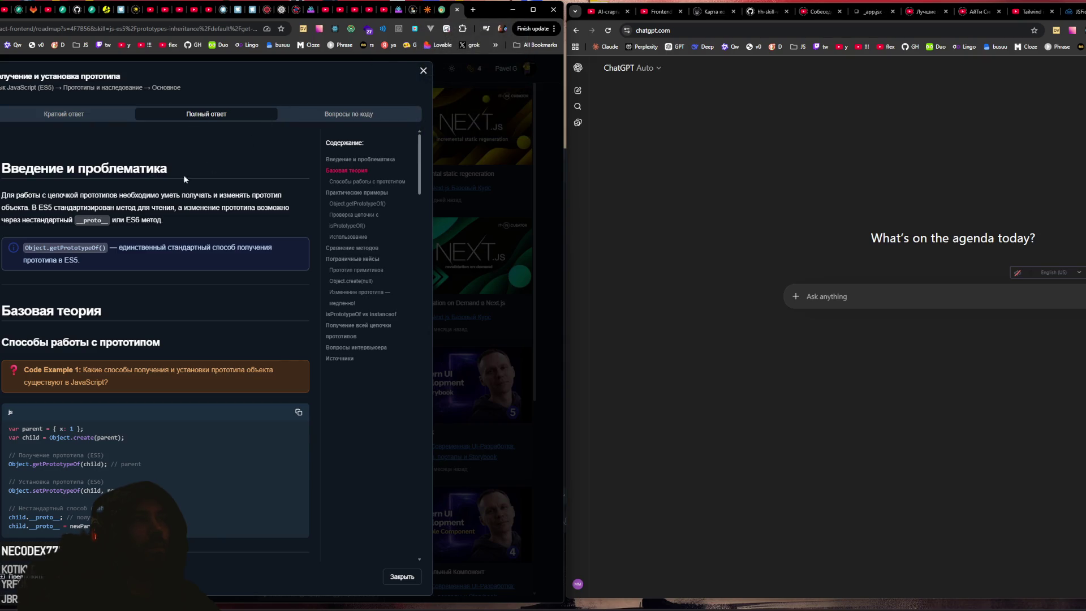
{"action": "left_click", "coordinate": [473, 10]}
{"action": "left_click", "coordinate": [99, 46]}
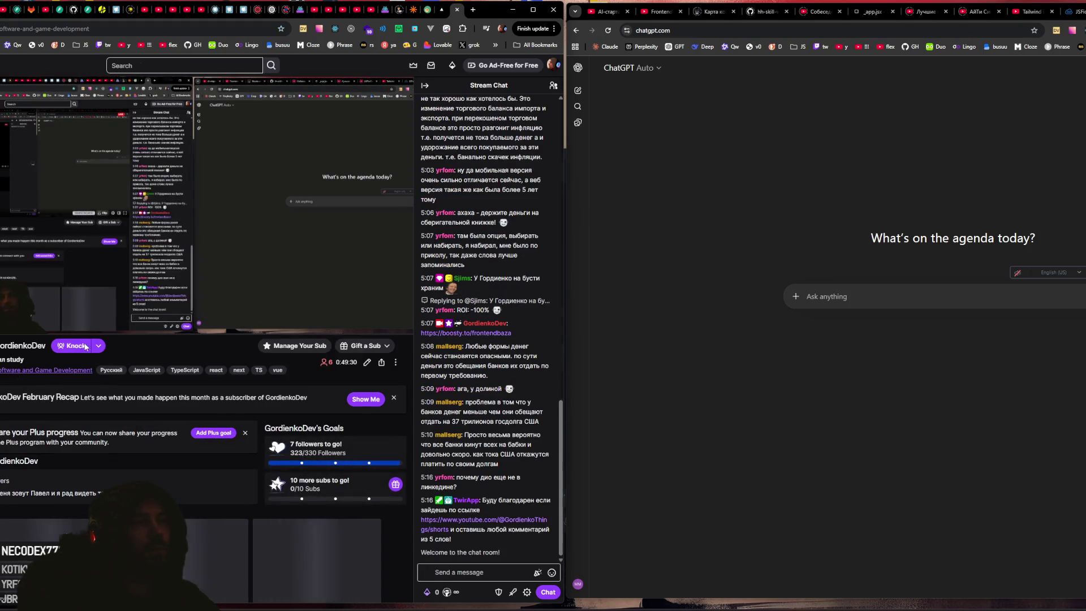
Step: View Twitch's Software and Game Development category, then close the Twitch tab
{"action": "left_click", "coordinate": [56, 370]}
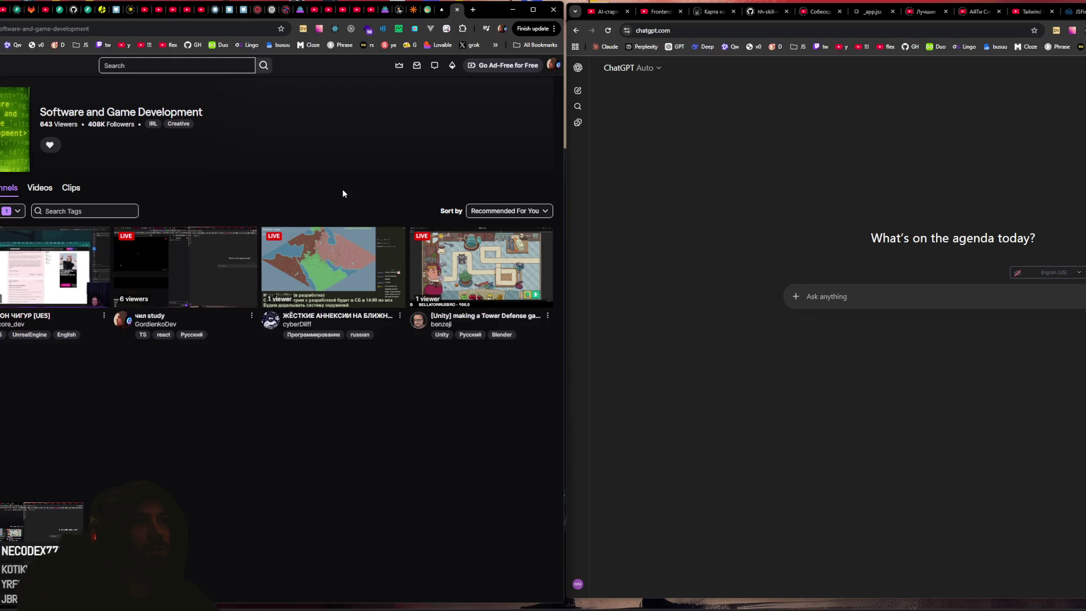
{"action": "left_click", "coordinate": [458, 11]}
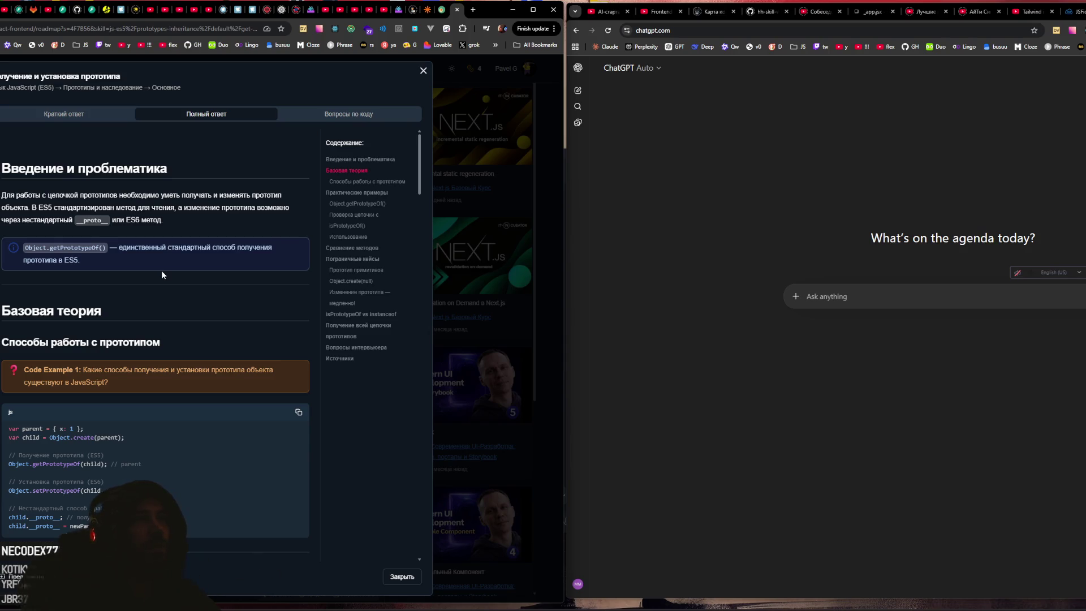
Step: Send ChatGPT the article's Object.getPrototypeOf() callout followed by 'это же не правда'
{"action": "left_click_drag", "start_coordinate": [104, 220], "coordinate": [196, 223]}
{"action": "left_click", "coordinate": [199, 225]}
{"action": "left_click_drag", "start_coordinate": [26, 249], "coordinate": [120, 250]}
{"action": "left_click", "coordinate": [196, 260]}
{"action": "triple_click", "coordinate": [82, 260]}
{"action": "key", "text": "ctrl+c"}
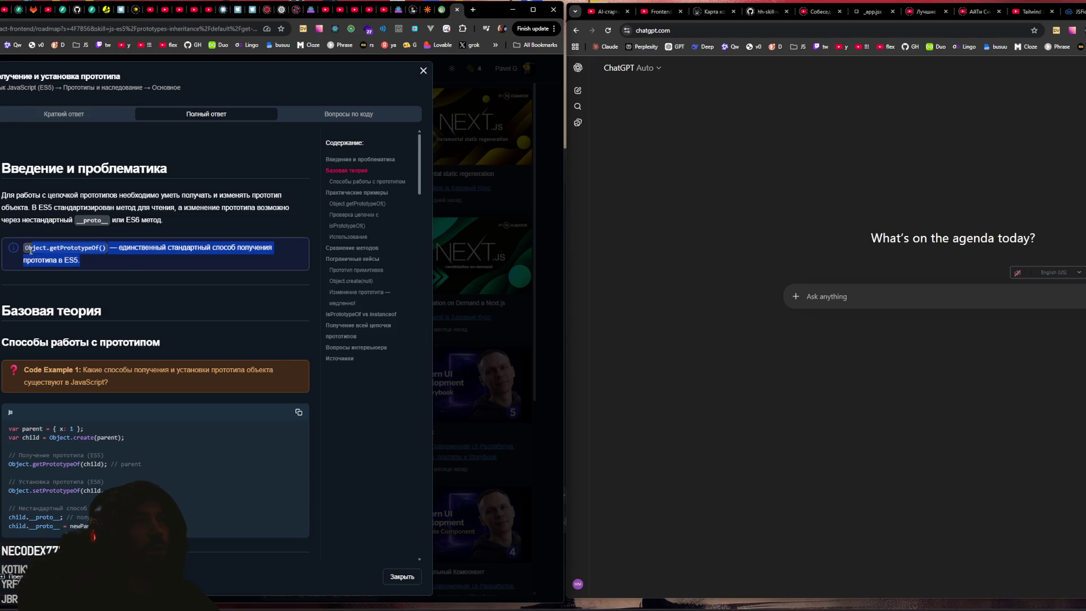
{"action": "left_click", "coordinate": [848, 295]}
{"action": "key", "text": "ctrl+v"}
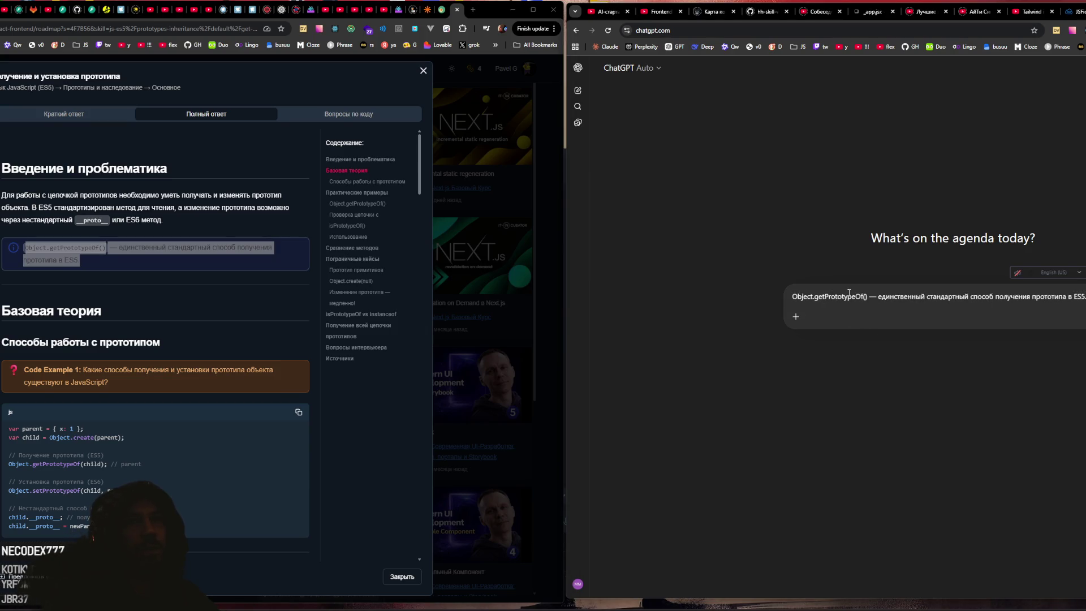
{"action": "type", "text": "это же не правда"}
{"action": "key", "text": "Return"}
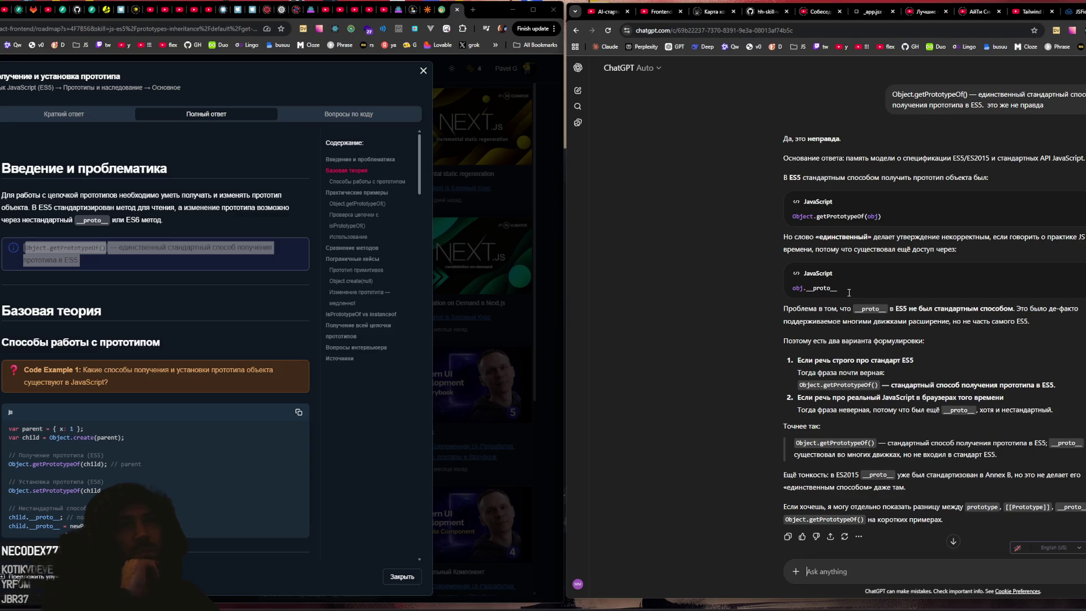
{"action": "scroll", "coordinate": [867, 259], "scroll_direction": "down", "scroll_amount": 2}
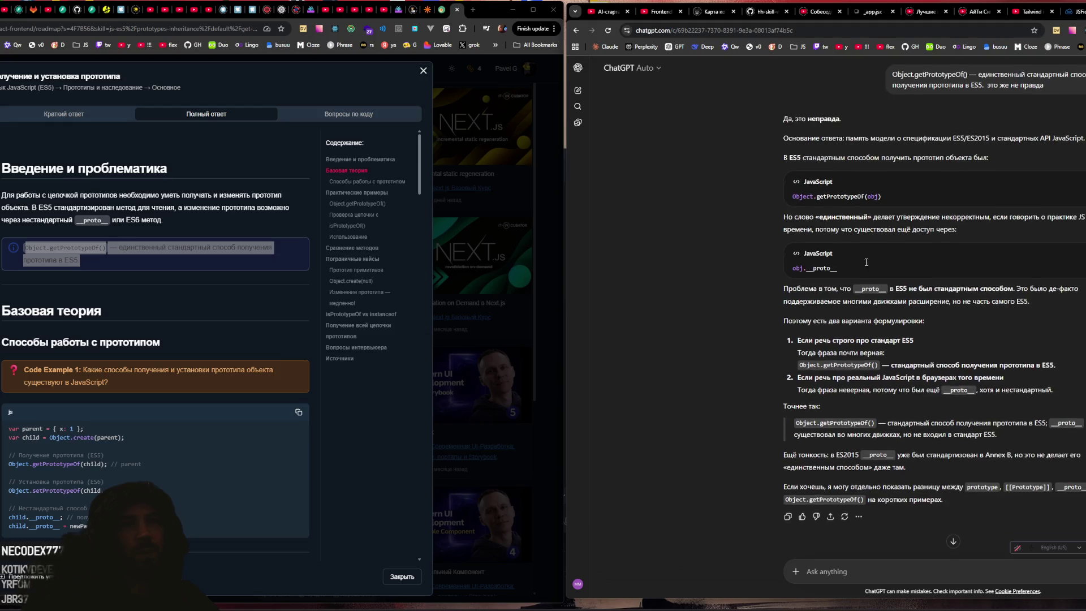
{"action": "scroll", "coordinate": [865, 264], "scroll_direction": "up", "scroll_amount": 2}
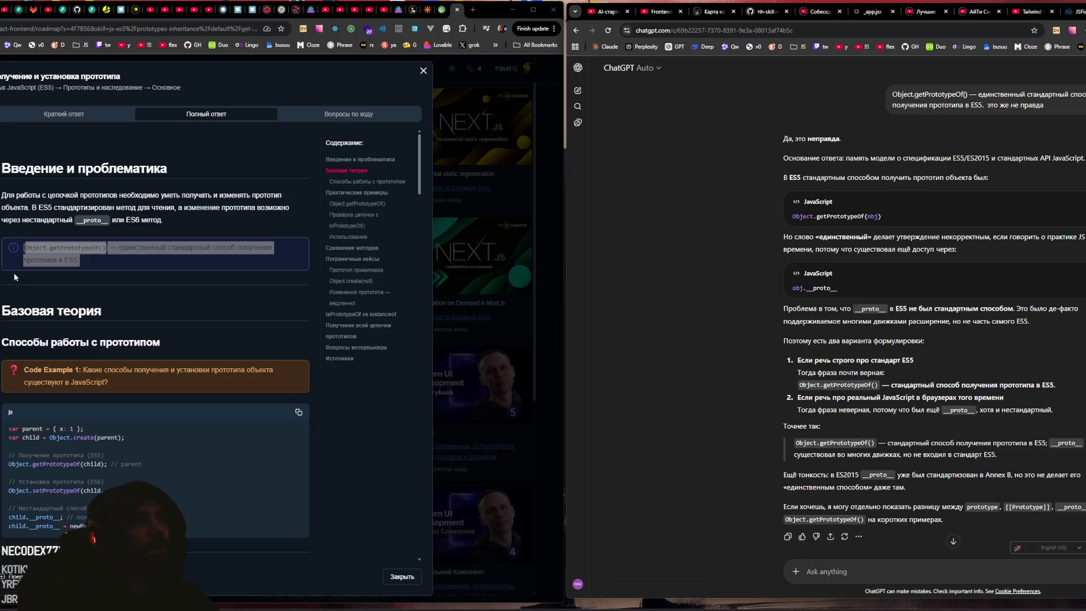
{"action": "left_click", "coordinate": [131, 257]}
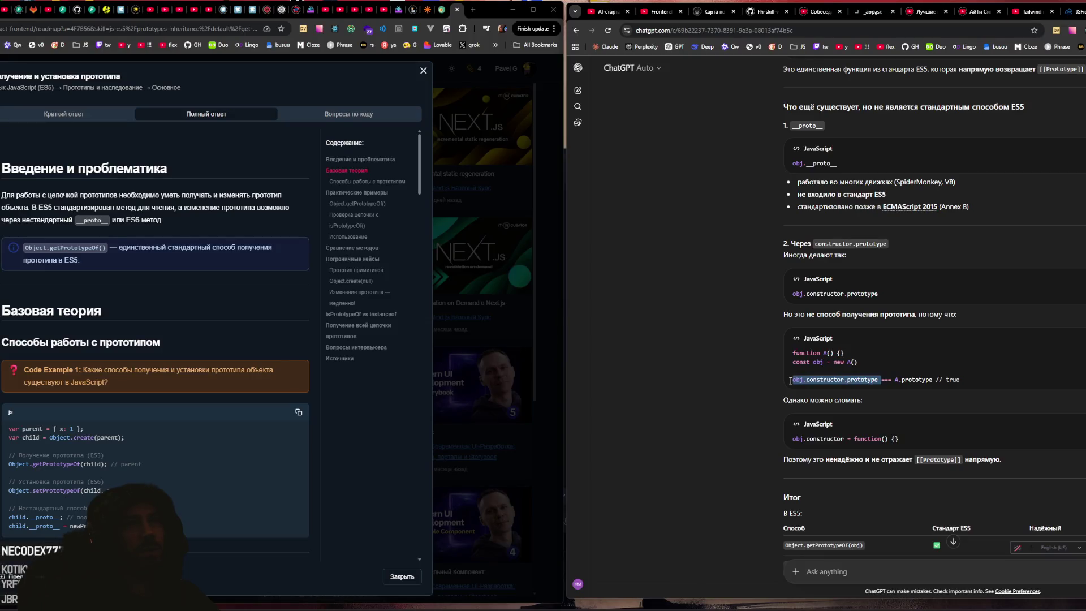
{"action": "left_click", "coordinate": [854, 381]}
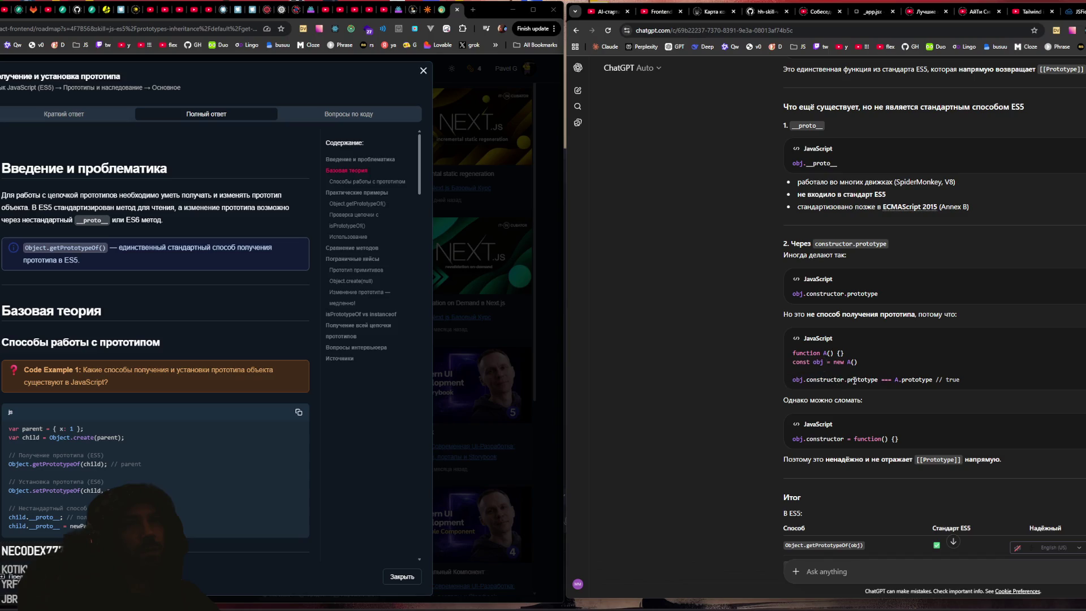
{"action": "left_click_drag", "start_coordinate": [845, 382], "coordinate": [786, 382]}
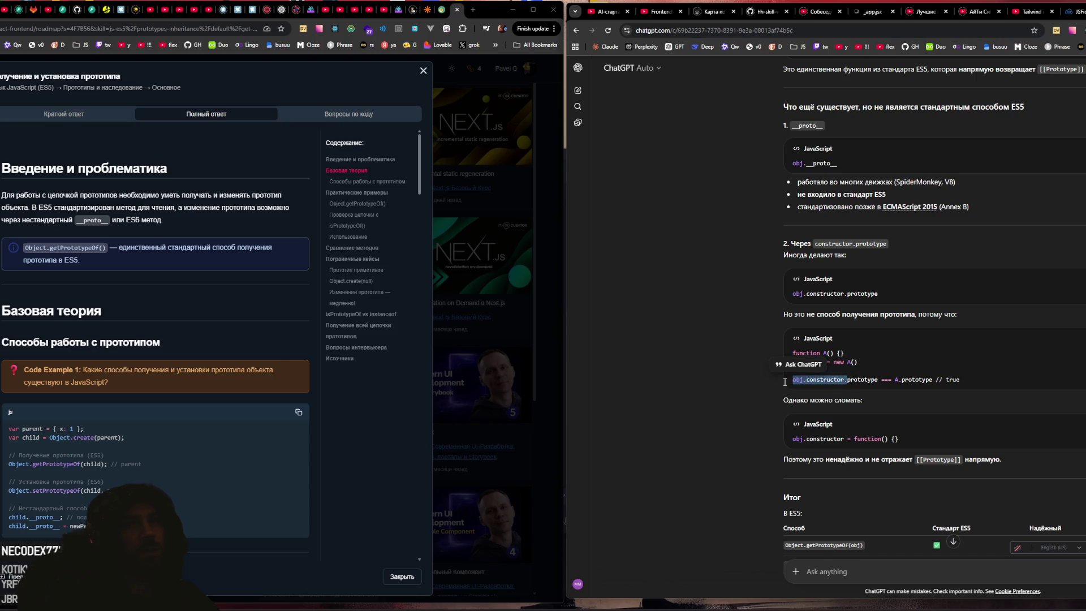
{"action": "left_click", "coordinate": [917, 383]}
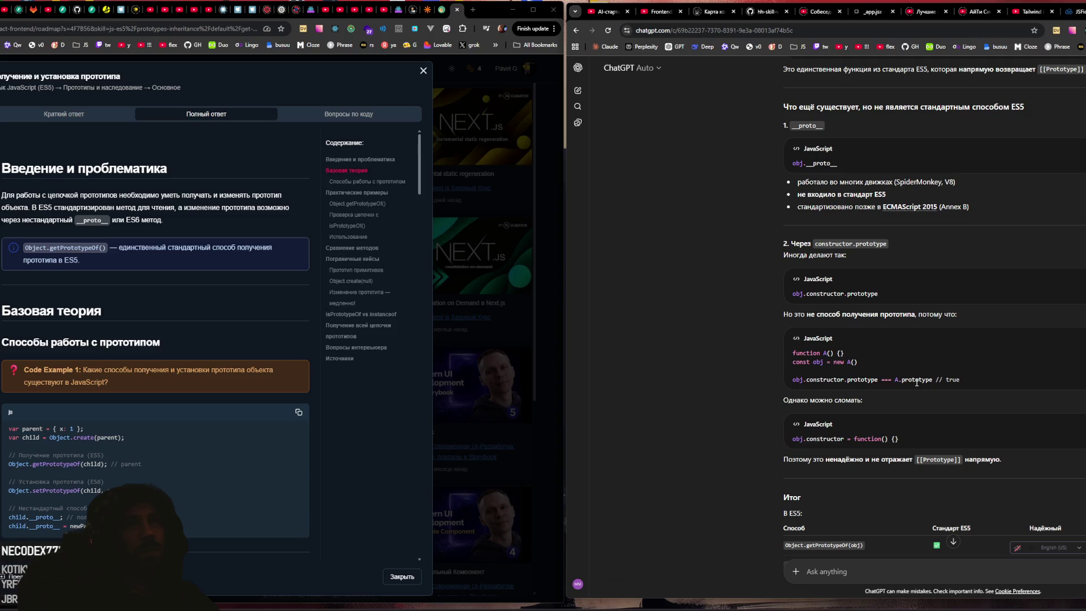
{"action": "scroll", "coordinate": [917, 382], "scroll_direction": "down", "scroll_amount": 2}
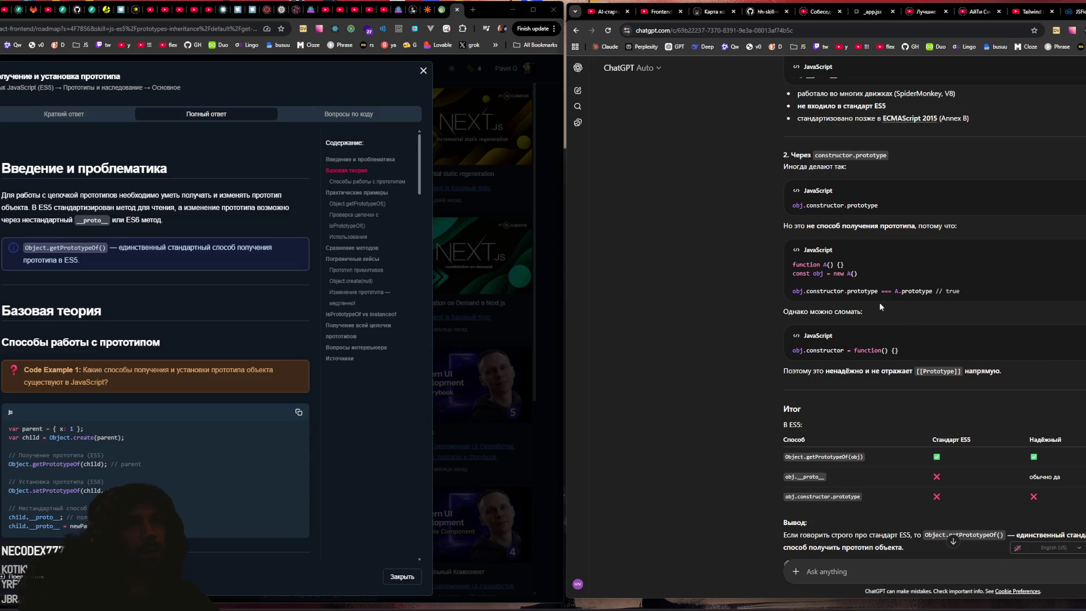
{"action": "scroll", "coordinate": [879, 302], "scroll_direction": "down", "scroll_amount": 2}
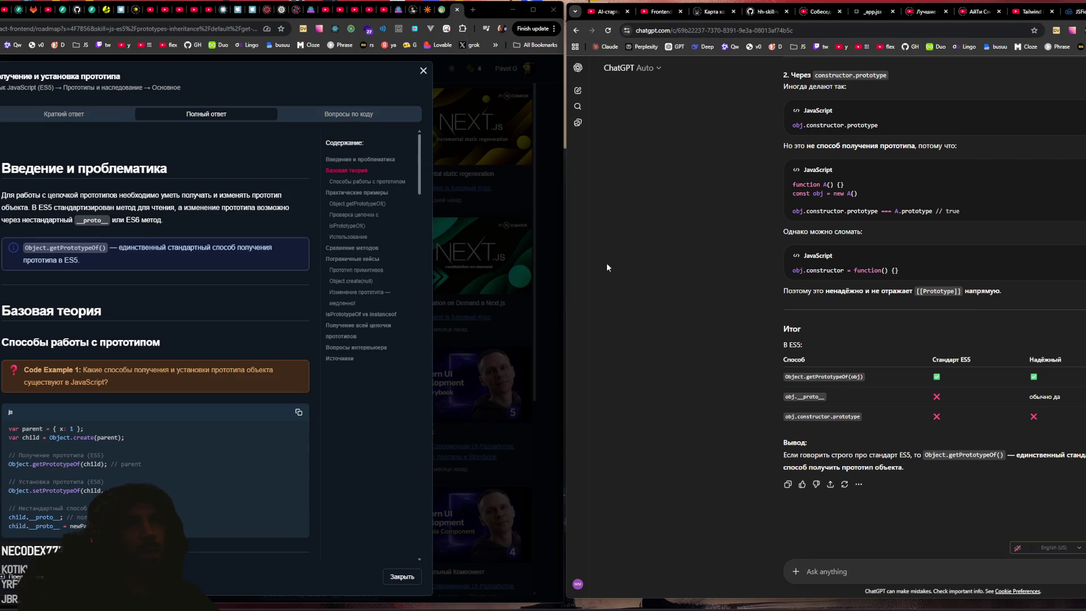
{"action": "scroll", "coordinate": [63, 226], "scroll_direction": "down", "scroll_amount": 3}
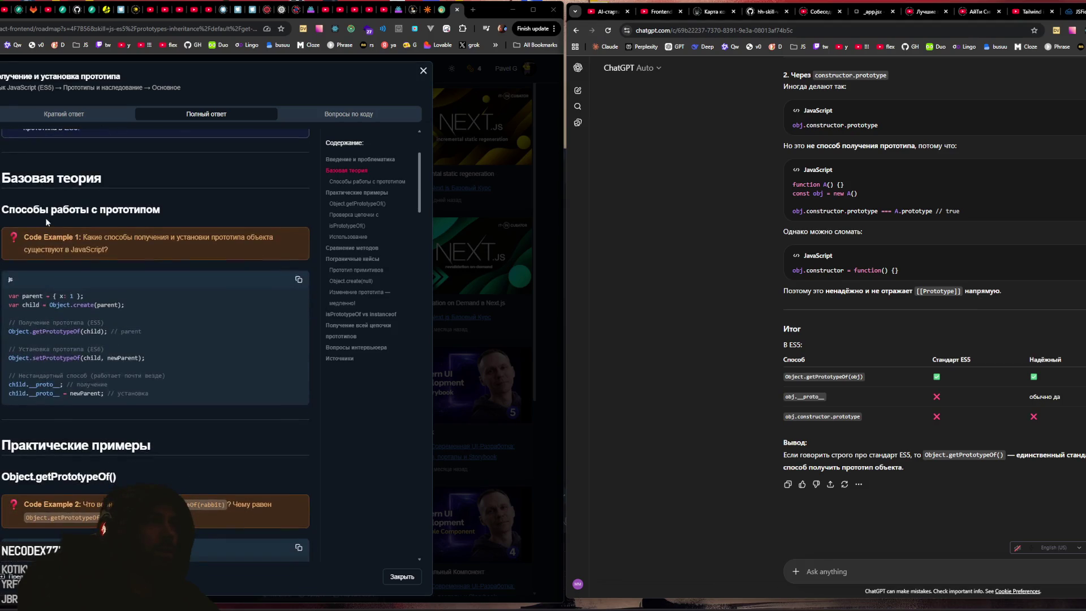
{"action": "scroll", "coordinate": [46, 222], "scroll_direction": "down", "scroll_amount": 2}
{"action": "scroll", "coordinate": [47, 220], "scroll_direction": "up", "scroll_amount": 1}
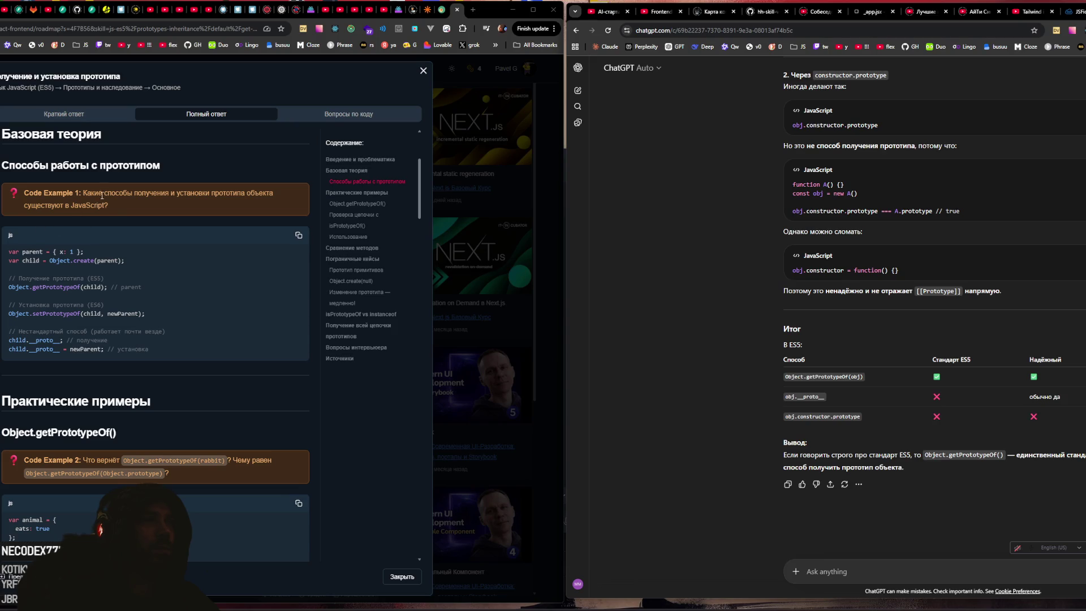
Step: Ask ChatGPT the Code Example 1 question prefixed with 'Все'
{"action": "left_click_drag", "start_coordinate": [81, 193], "coordinate": [121, 203]}
{"action": "key", "text": "ctrl+c"}
{"action": "left_click", "coordinate": [840, 571]}
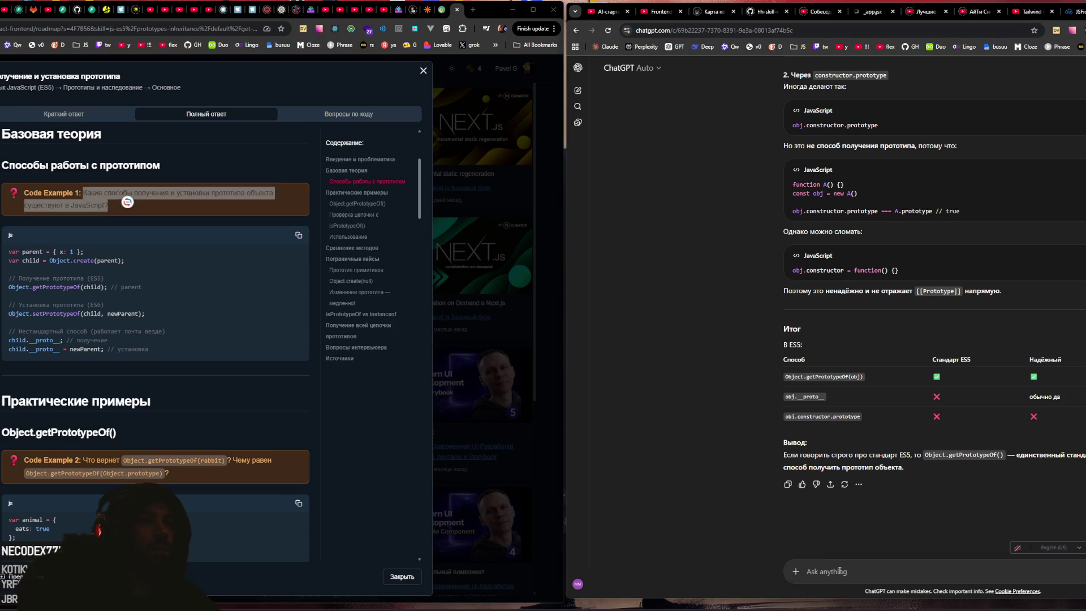
{"action": "key", "text": "ctrl+v"}
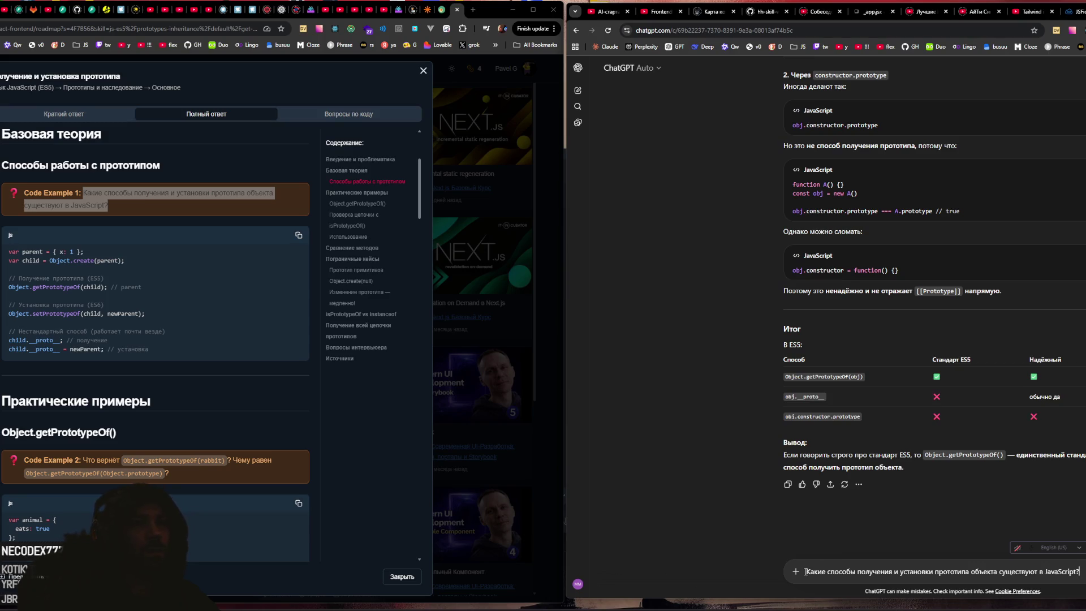
{"action": "type", "text": "Все"}
{"action": "key", "text": "Return"}
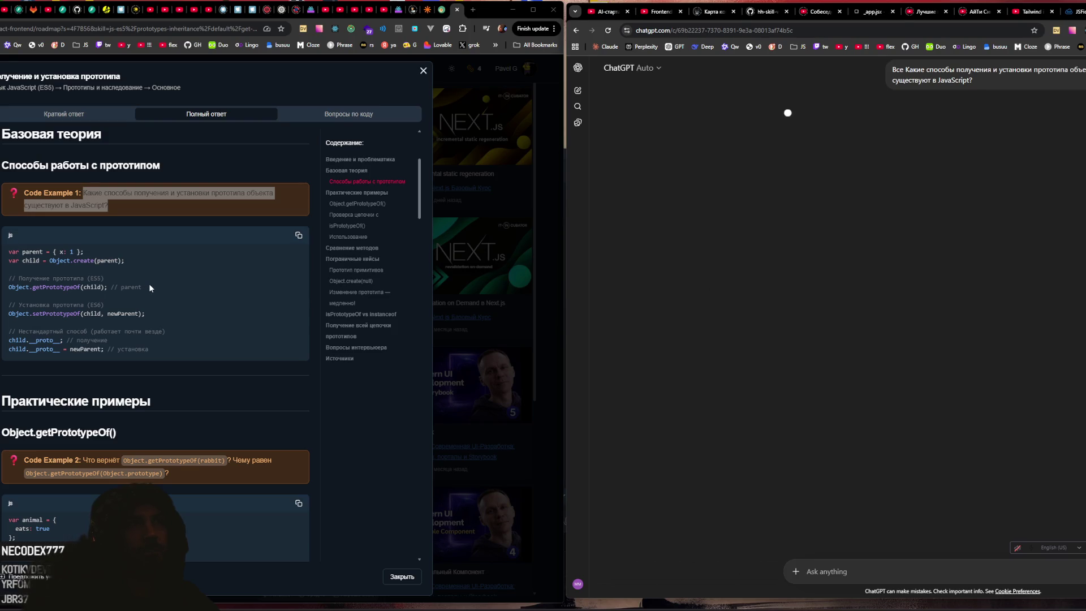
Step: Highlight the Object.create(parent) and getPrototypeOf calls in the article's code
{"action": "scroll", "coordinate": [149, 288], "scroll_direction": "down", "scroll_amount": 1}
{"action": "left_click_drag", "start_coordinate": [49, 216], "coordinate": [105, 216]}
{"action": "left_click", "coordinate": [147, 219]}
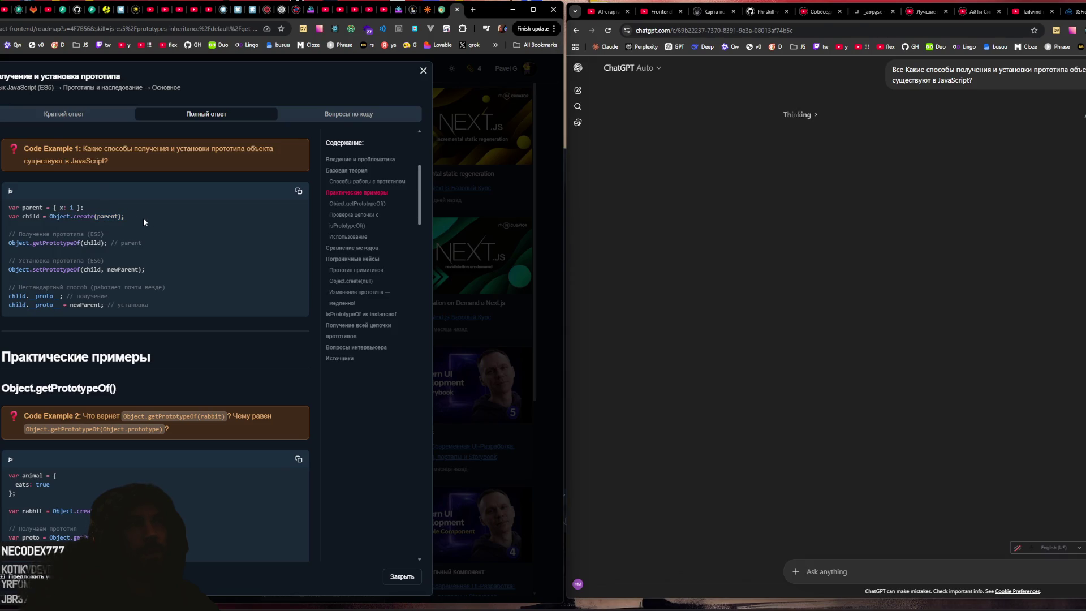
{"action": "left_click_drag", "start_coordinate": [25, 241], "coordinate": [108, 242]}
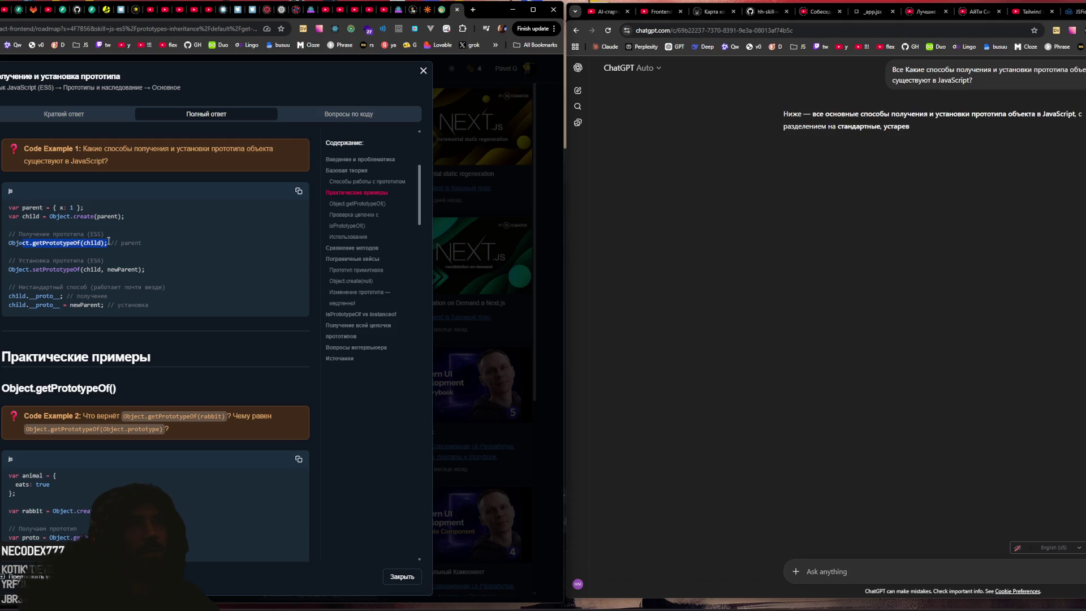
Step: Go over the setPrototypeOf line and nonstandard __proto__ example, then start reading ChatGPT's reply
{"action": "left_click_drag", "start_coordinate": [8, 269], "coordinate": [102, 273]}
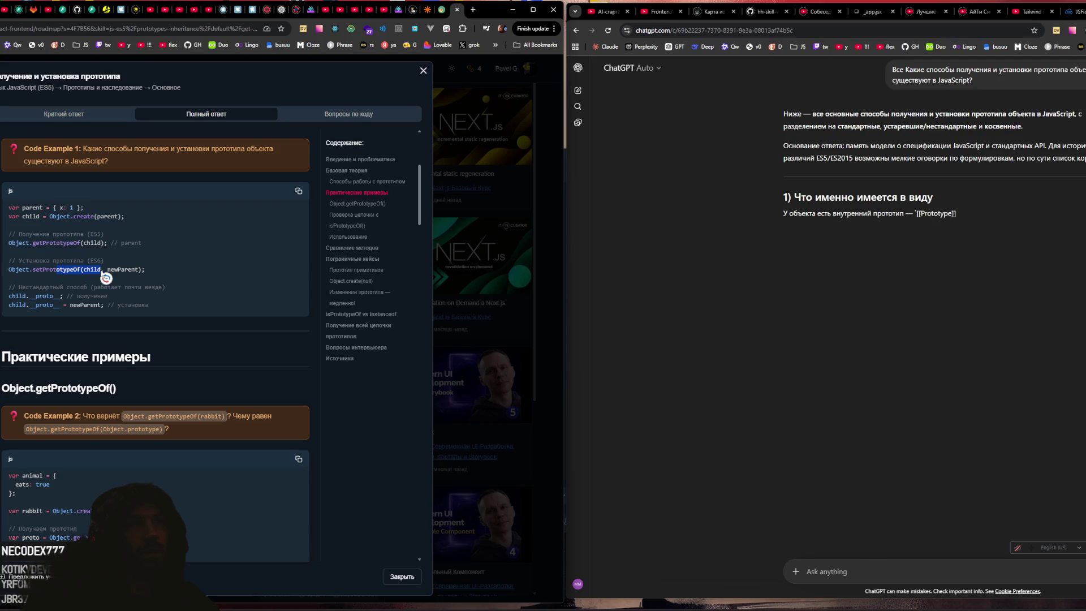
{"action": "left_click", "coordinate": [88, 268]}
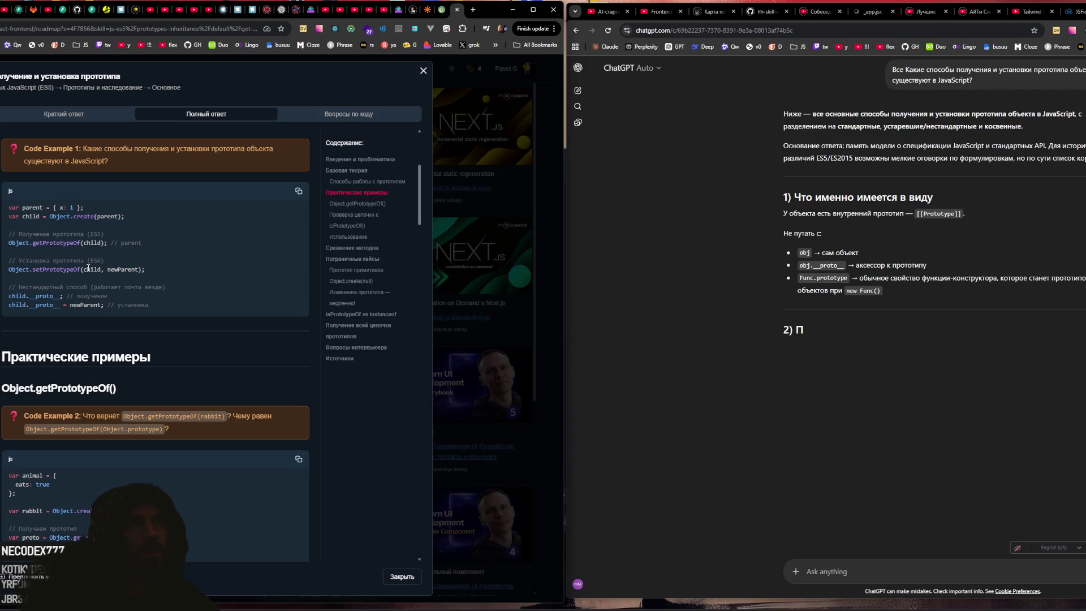
{"action": "left_click_drag", "start_coordinate": [109, 270], "coordinate": [140, 271]}
{"action": "left_click", "coordinate": [26, 270]}
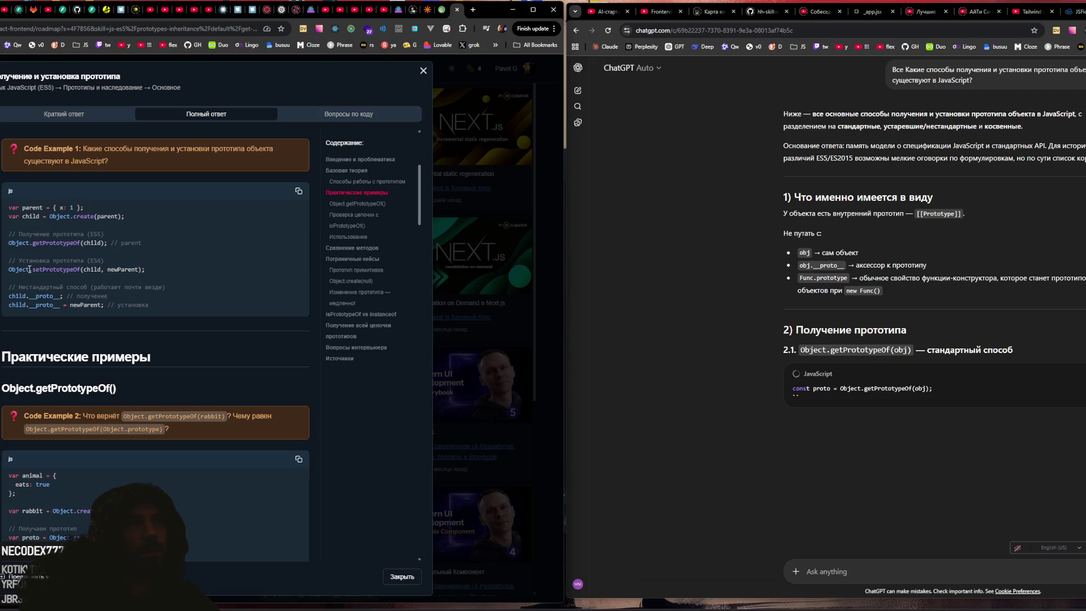
{"action": "left_click_drag", "start_coordinate": [27, 270], "coordinate": [98, 270]}
{"action": "left_click", "coordinate": [13, 297]}
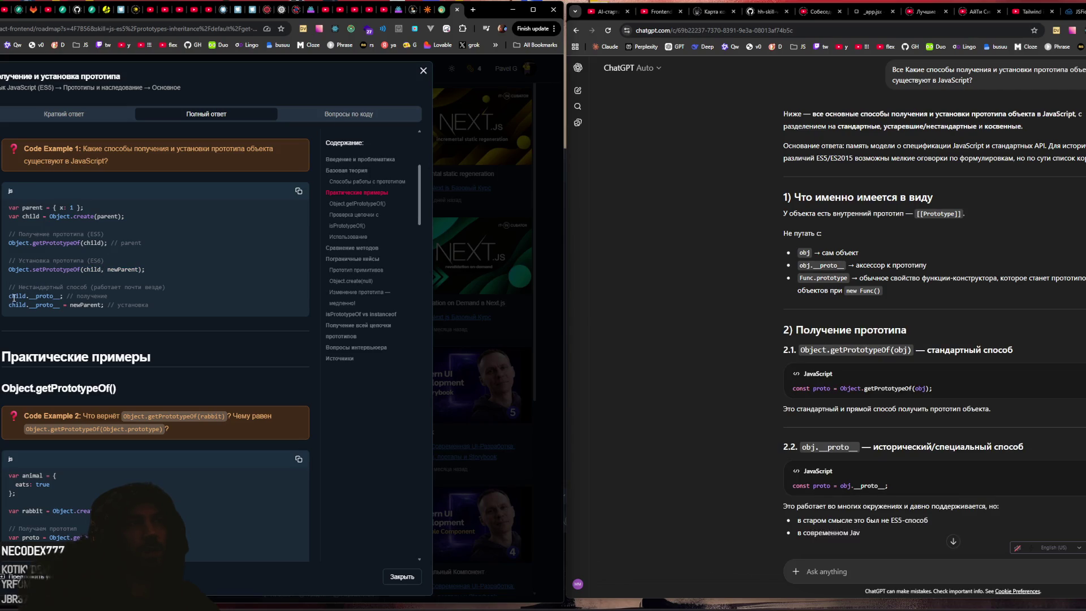
{"action": "left_click_drag", "start_coordinate": [77, 306], "coordinate": [50, 292]}
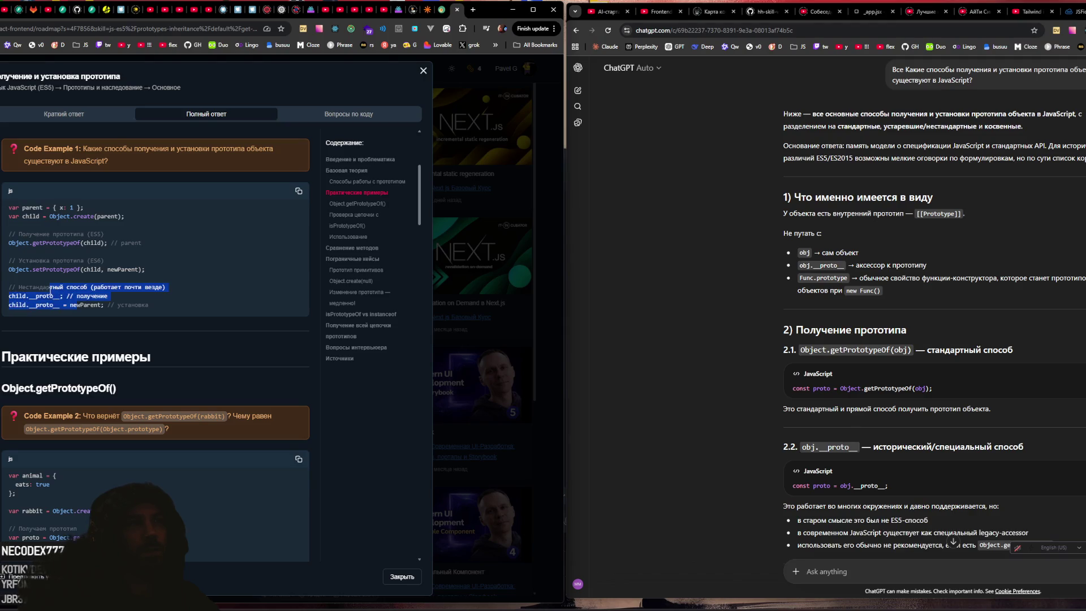
{"action": "scroll", "coordinate": [910, 224], "scroll_direction": "down", "scroll_amount": 2}
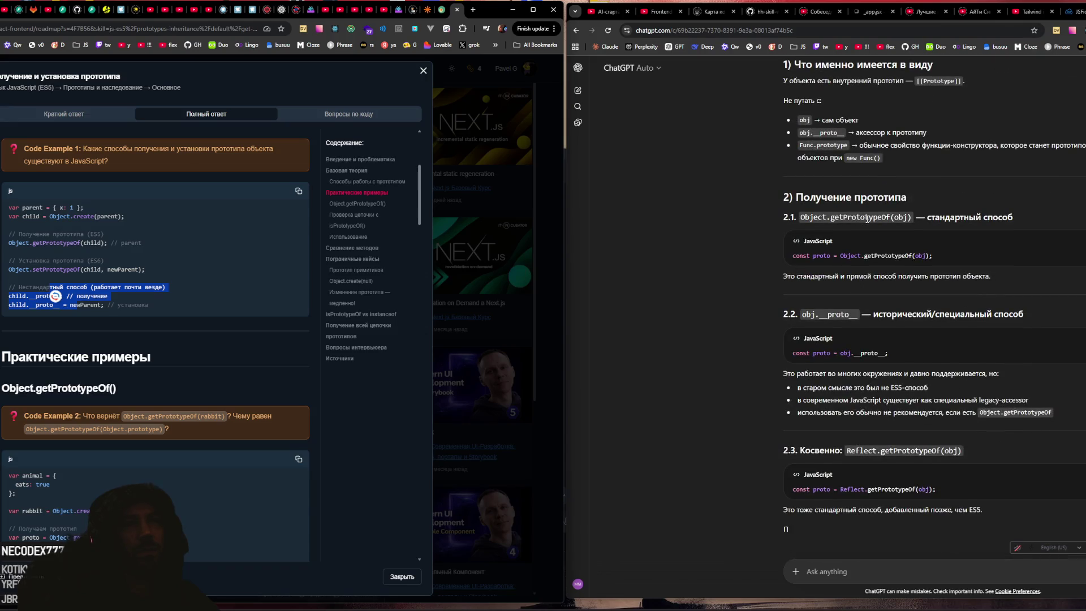
{"action": "scroll", "coordinate": [864, 223], "scroll_direction": "down", "scroll_amount": 1}
{"action": "left_click_drag", "start_coordinate": [847, 219], "coordinate": [910, 221]}
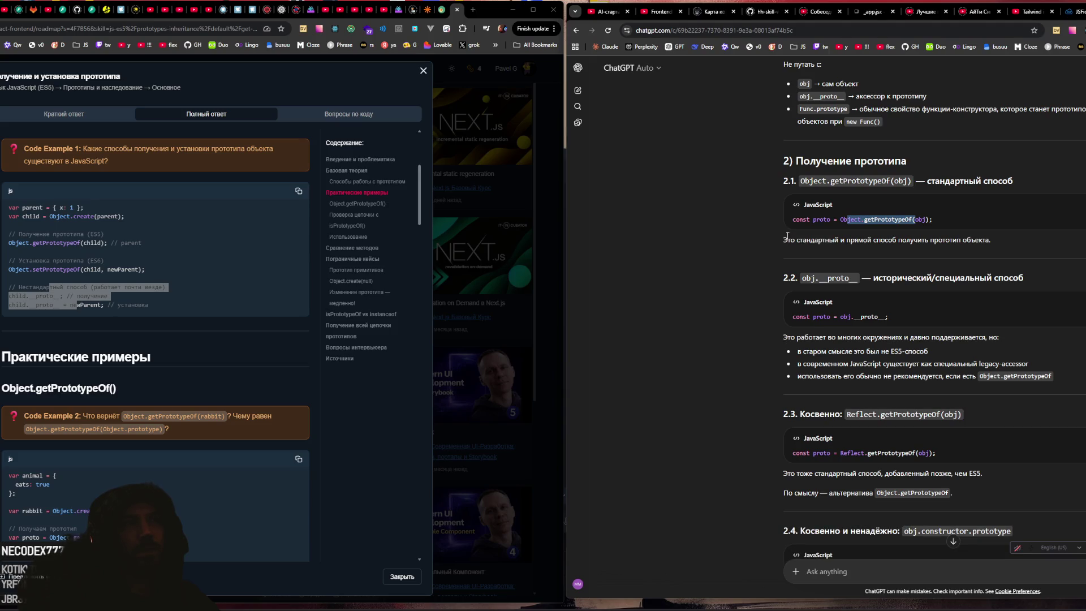
Step: Highlight Reflect.getPrototypeOf(obj) in section 2.3's heading and code line
{"action": "scroll", "coordinate": [966, 225], "scroll_direction": "down", "scroll_amount": 4}
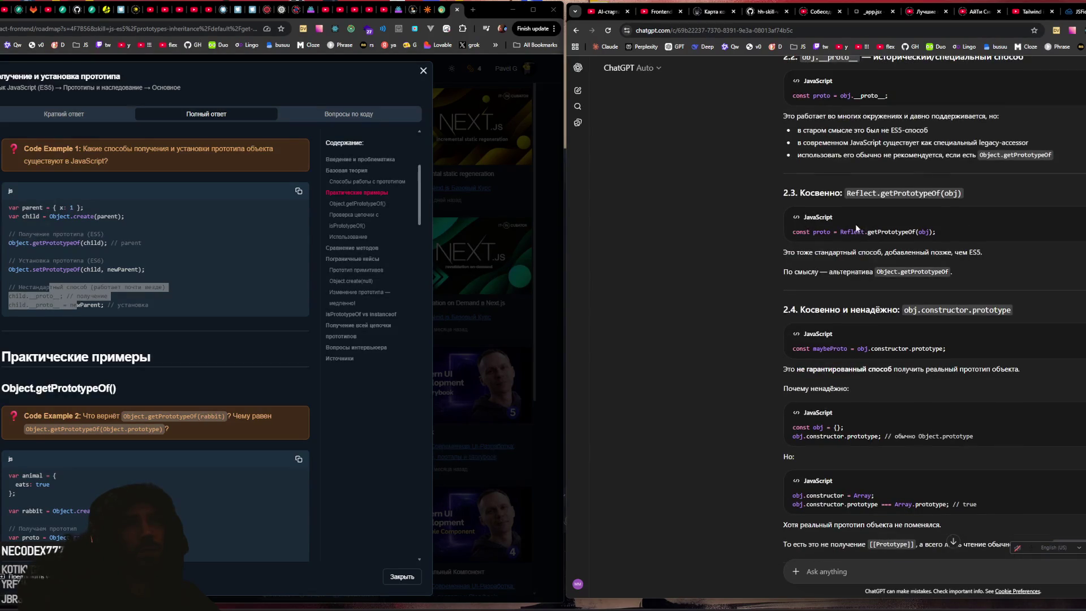
{"action": "left_click_drag", "start_coordinate": [848, 194], "coordinate": [949, 192]}
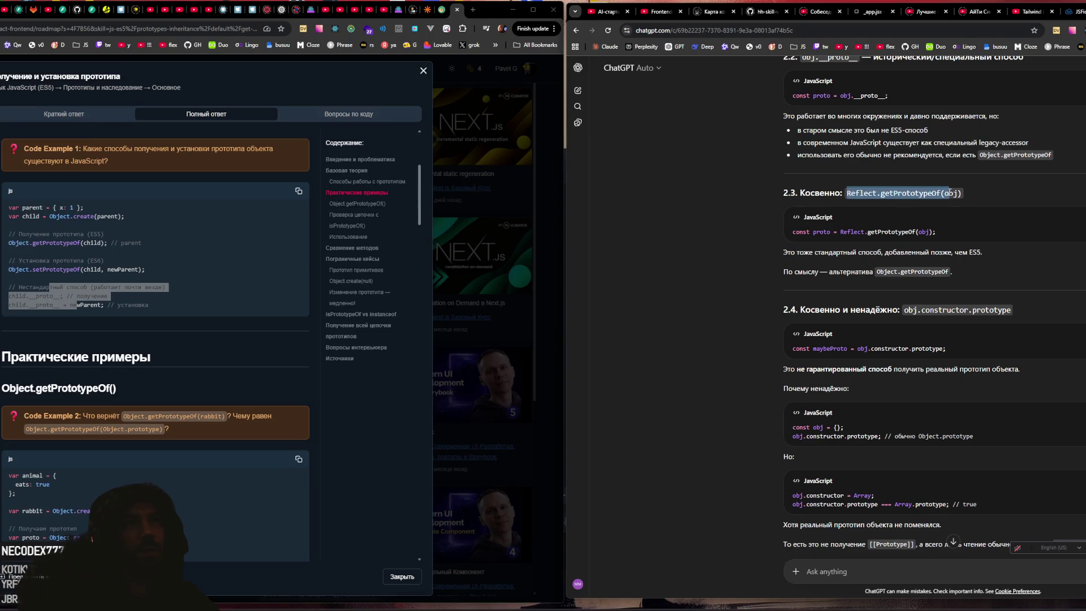
{"action": "scroll", "coordinate": [870, 213], "scroll_direction": "down", "scroll_amount": 1}
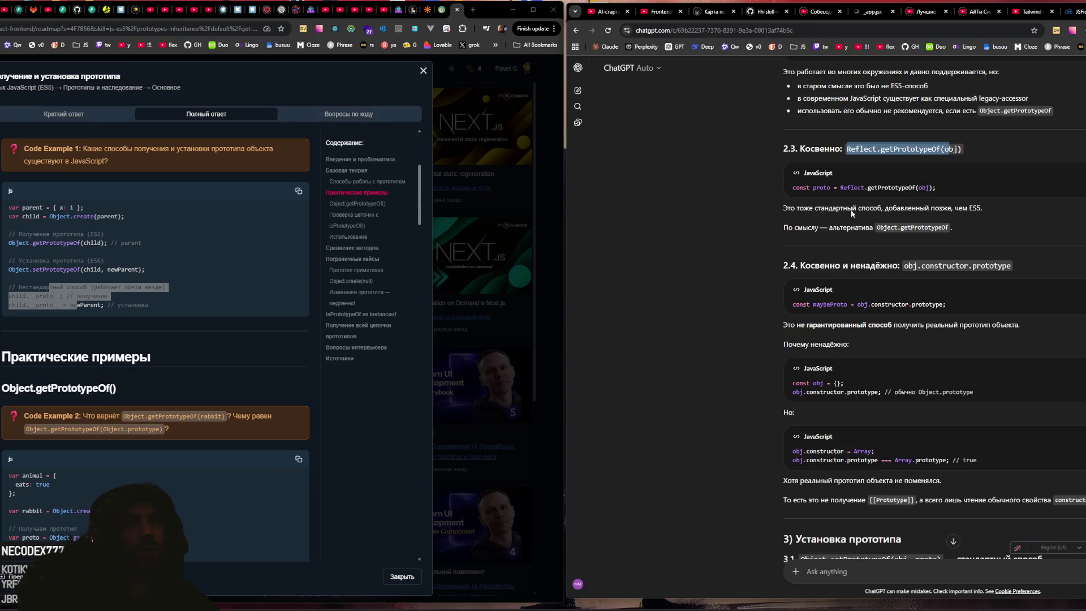
{"action": "left_click", "coordinate": [852, 188]}
{"action": "left_click_drag", "start_coordinate": [838, 187], "coordinate": [913, 186]}
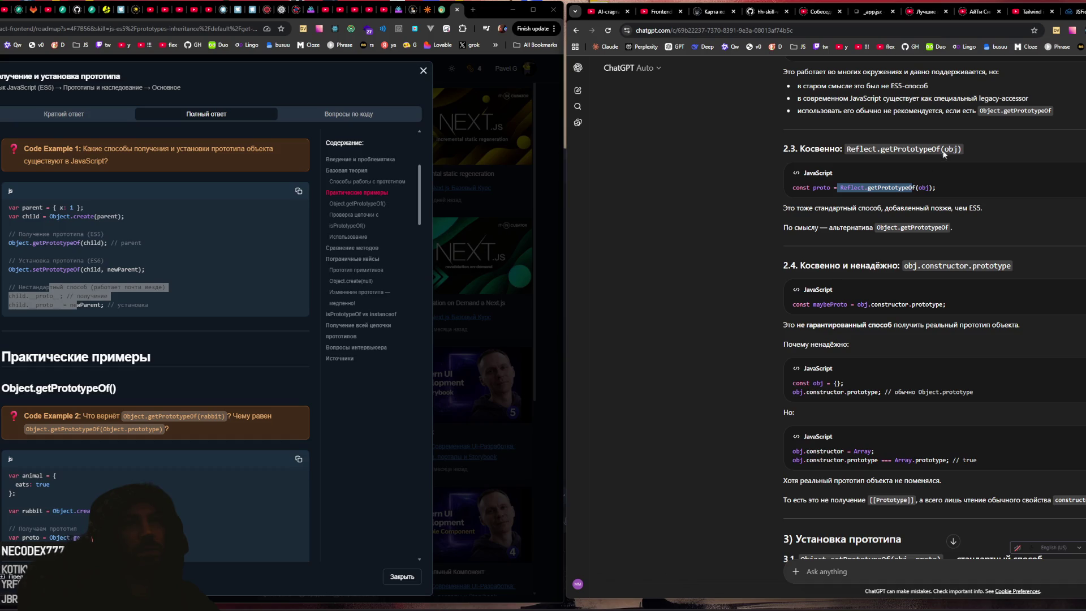
{"action": "left_click_drag", "start_coordinate": [961, 148], "coordinate": [847, 149]}
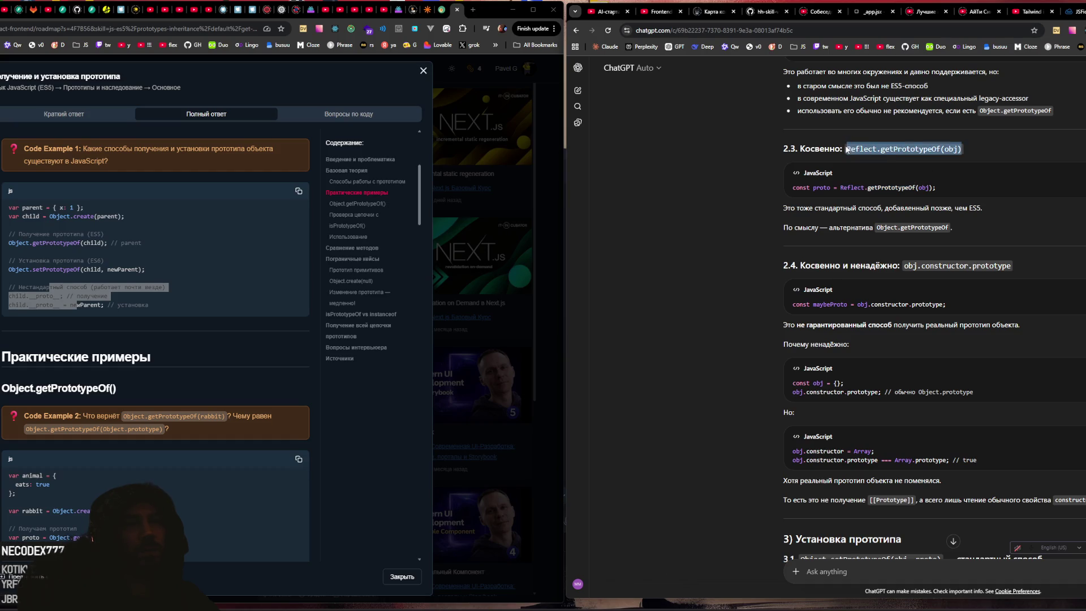
Step: Mark obj.constructor.prototype in section 2.4 and the sentence calling it unreliable
{"action": "scroll", "coordinate": [824, 211], "scroll_direction": "down", "scroll_amount": 2}
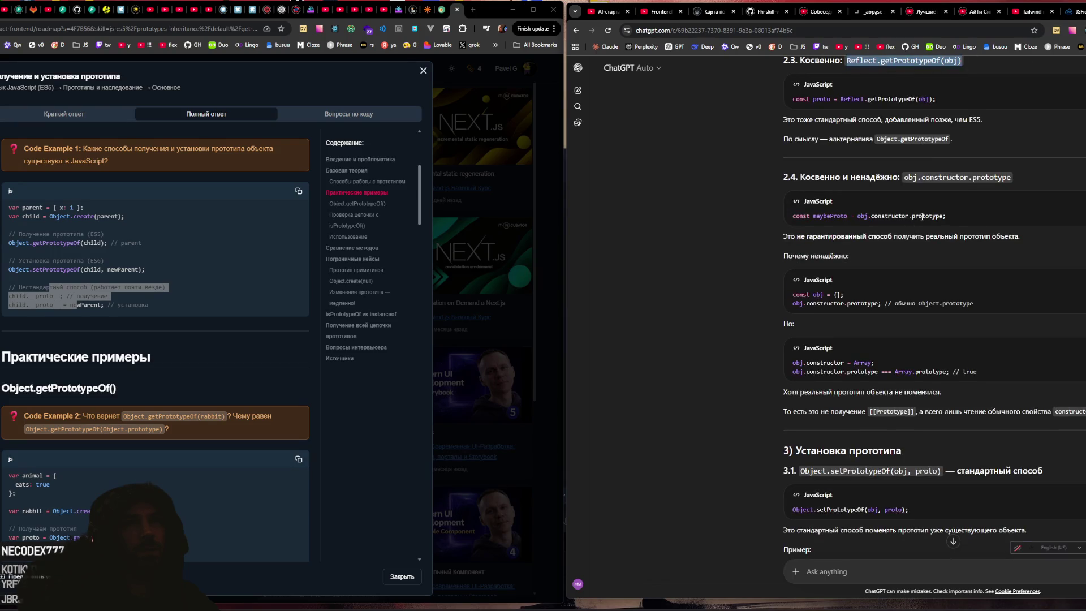
{"action": "scroll", "coordinate": [876, 215], "scroll_direction": "down", "scroll_amount": 1}
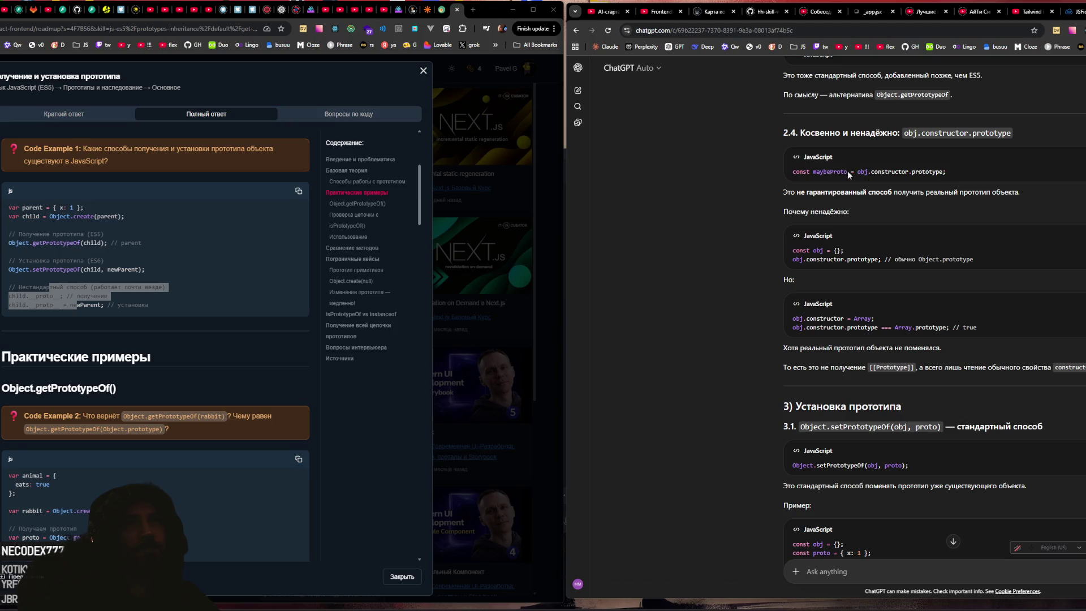
{"action": "left_click_drag", "start_coordinate": [857, 172], "coordinate": [958, 174]}
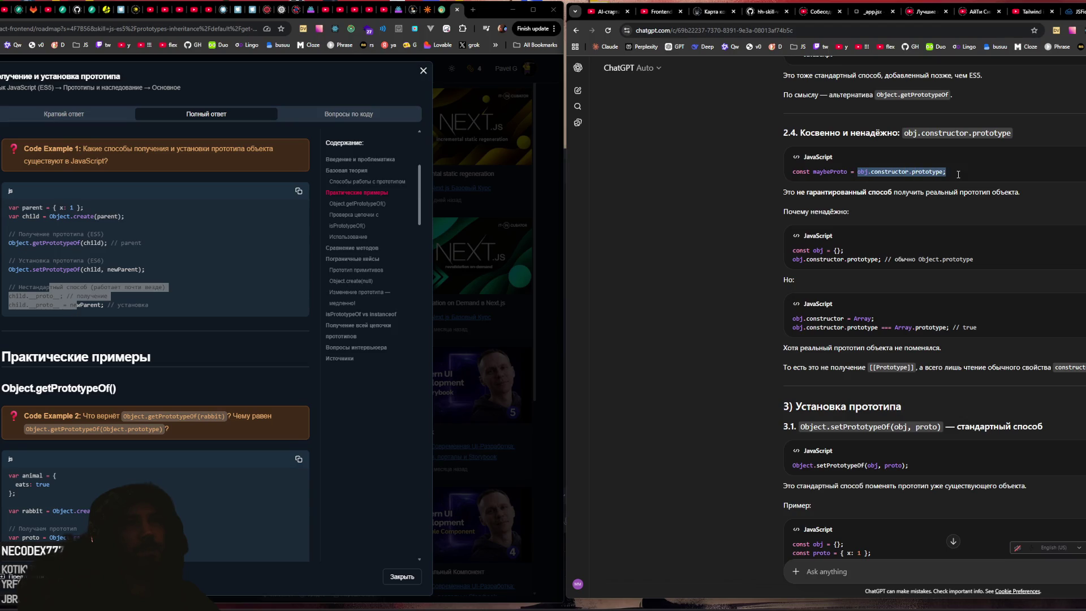
{"action": "left_click", "coordinate": [912, 171]}
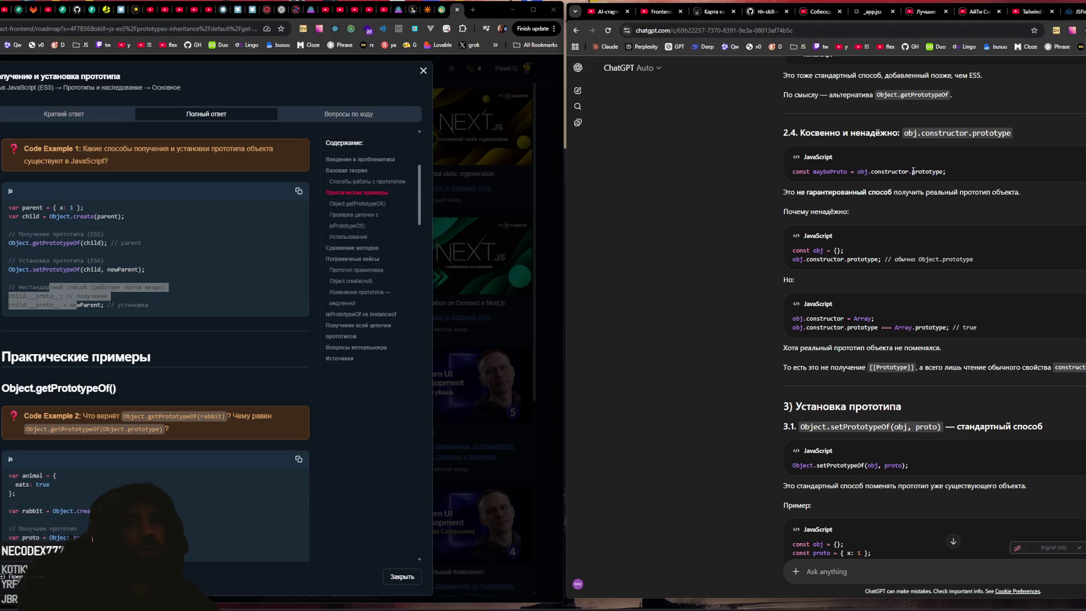
{"action": "left_click_drag", "start_coordinate": [872, 171], "coordinate": [943, 171]}
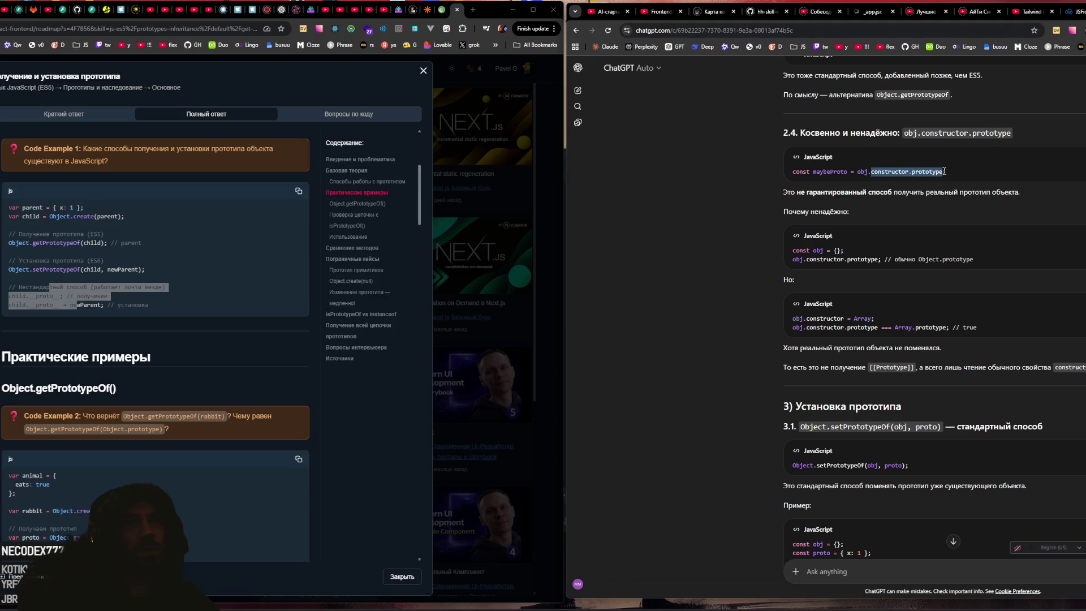
{"action": "left_click_drag", "start_coordinate": [848, 192], "coordinate": [997, 193]}
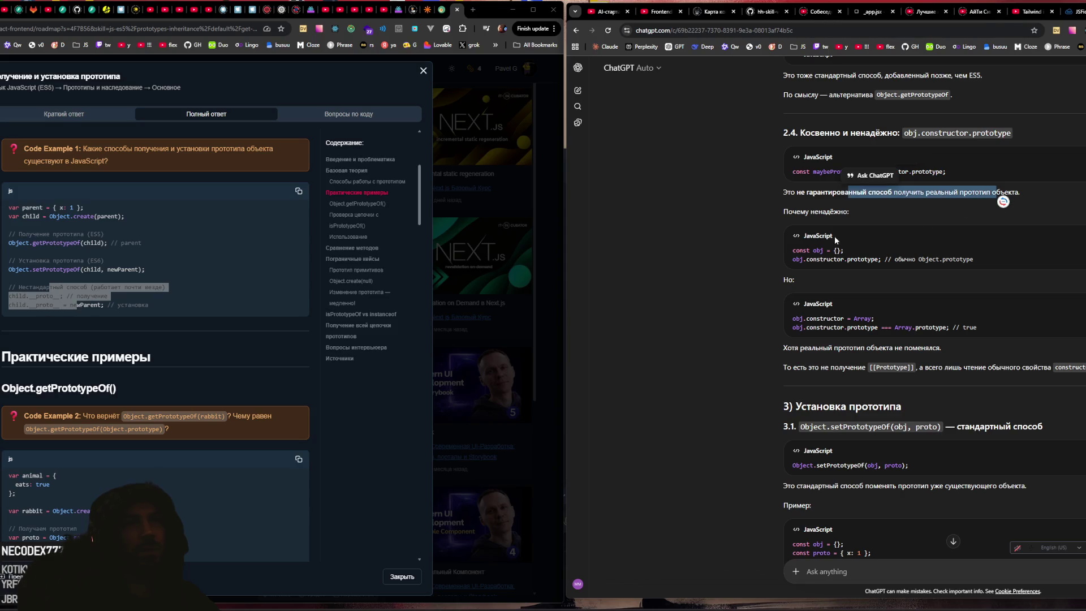
{"action": "left_click_drag", "start_coordinate": [818, 251], "coordinate": [971, 259]}
{"action": "left_click", "coordinate": [880, 259]}
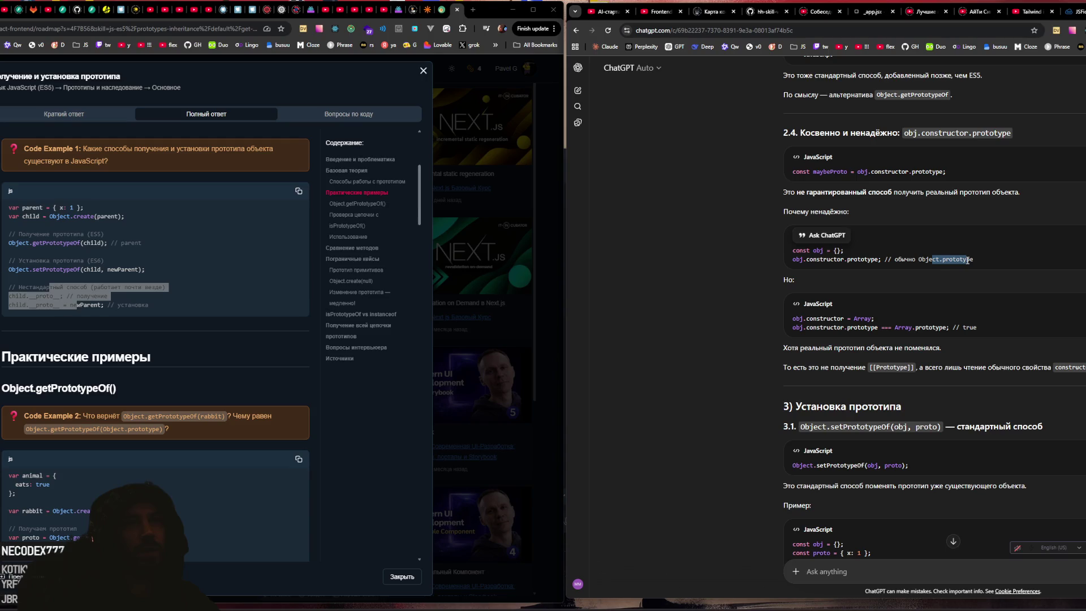
{"action": "left_click", "coordinate": [915, 257]}
{"action": "left_click_drag", "start_coordinate": [793, 259], "coordinate": [824, 259]}
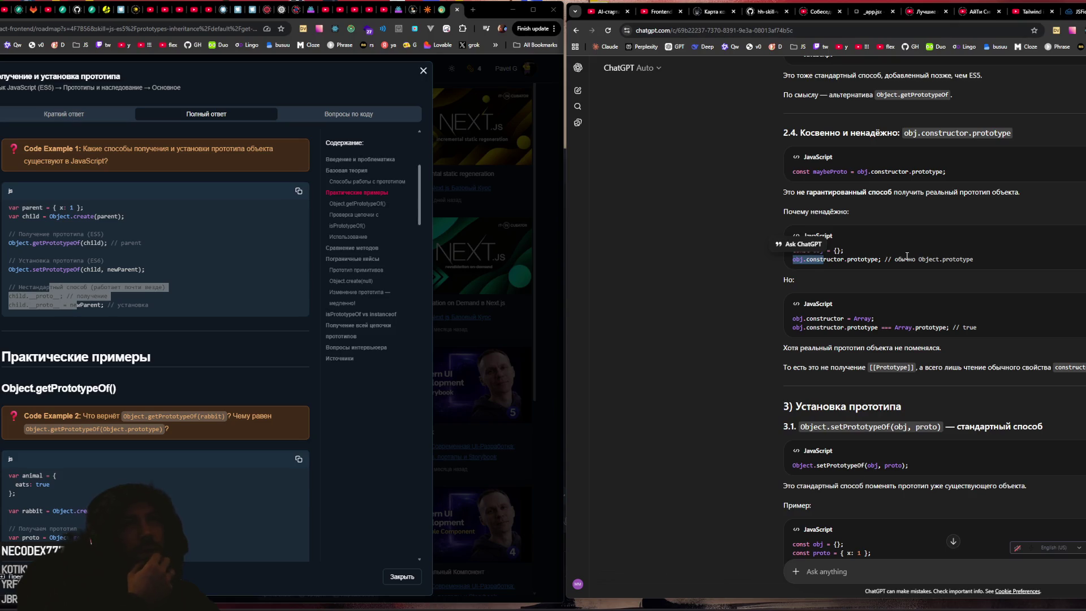
{"action": "left_click", "coordinate": [905, 257]}
{"action": "scroll", "coordinate": [900, 260], "scroll_direction": "down", "scroll_amount": 2}
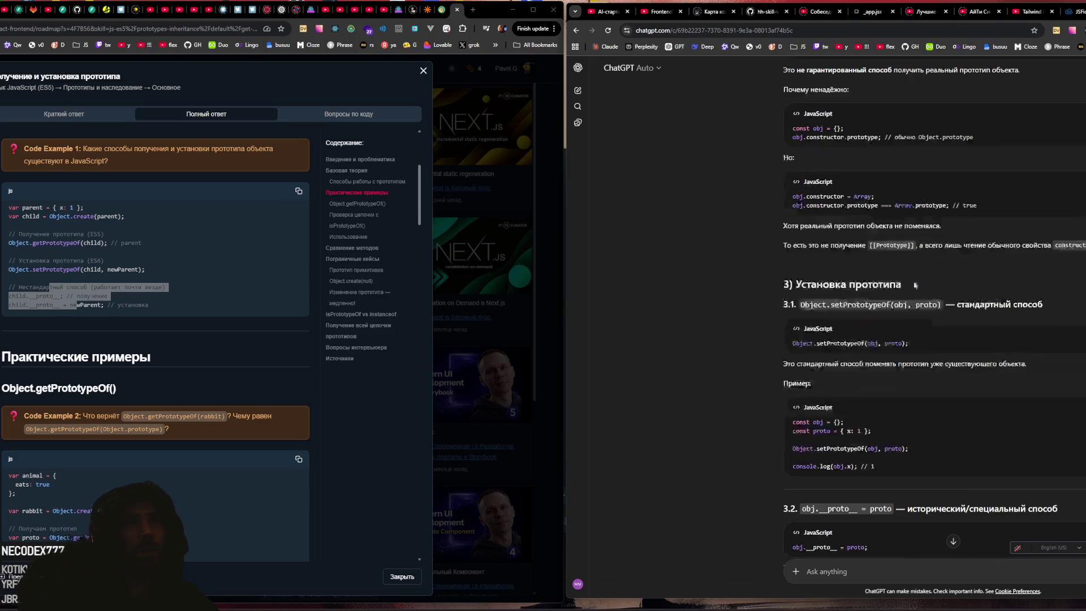
Step: Read the first section 3 methods, from setPrototypeOf onward, selecting their example code lines
{"action": "scroll", "coordinate": [898, 246], "scroll_direction": "down", "scroll_amount": 2}
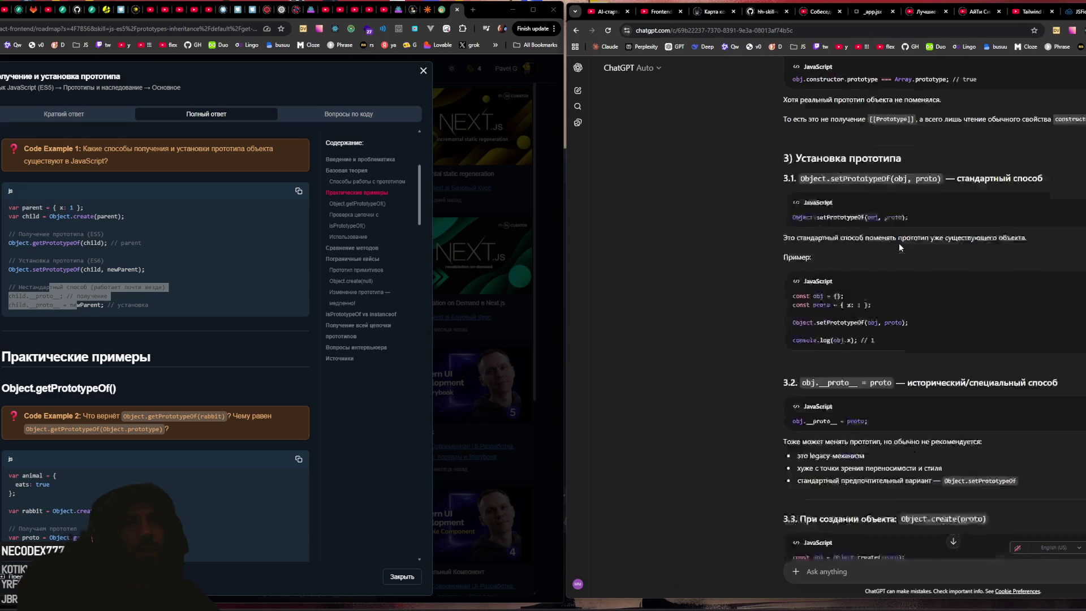
{"action": "left_click_drag", "start_coordinate": [826, 161], "coordinate": [933, 161]}
{"action": "scroll", "coordinate": [879, 189], "scroll_direction": "down", "scroll_amount": 2}
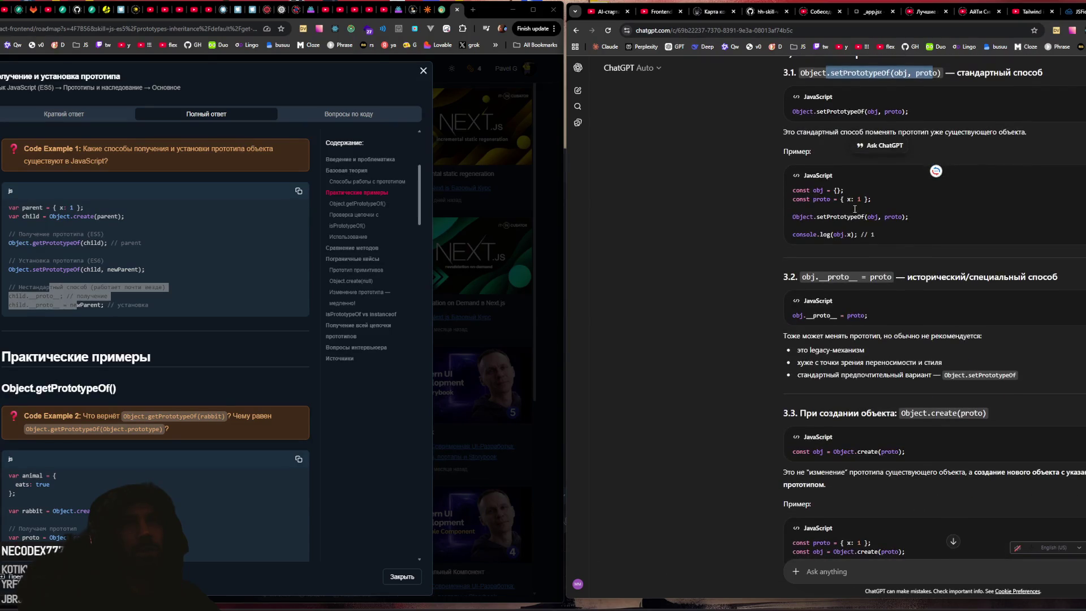
{"action": "scroll", "coordinate": [834, 198], "scroll_direction": "down", "scroll_amount": 2}
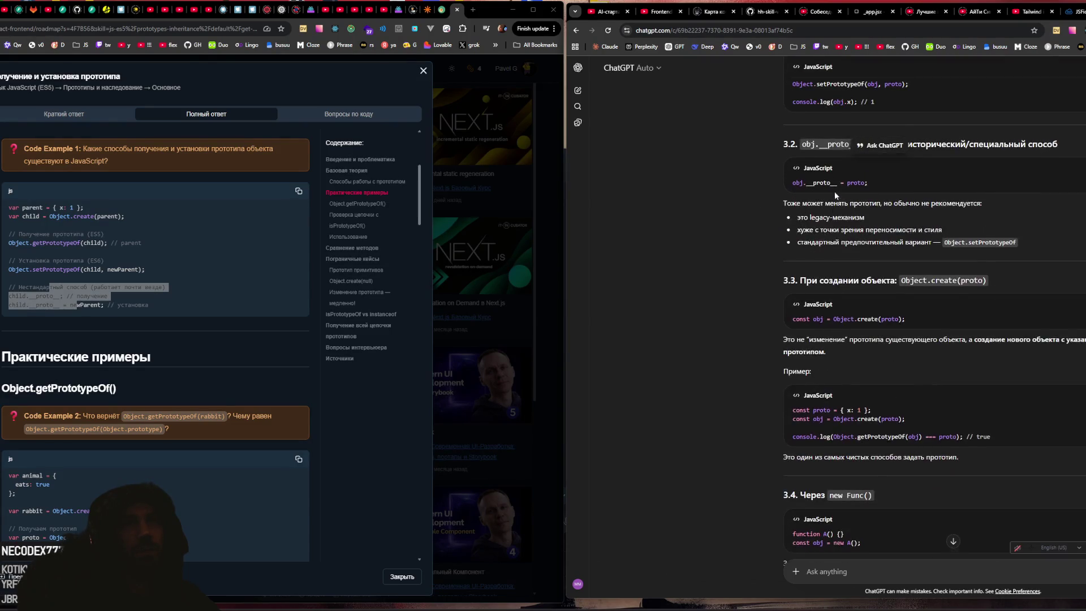
{"action": "scroll", "coordinate": [834, 194], "scroll_direction": "down", "scroll_amount": 2}
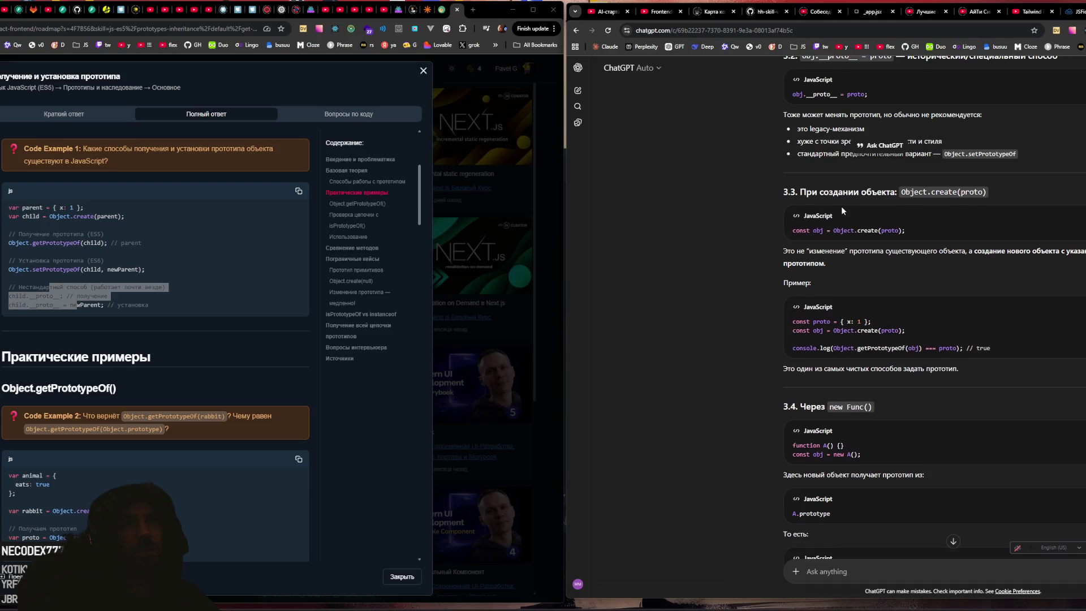
{"action": "scroll", "coordinate": [840, 206], "scroll_direction": "up", "scroll_amount": 2}
{"action": "left_click_drag", "start_coordinate": [798, 217], "coordinate": [882, 242]}
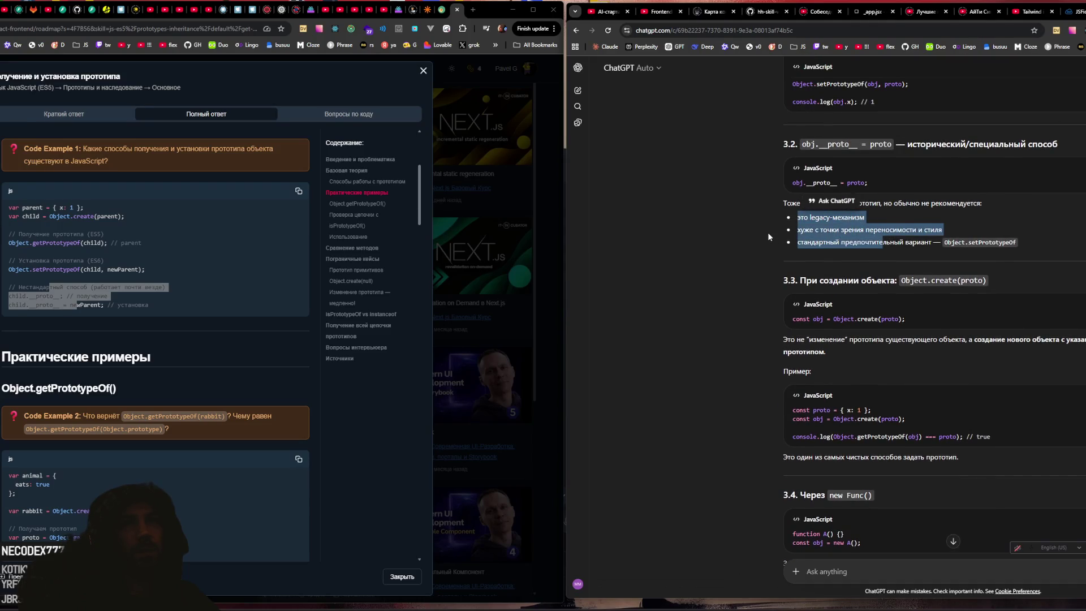
{"action": "scroll", "coordinate": [768, 235], "scroll_direction": "down", "scroll_amount": 2}
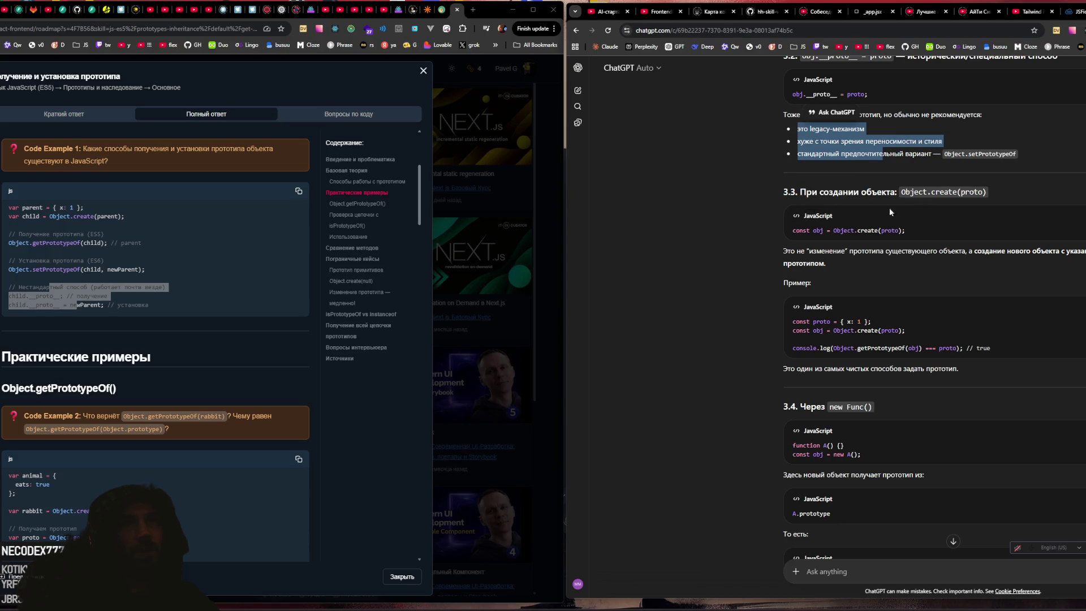
{"action": "scroll", "coordinate": [882, 229], "scroll_direction": "up", "scroll_amount": 4}
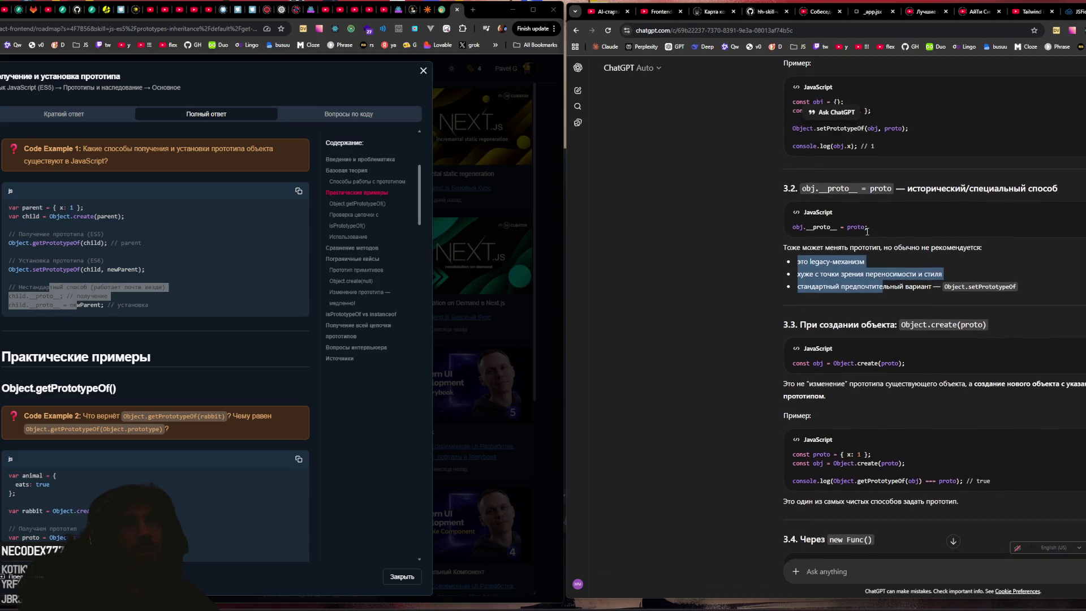
{"action": "left_click_drag", "start_coordinate": [816, 219], "coordinate": [910, 219]}
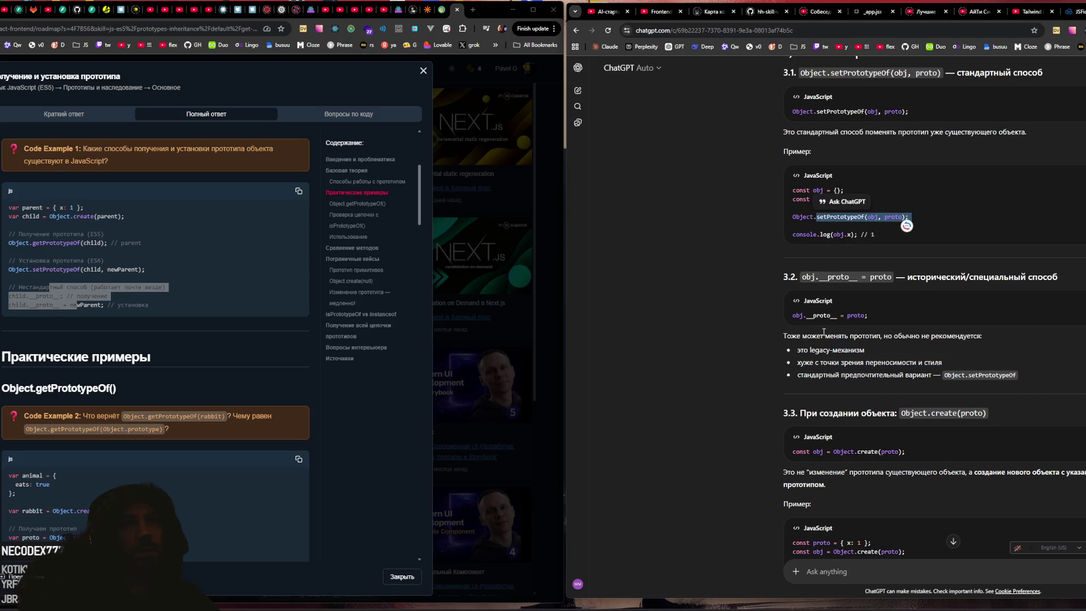
{"action": "scroll", "coordinate": [839, 311], "scroll_direction": "down", "scroll_amount": 2}
{"action": "scroll", "coordinate": [839, 311], "scroll_direction": "down", "scroll_amount": 2}
{"action": "scroll", "coordinate": [863, 298], "scroll_direction": "down", "scroll_amount": 3}
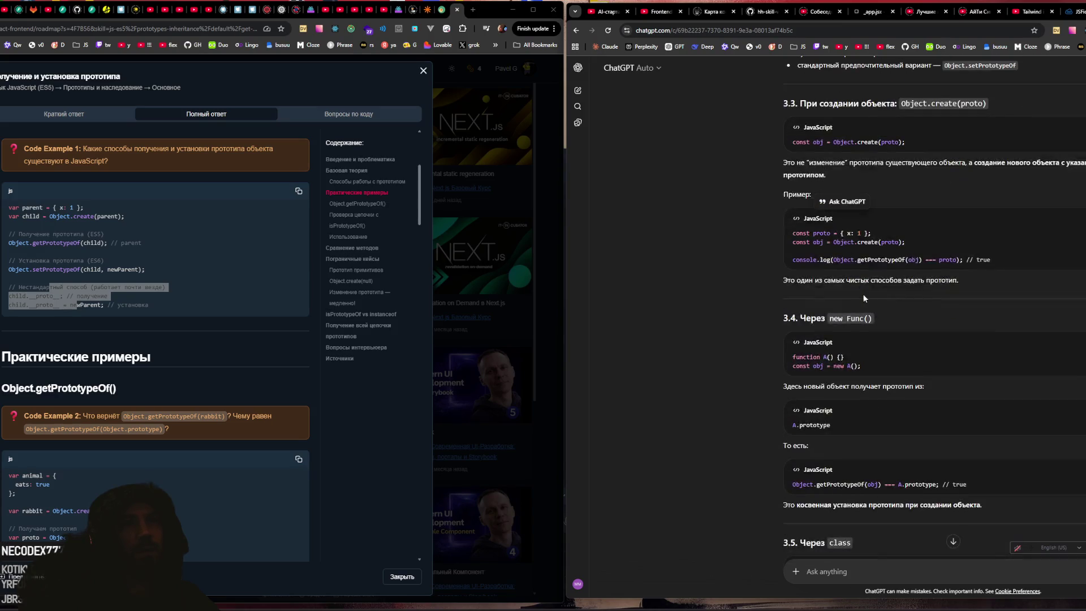
{"action": "scroll", "coordinate": [860, 296], "scroll_direction": "down", "scroll_amount": 2}
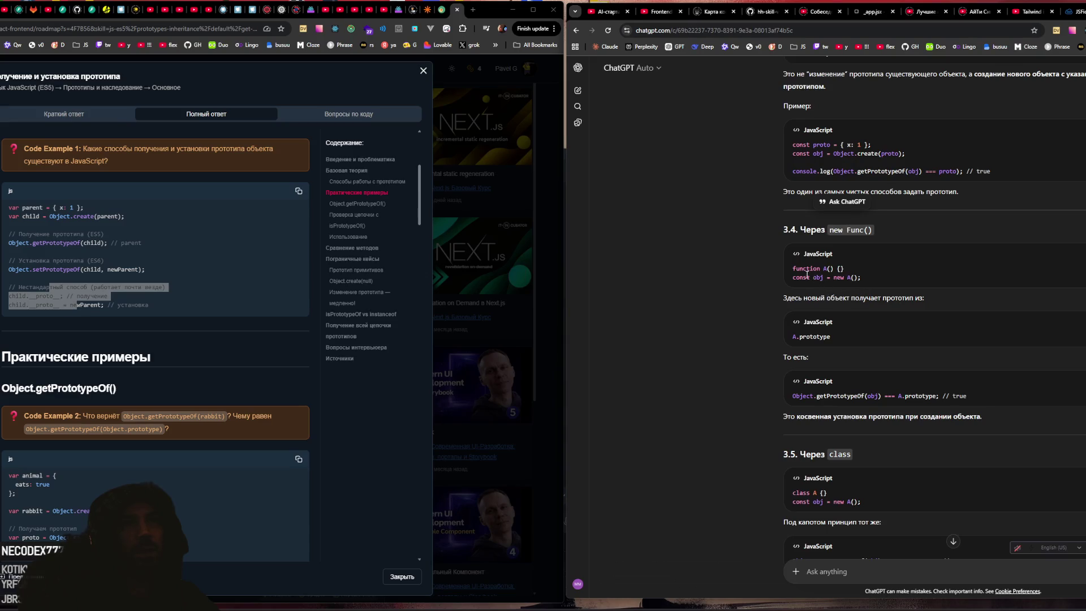
Step: Mark the new A() line in 3.4 and the class A example in 3.5, continuing toward the summary
{"action": "left_click_drag", "start_coordinate": [782, 279], "coordinate": [869, 276]}
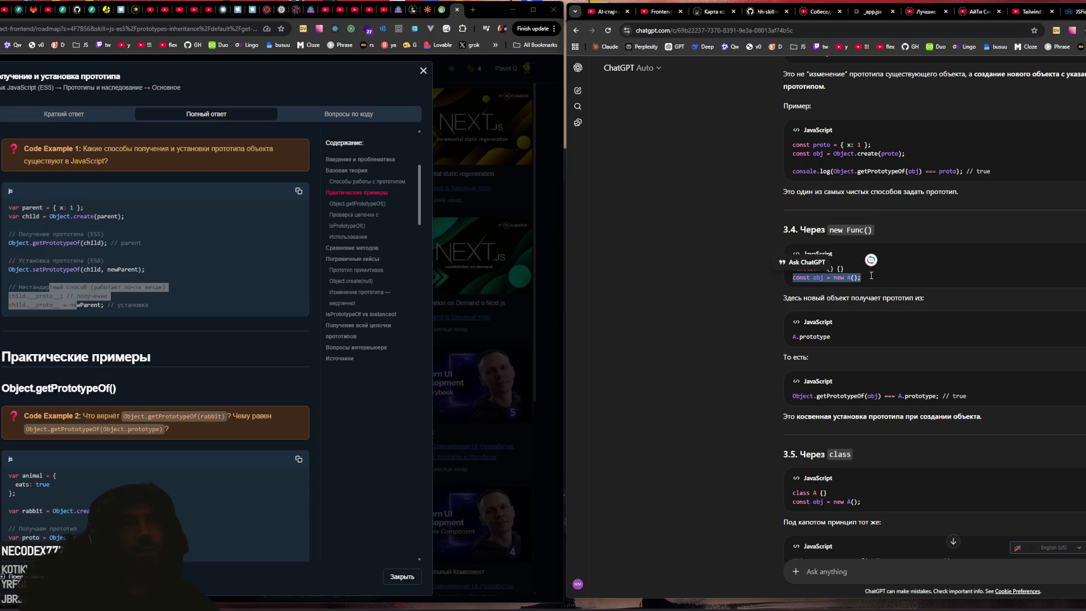
{"action": "scroll", "coordinate": [741, 274], "scroll_direction": "down", "scroll_amount": 2}
{"action": "scroll", "coordinate": [743, 277], "scroll_direction": "down", "scroll_amount": 3}
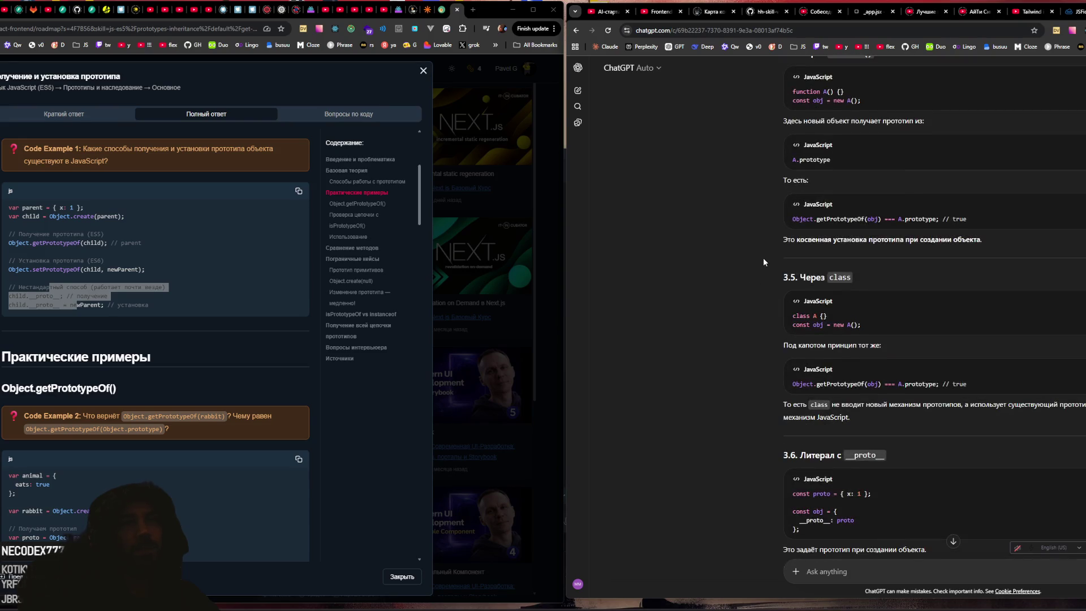
{"action": "scroll", "coordinate": [764, 262], "scroll_direction": "down", "scroll_amount": 2}
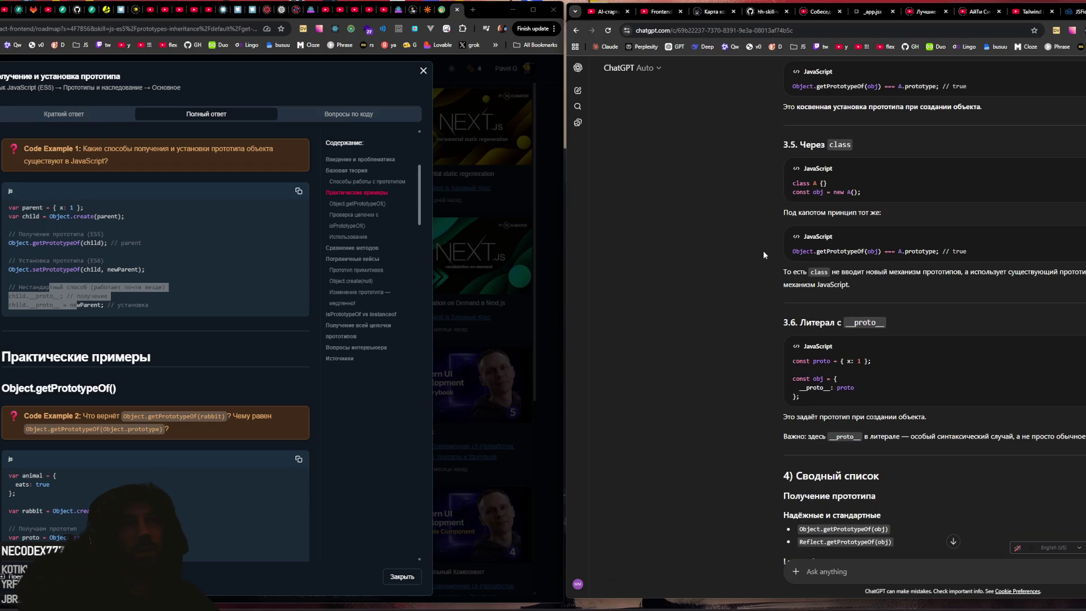
{"action": "left_click_drag", "start_coordinate": [799, 183], "coordinate": [847, 192]}
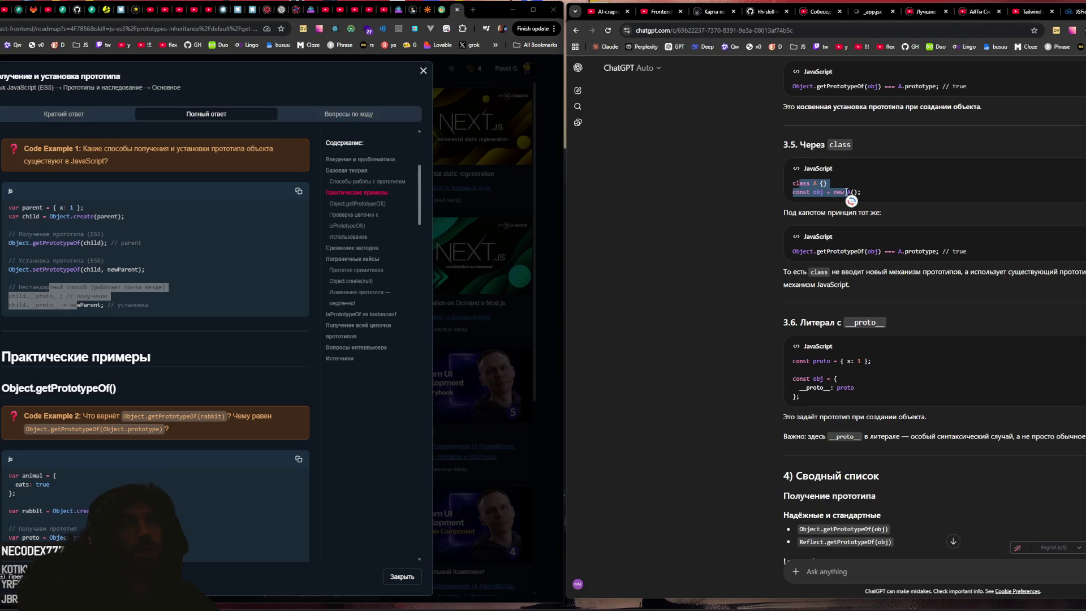
{"action": "left_click", "coordinate": [737, 216]}
{"action": "scroll", "coordinate": [738, 216], "scroll_direction": "down", "scroll_amount": 3}
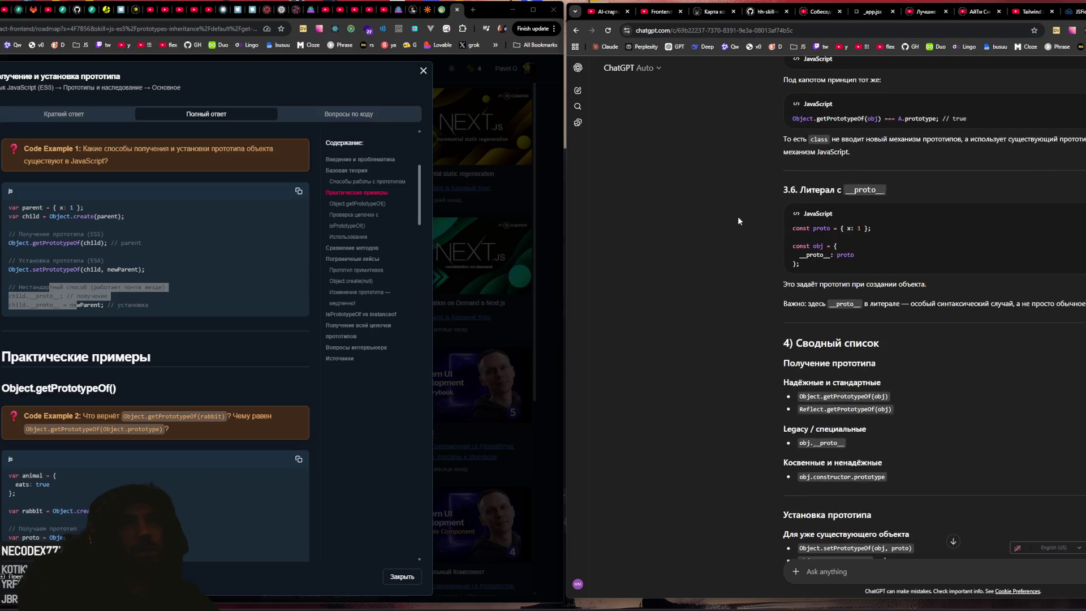
{"action": "scroll", "coordinate": [738, 219], "scroll_direction": "down", "scroll_amount": 2}
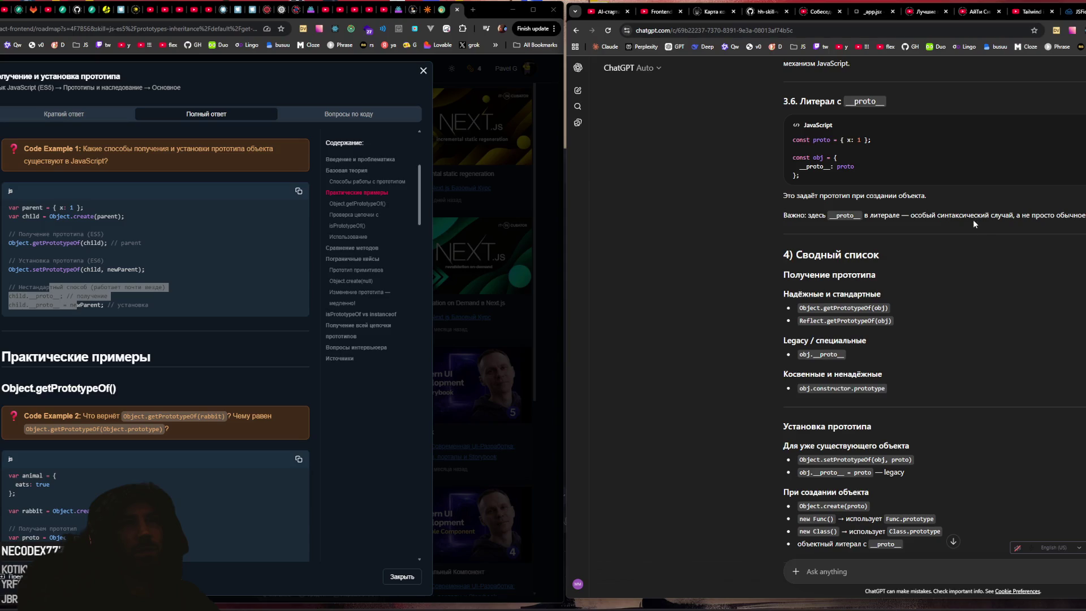
{"action": "scroll", "coordinate": [973, 219], "scroll_direction": "down", "scroll_amount": 3}
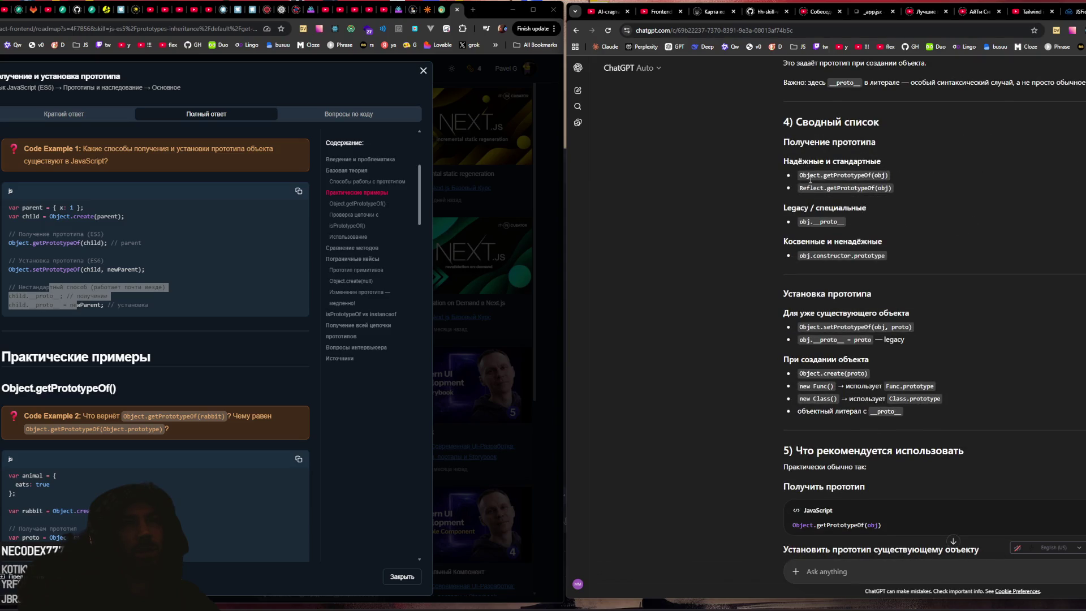
{"action": "left_click_drag", "start_coordinate": [799, 176], "coordinate": [888, 175]}
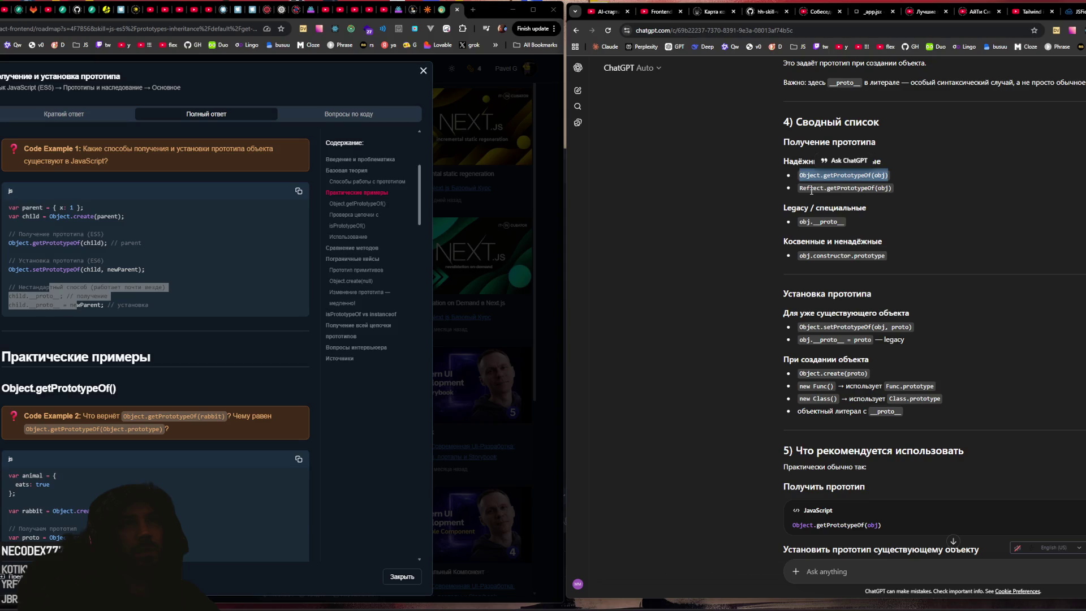
{"action": "left_click_drag", "start_coordinate": [811, 191], "coordinate": [881, 192]}
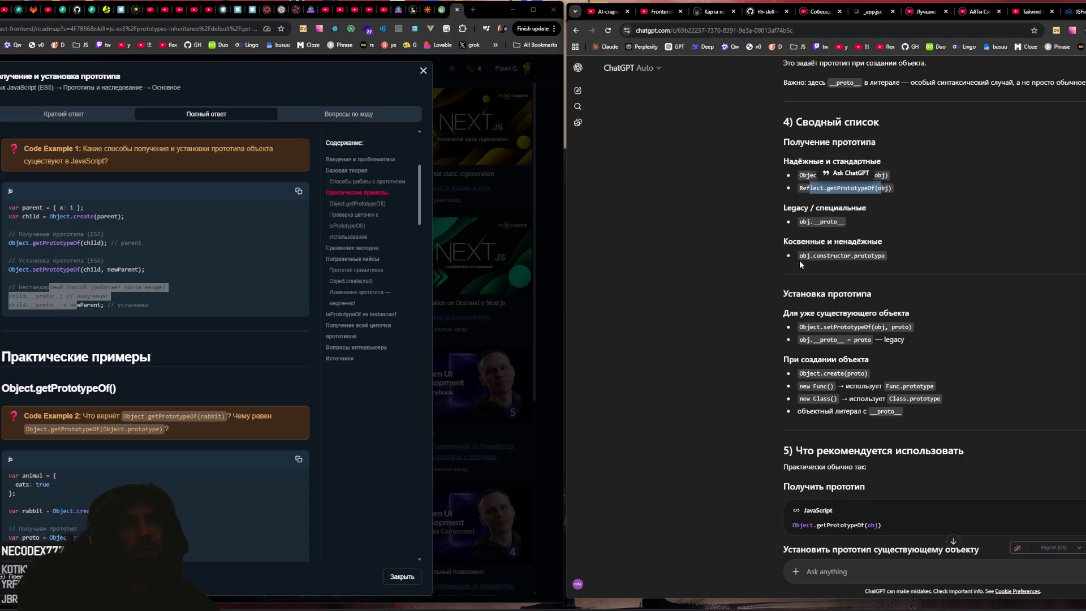
{"action": "left_click_drag", "start_coordinate": [800, 255], "coordinate": [911, 265]}
{"action": "left_click", "coordinate": [862, 252]}
{"action": "left_click_drag", "start_coordinate": [801, 187], "coordinate": [911, 185]}
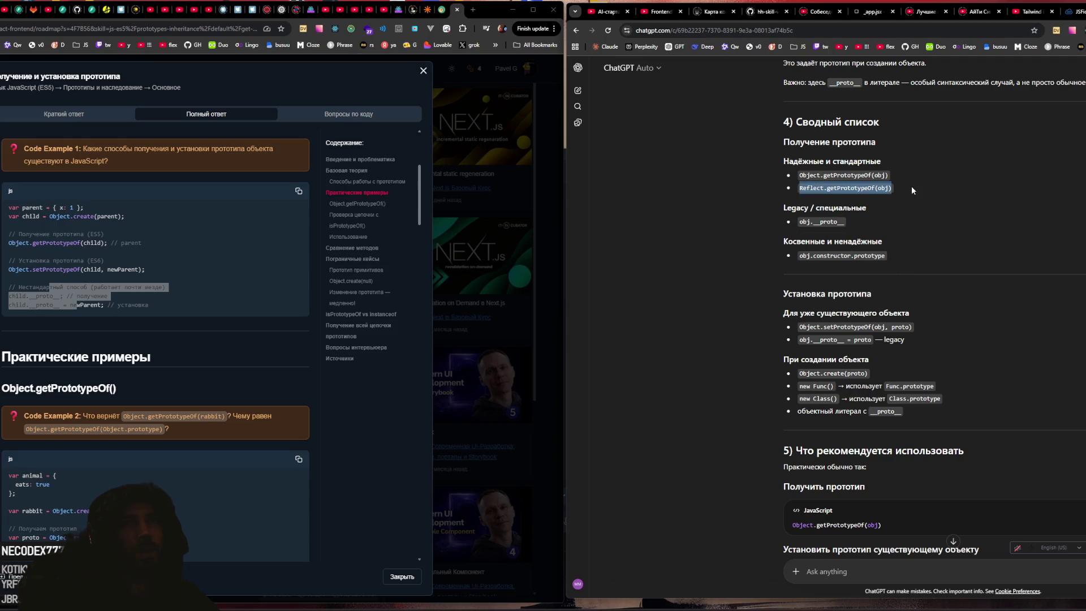
{"action": "left_click", "coordinate": [910, 192]}
{"action": "mouse_move", "coordinate": [799, 175]}
{"action": "left_mouse_down"}
{"action": "mouse_move", "coordinate": [878, 175]}
{"action": "mouse_move", "coordinate": [939, 205]}
{"action": "left_mouse_up"}
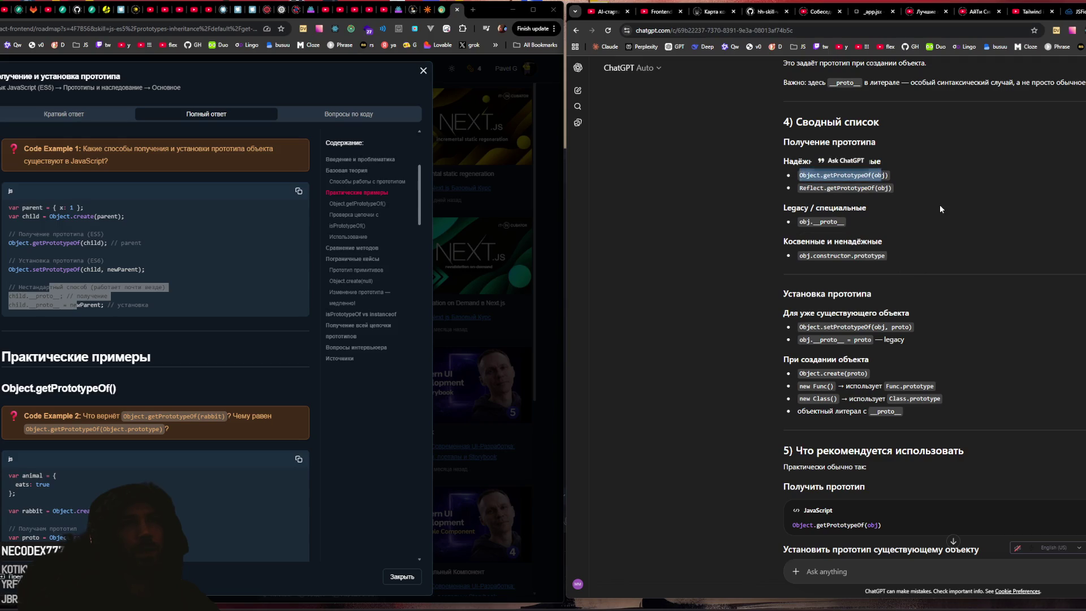
{"action": "left_click", "coordinate": [938, 201]}
{"action": "scroll", "coordinate": [918, 196], "scroll_direction": "down", "scroll_amount": 2}
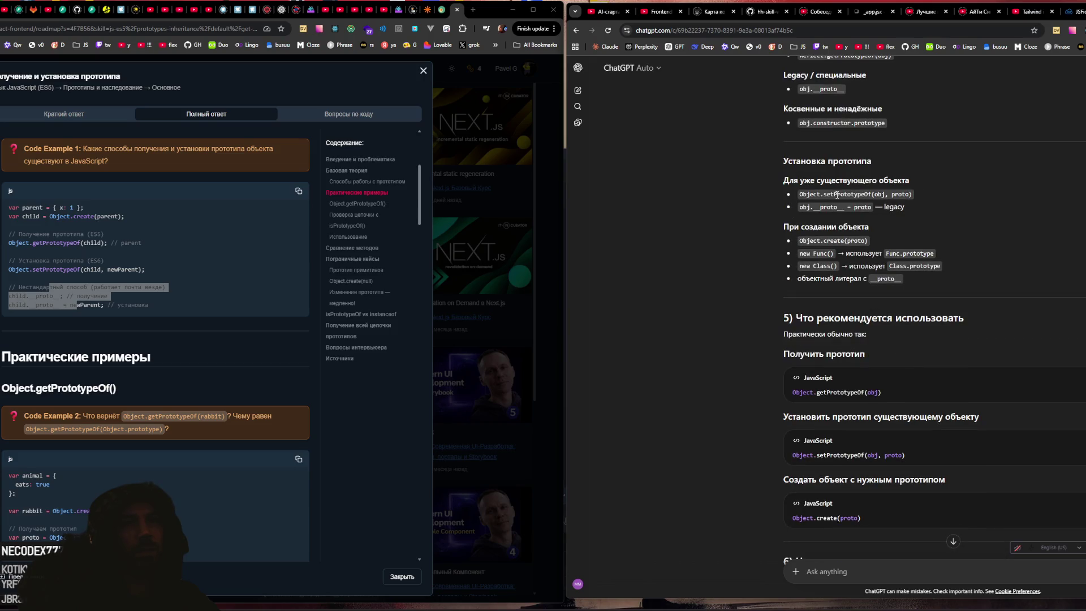
{"action": "scroll", "coordinate": [837, 194], "scroll_direction": "up", "scroll_amount": 2}
{"action": "left_click_drag", "start_coordinate": [799, 128], "coordinate": [894, 147]}
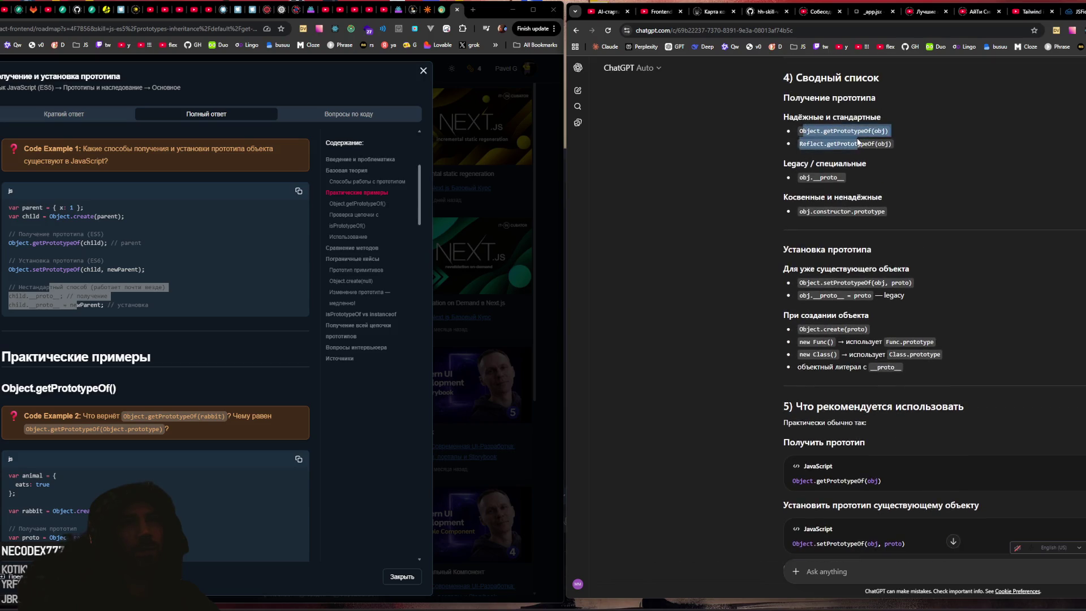
{"action": "left_click", "coordinate": [941, 168]}
{"action": "scroll", "coordinate": [938, 169], "scroll_direction": "down", "scroll_amount": 2}
{"action": "scroll", "coordinate": [937, 171], "scroll_direction": "down", "scroll_amount": 1}
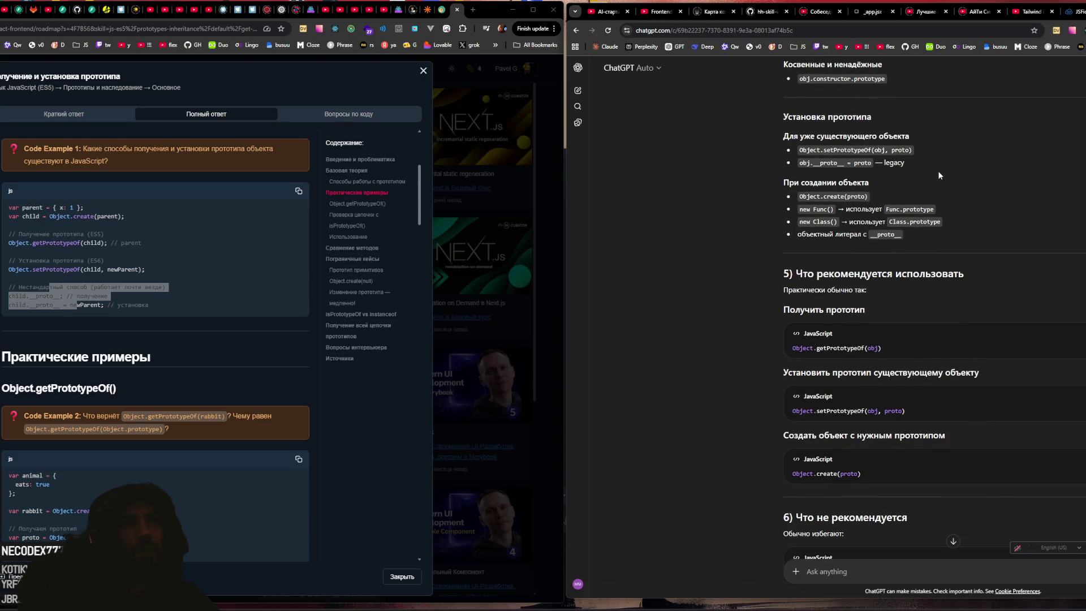
{"action": "left_click_drag", "start_coordinate": [816, 149], "coordinate": [870, 150]}
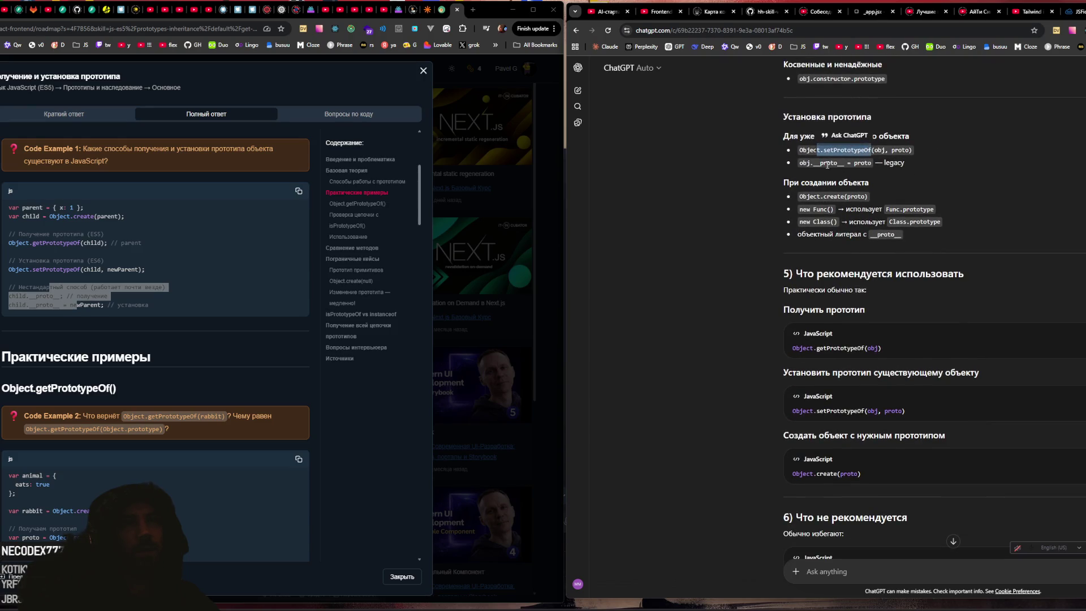
{"action": "left_click_drag", "start_coordinate": [800, 196], "coordinate": [865, 197]}
{"action": "mouse_move", "coordinate": [799, 209]}
{"action": "left_mouse_down"}
{"action": "mouse_move", "coordinate": [835, 209]}
{"action": "mouse_move", "coordinate": [848, 222]}
{"action": "left_mouse_up"}
{"action": "left_click", "coordinate": [807, 237]}
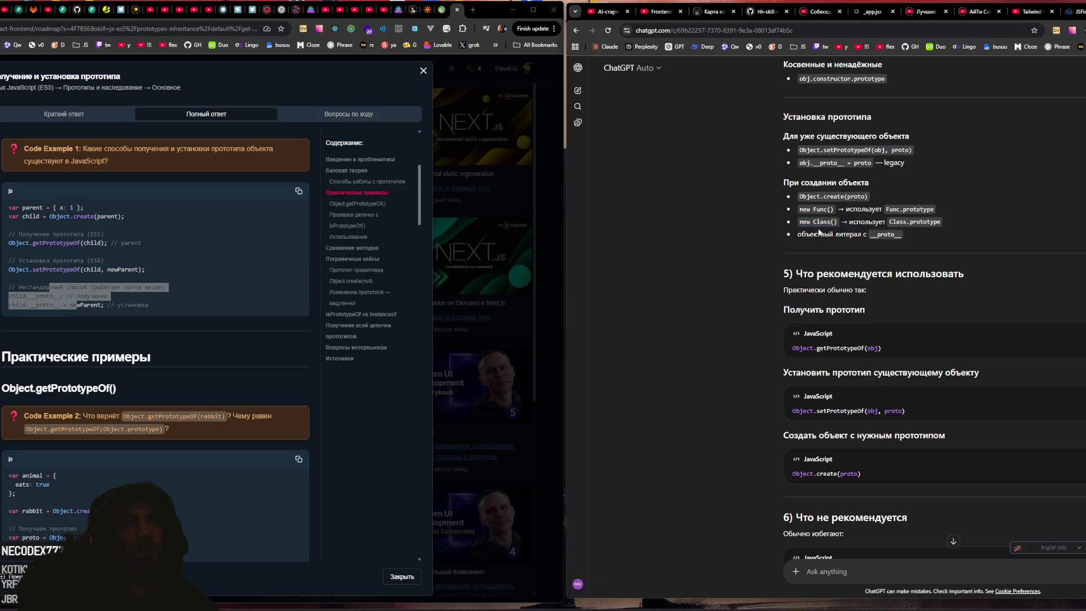
{"action": "scroll", "coordinate": [809, 227], "scroll_direction": "down", "scroll_amount": 2}
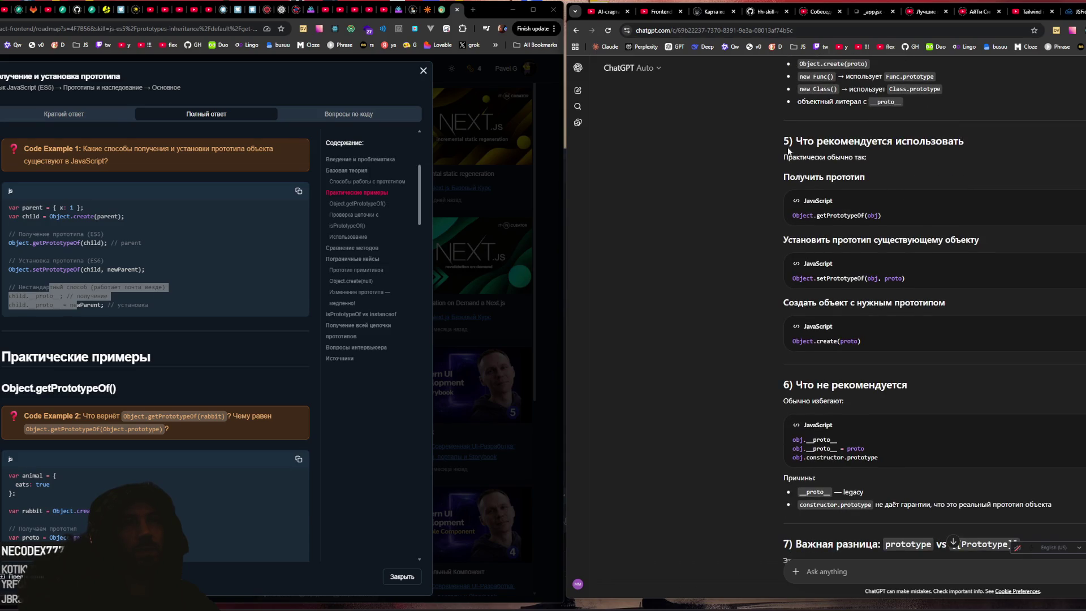
{"action": "left_click_drag", "start_coordinate": [783, 154], "coordinate": [867, 157]}
{"action": "left_click_drag", "start_coordinate": [790, 216], "coordinate": [902, 213]}
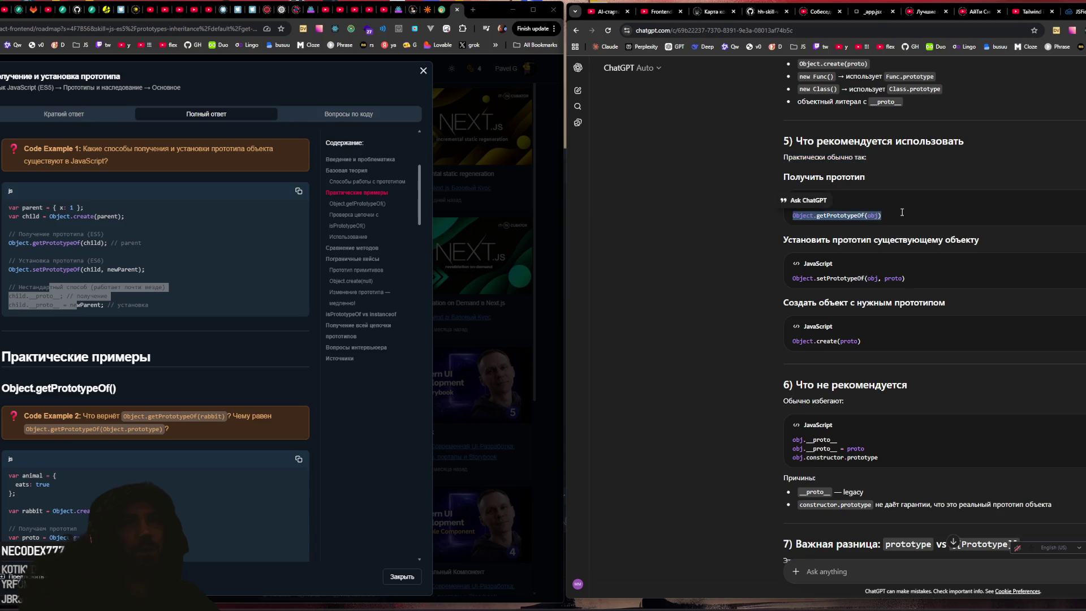
{"action": "scroll", "coordinate": [767, 243], "scroll_direction": "down", "scroll_amount": 1}
{"action": "left_click_drag", "start_coordinate": [792, 234], "coordinate": [902, 234]}
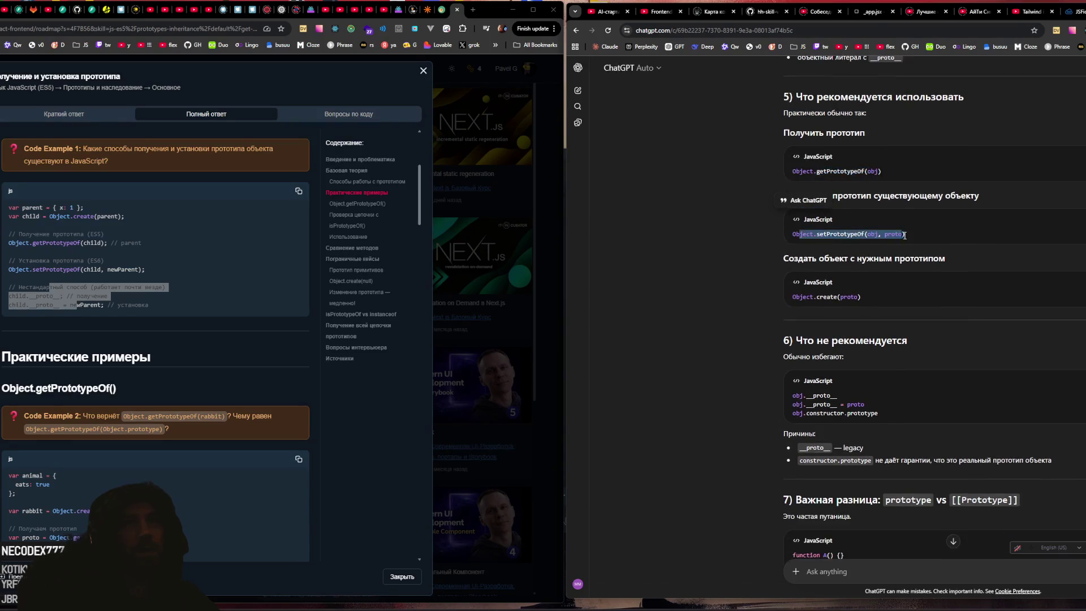
{"action": "left_click", "coordinate": [714, 240]}
{"action": "scroll", "coordinate": [804, 202], "scroll_direction": "down", "scroll_amount": 2}
{"action": "left_click_drag", "start_coordinate": [884, 146], "coordinate": [915, 146]}
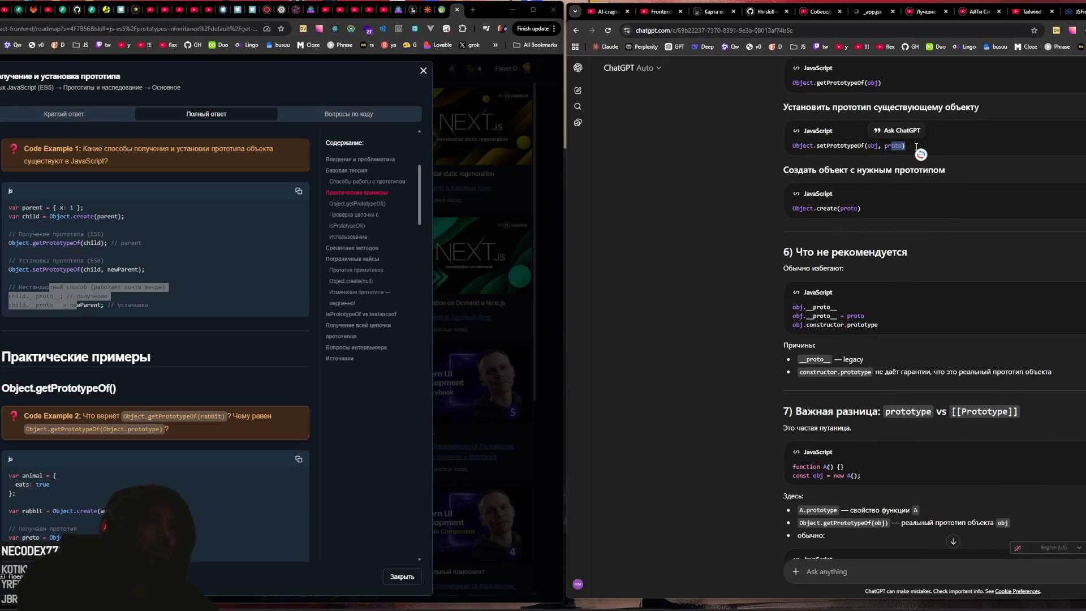
{"action": "scroll", "coordinate": [779, 234], "scroll_direction": "down", "scroll_amount": 2}
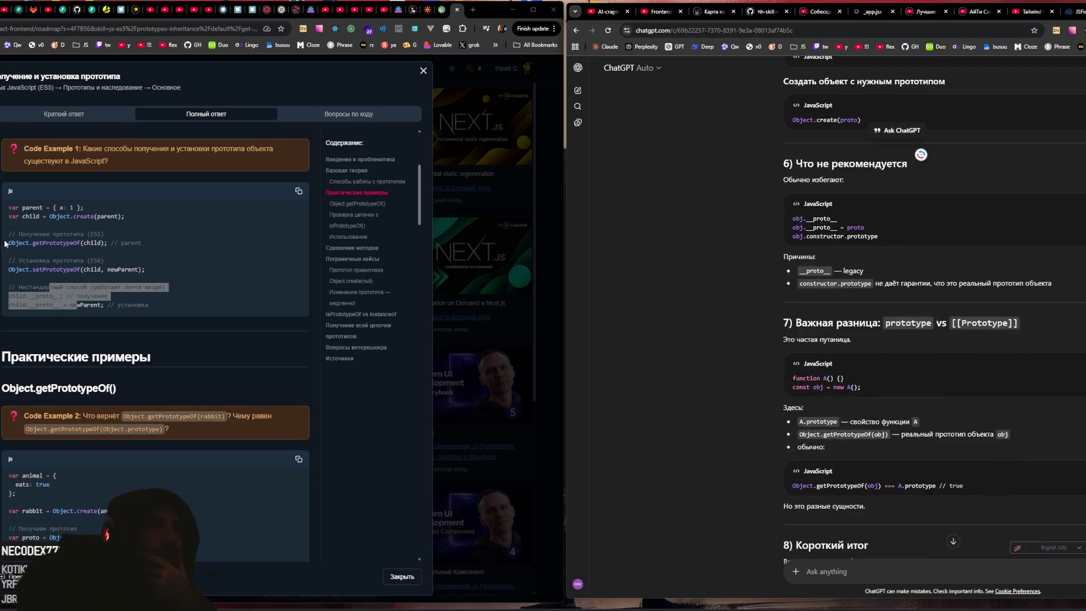
{"action": "scroll", "coordinate": [137, 233], "scroll_direction": "down", "scroll_amount": 3}
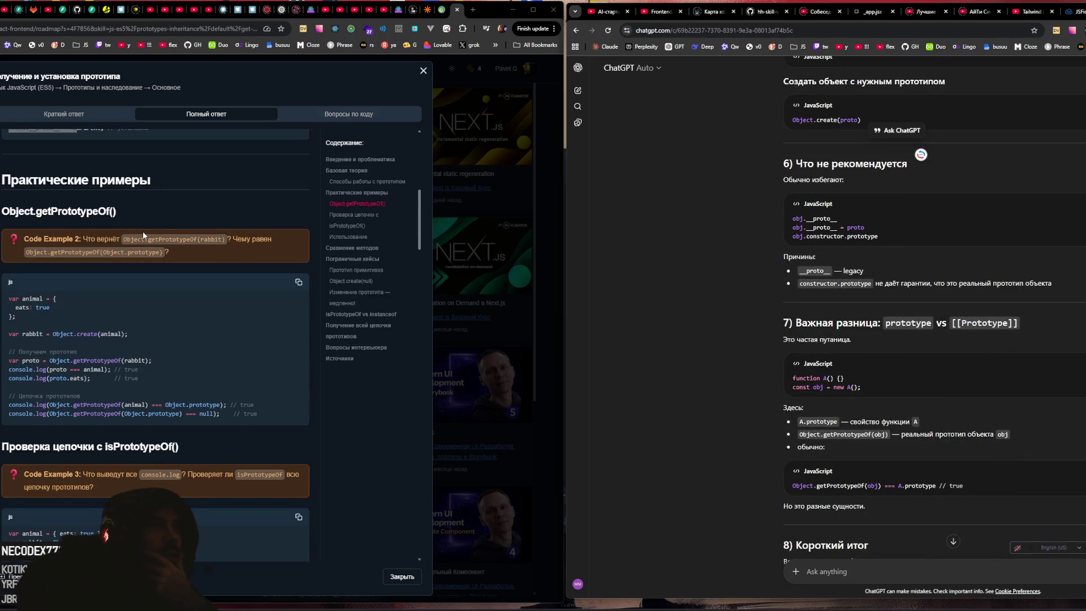
{"action": "scroll", "coordinate": [143, 231], "scroll_direction": "up", "scroll_amount": 2}
{"action": "scroll", "coordinate": [142, 230], "scroll_direction": "down", "scroll_amount": 2}
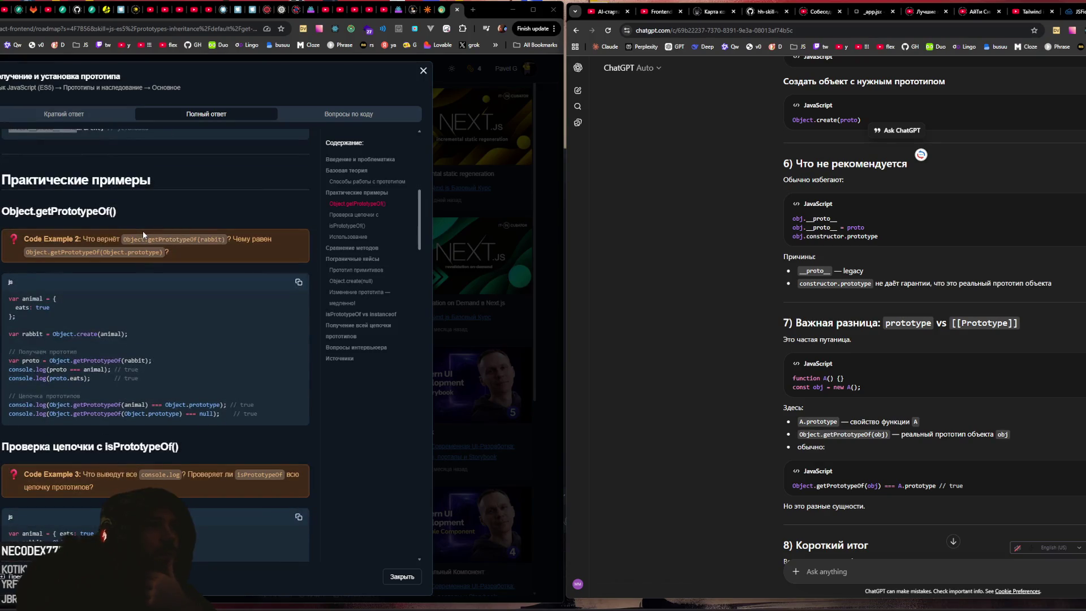
{"action": "scroll", "coordinate": [143, 231], "scroll_direction": "down", "scroll_amount": 1}
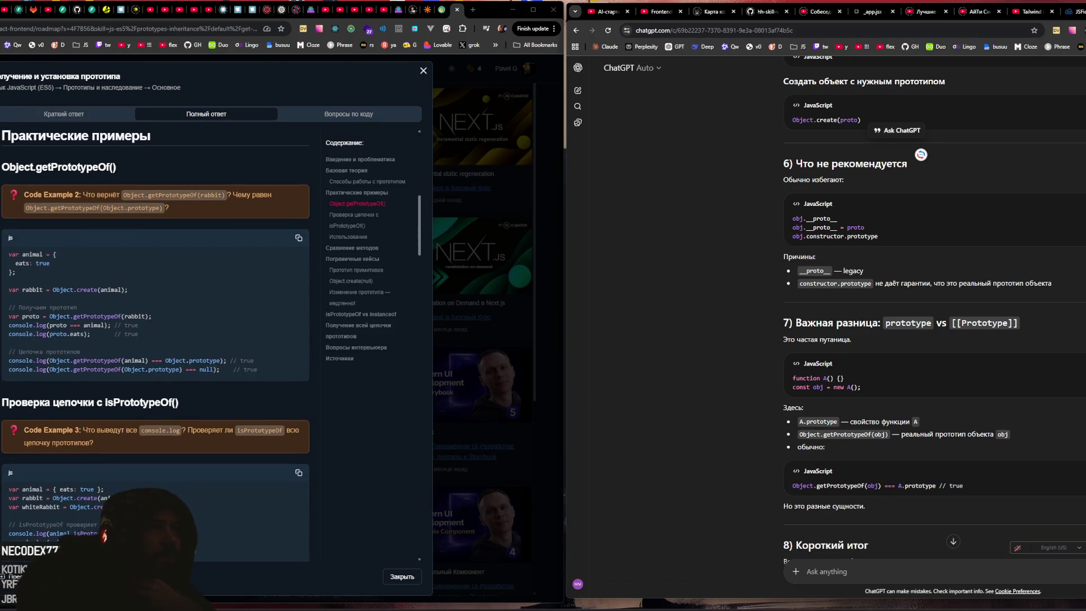
{"action": "scroll", "coordinate": [25, 264], "scroll_direction": "down", "scroll_amount": 2}
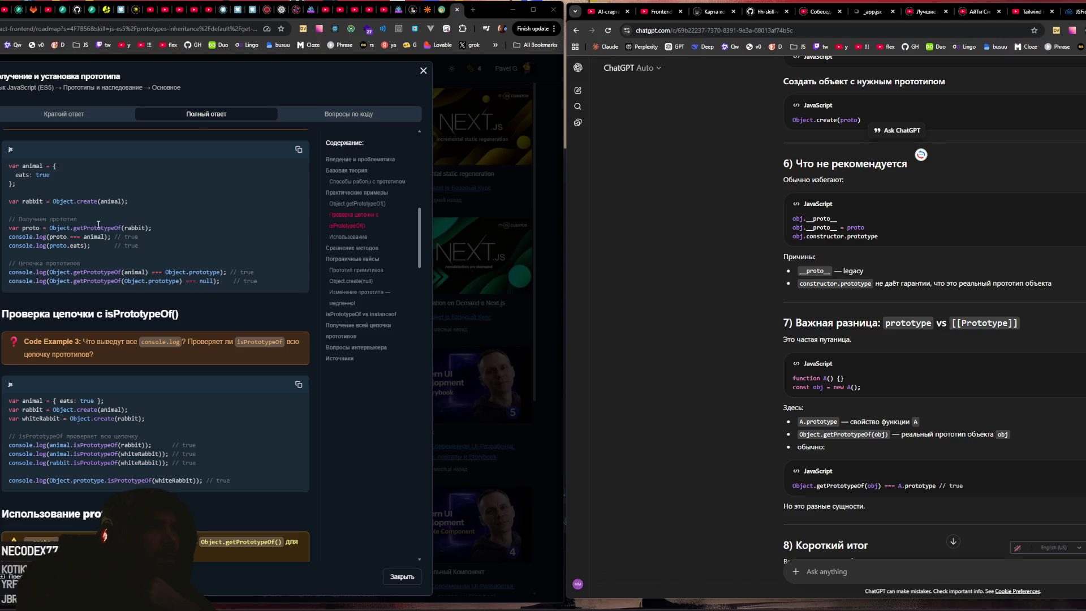
{"action": "mouse_move", "coordinate": [128, 202]}
{"action": "left_mouse_down"}
{"action": "mouse_move", "coordinate": [37, 202]}
{"action": "mouse_move", "coordinate": [57, 203]}
{"action": "left_mouse_up"}
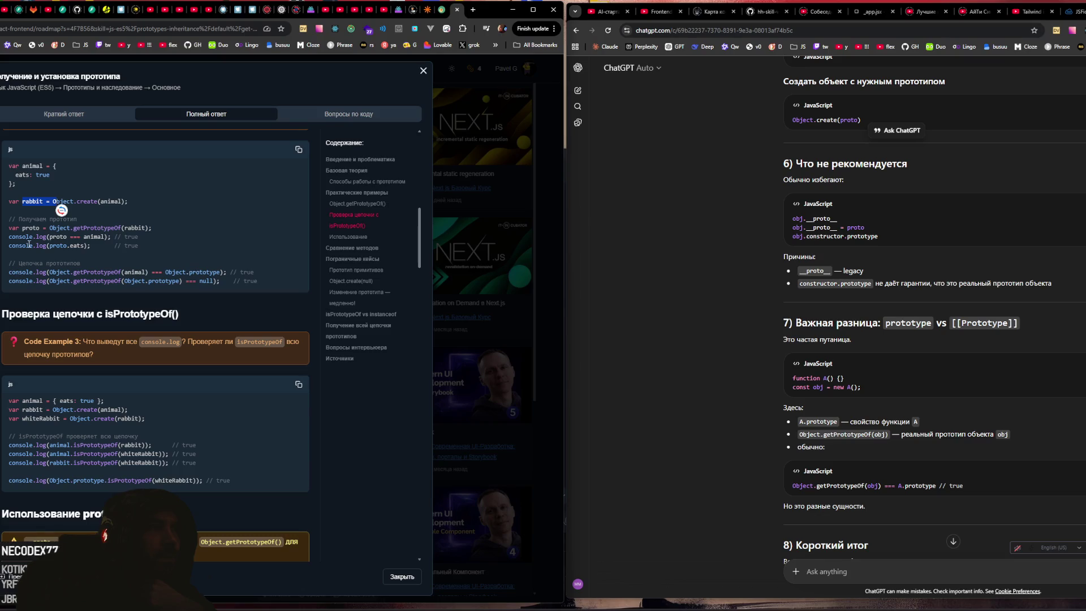
{"action": "left_click", "coordinate": [50, 256]}
{"action": "left_click_drag", "start_coordinate": [29, 228], "coordinate": [83, 229]}
{"action": "left_click", "coordinate": [64, 246]}
{"action": "left_click_drag", "start_coordinate": [39, 246], "coordinate": [82, 246]}
{"action": "left_click", "coordinate": [81, 245]}
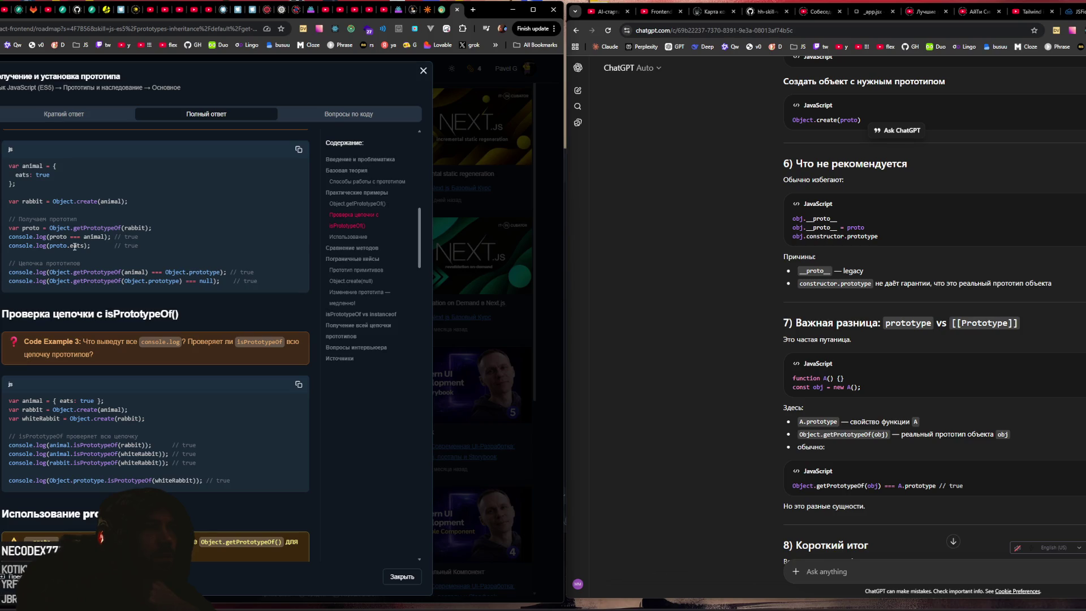
{"action": "mouse_move", "coordinate": [48, 245]}
{"action": "left_mouse_down"}
{"action": "mouse_move", "coordinate": [66, 245]}
{"action": "mouse_move", "coordinate": [52, 228]}
{"action": "left_mouse_up"}
{"action": "left_click", "coordinate": [474, 9]}
{"action": "left_click", "coordinate": [220, 45]}
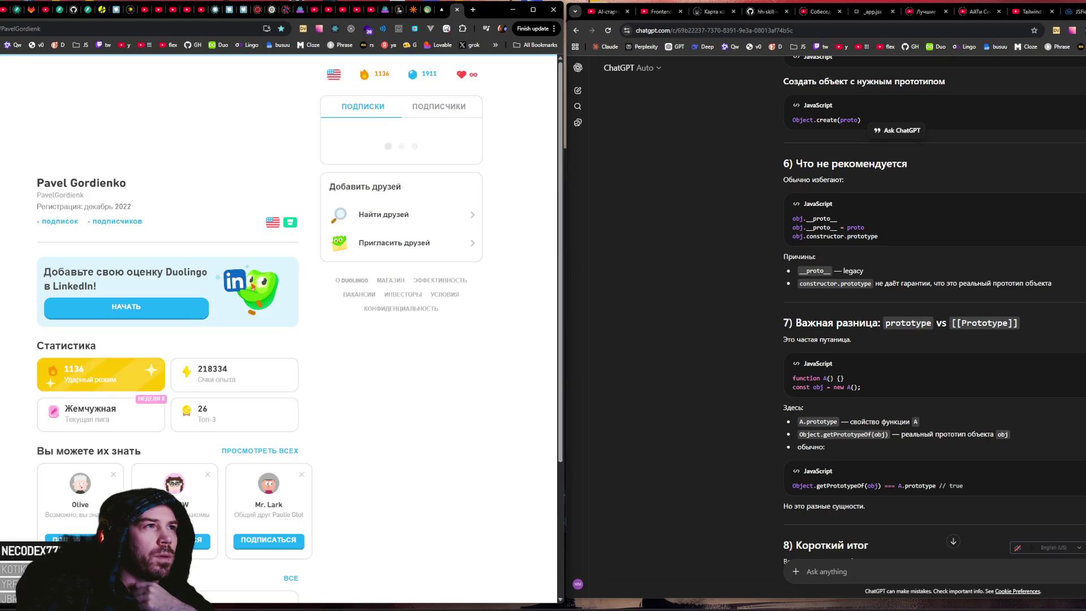
{"action": "scroll", "coordinate": [109, 209], "scroll_direction": "down", "scroll_amount": 3}
{"action": "left_click", "coordinate": [131, 214]}
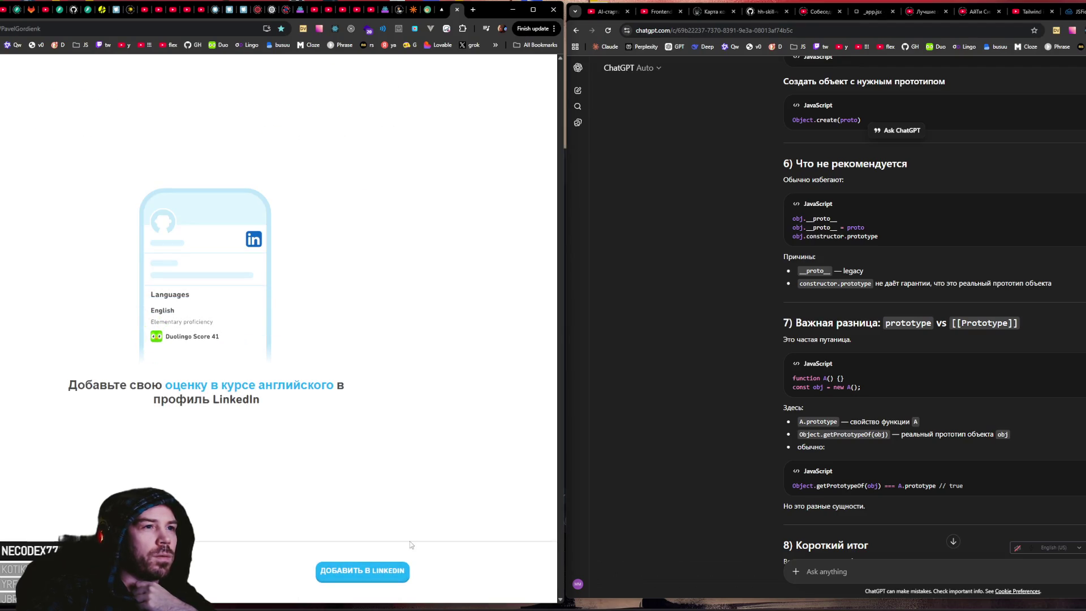
{"action": "left_click", "coordinate": [362, 571]}
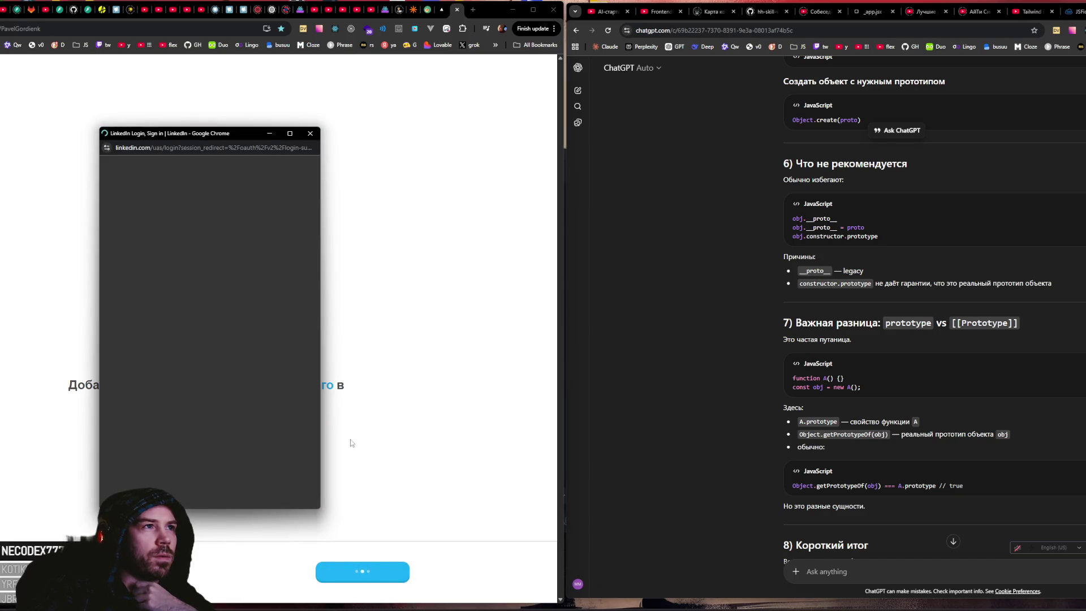
{"action": "mouse_move", "coordinate": [225, 134]}
{"action": "left_mouse_down"}
{"action": "mouse_move", "coordinate": [720, 139]}
{"action": "mouse_move", "coordinate": [747, 111]}
{"action": "left_mouse_up"}
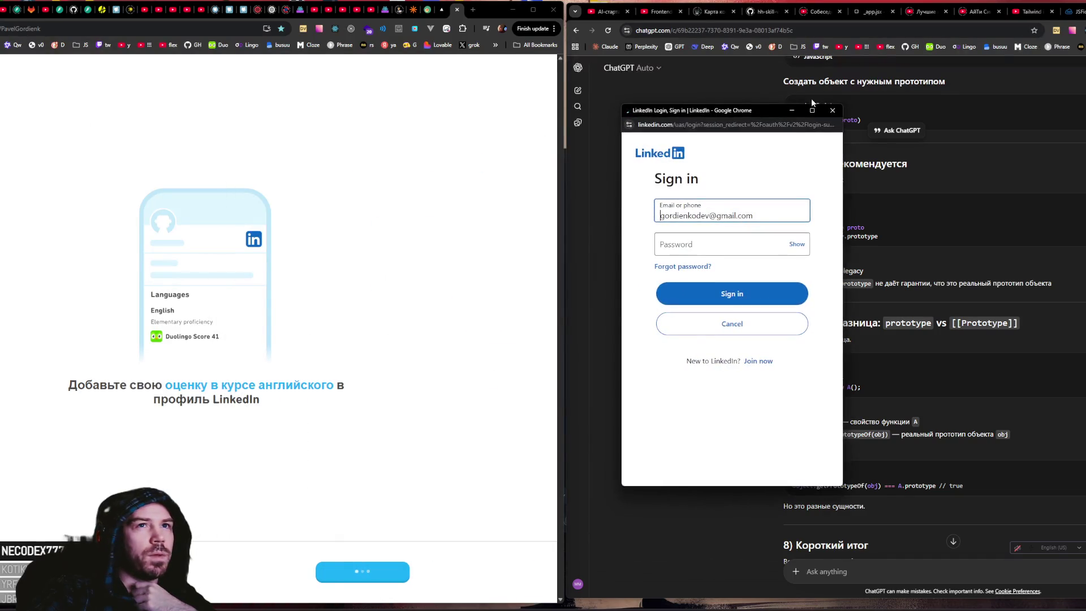
{"action": "left_click", "coordinate": [445, 133]}
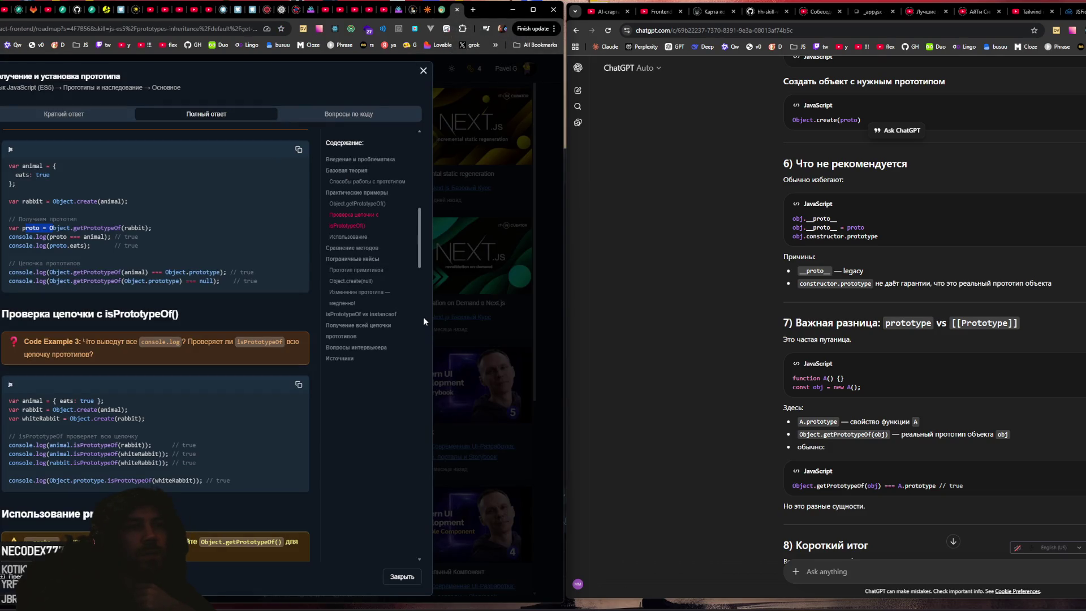
Step: Set Spotify's volume to about 25%, then return to the article and clear its leftover selection
{"action": "key", "text": "alt+Tab"}
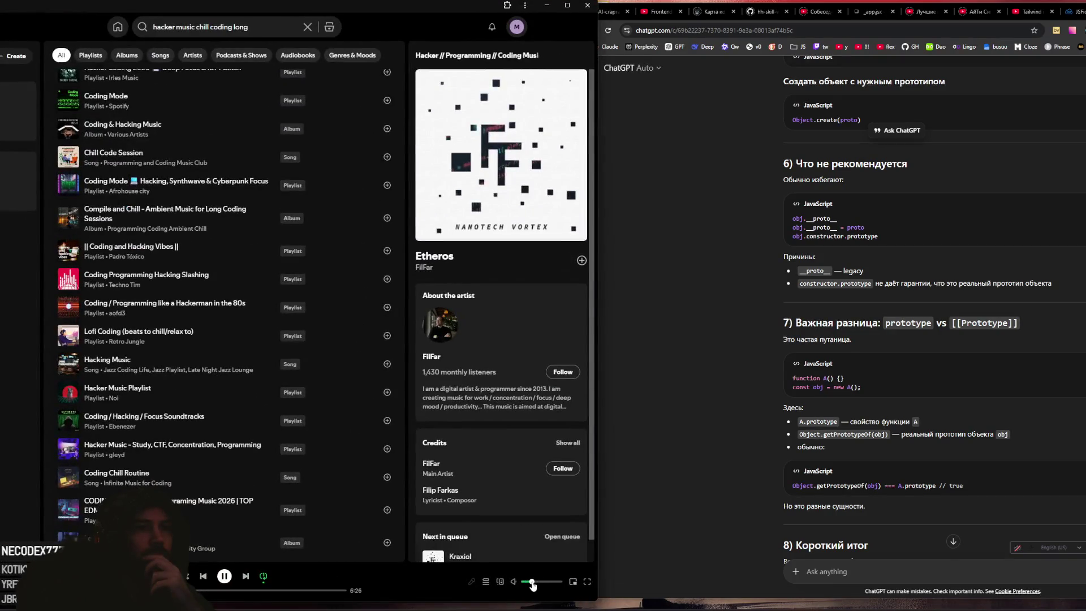
{"action": "left_click", "coordinate": [531, 582]}
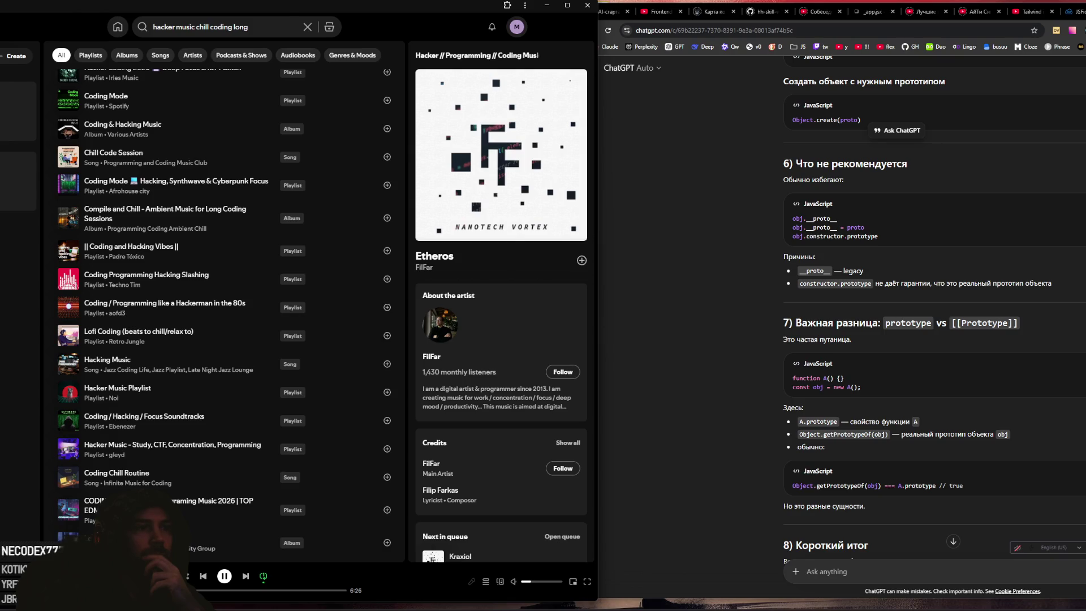
{"action": "key", "text": "alt+Tab"}
{"action": "left_click", "coordinate": [168, 264]}
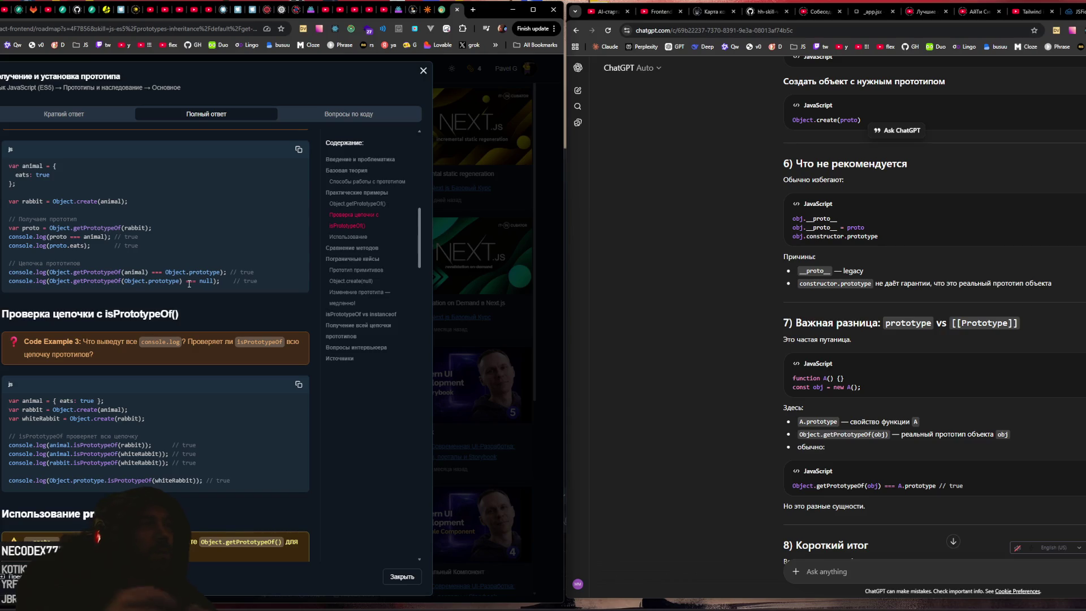
Step: Highlight 'proto', 'animal' and the getPrototypeOf(Object.prototype) log line in the getPrototypeOf example
{"action": "double_click", "coordinate": [24, 228]}
{"action": "left_click", "coordinate": [81, 227]}
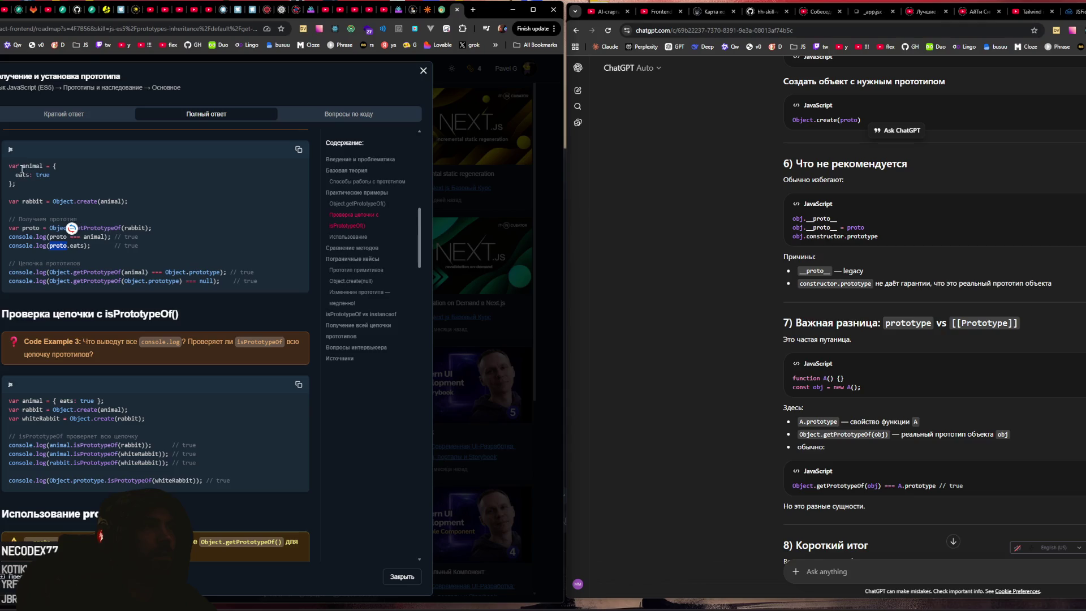
{"action": "double_click", "coordinate": [38, 165]}
{"action": "left_click", "coordinate": [66, 241]}
{"action": "left_click_drag", "start_coordinate": [45, 273], "coordinate": [237, 273]}
{"action": "left_click_drag", "start_coordinate": [29, 281], "coordinate": [216, 288]}
{"action": "left_click", "coordinate": [256, 272]}
Step: Mark Object.prototype, then select the Code Example 3 isPrototypeOf question and focus ChatGPT's message box
{"action": "scroll", "coordinate": [256, 273], "scroll_direction": "down", "scroll_amount": 2}
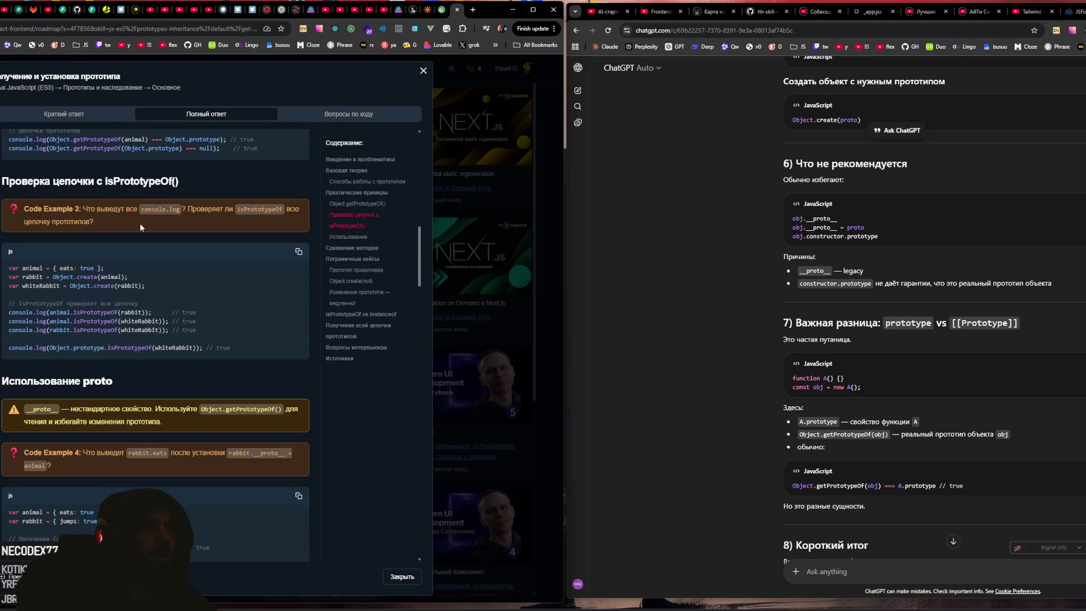
{"action": "scroll", "coordinate": [208, 157], "scroll_direction": "up", "scroll_amount": 2}
{"action": "left_click_drag", "start_coordinate": [182, 237], "coordinate": [129, 236]}
{"action": "left_click", "coordinate": [51, 238]}
{"action": "left_click_drag", "start_coordinate": [48, 238], "coordinate": [266, 235]}
{"action": "left_click", "coordinate": [189, 237]}
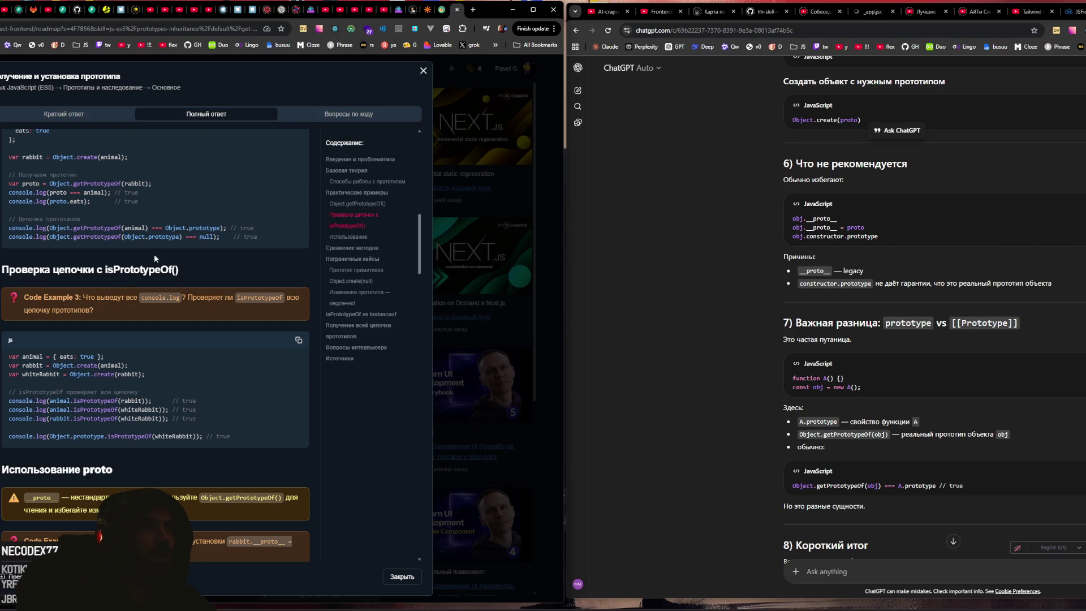
{"action": "scroll", "coordinate": [174, 249], "scroll_direction": "down", "scroll_amount": 2}
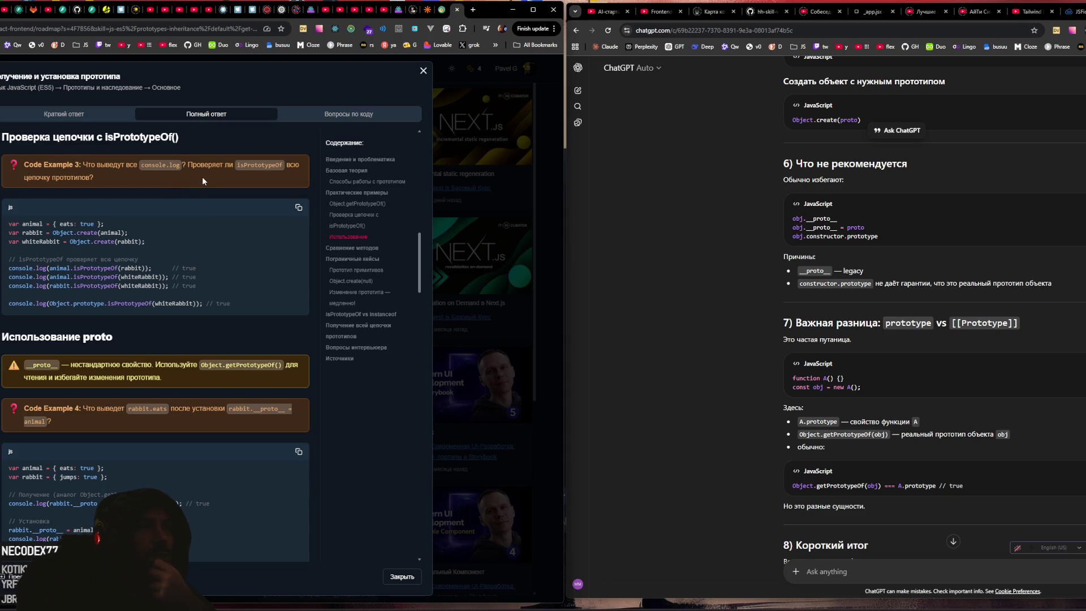
{"action": "left_click_drag", "start_coordinate": [188, 165], "coordinate": [195, 173]}
{"action": "key", "text": "ctrl+c"}
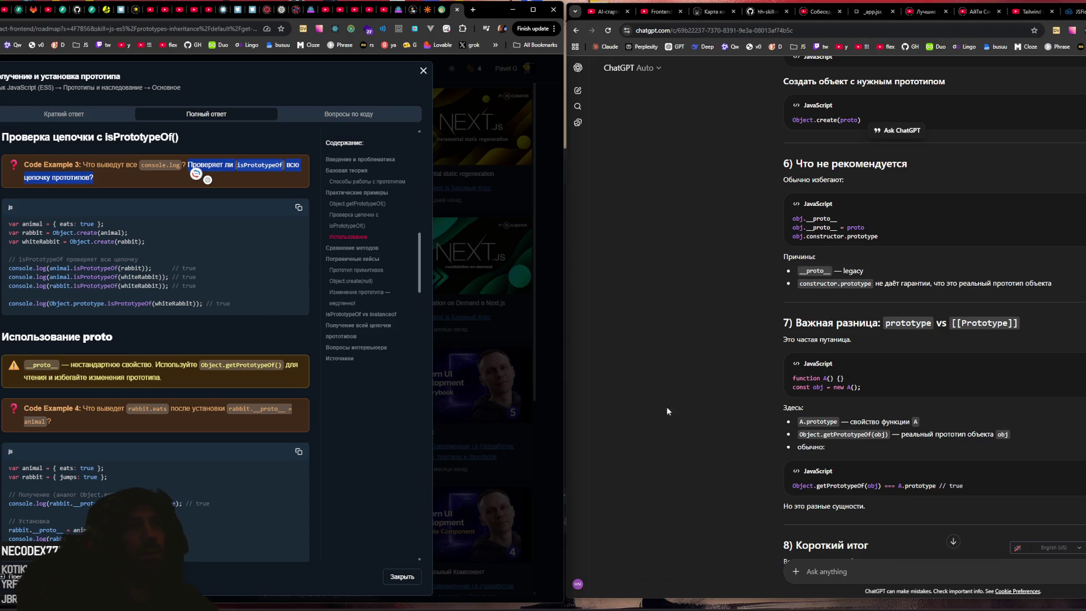
{"action": "left_click", "coordinate": [928, 567]}
Step: Paste the question, adding 'а что не проверяет всю цепочку прототипов а только родителя', and send
{"action": "key", "text": "ctrl+v"}
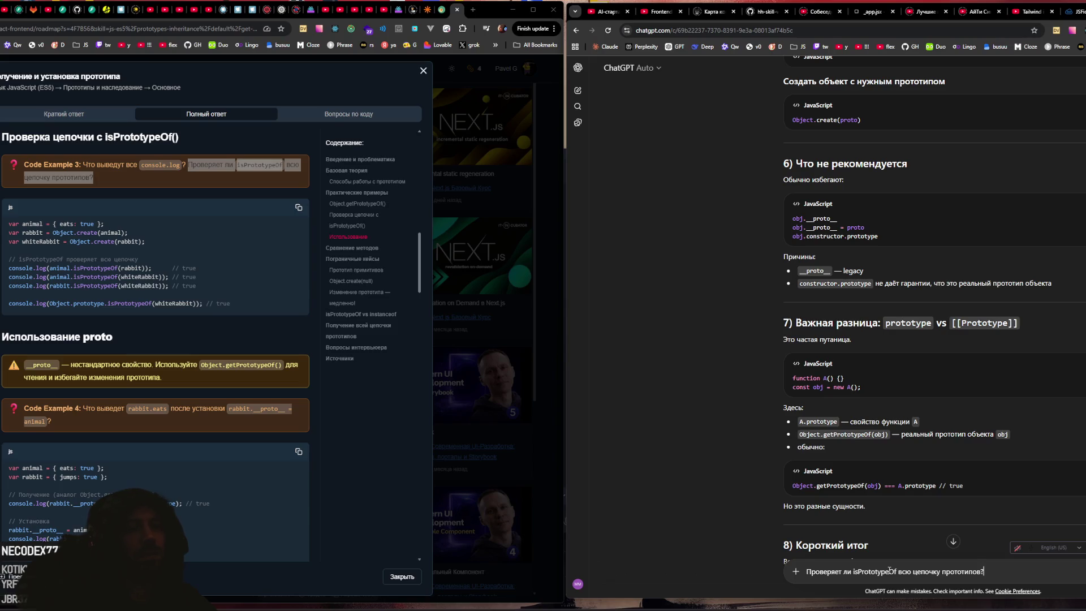
{"action": "type", "text": "а что не проверяет всю цепочку пр"}
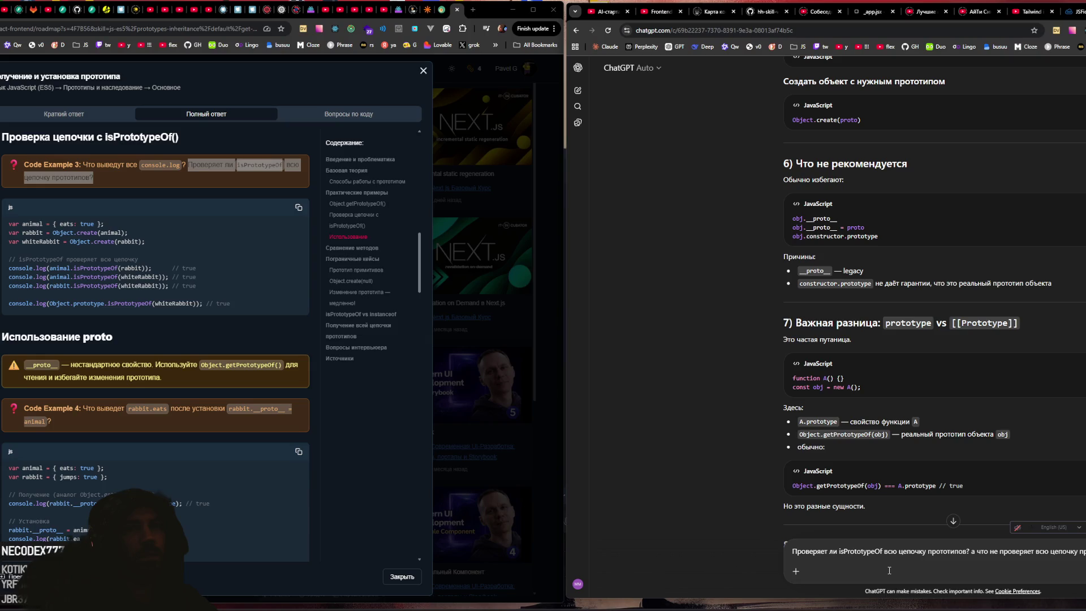
{"action": "type", "text": "ототипво"}
{"action": "key", "text": "ctrl+BackSpace"}
{"action": "type", "text": "прототипов а только текущий"}
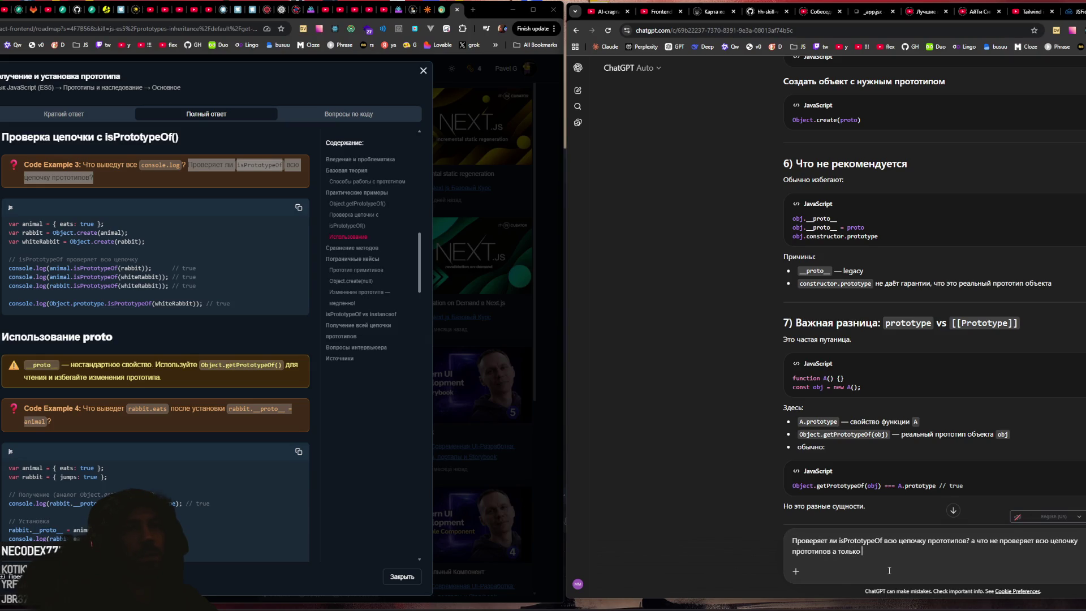
{"action": "key", "text": "BackSpace"}
{"action": "key", "text": "BackSpace"}
{"action": "key", "text": "BackSpace"}
{"action": "type", "text": "родителя"}
{"action": "key", "text": "Return"}
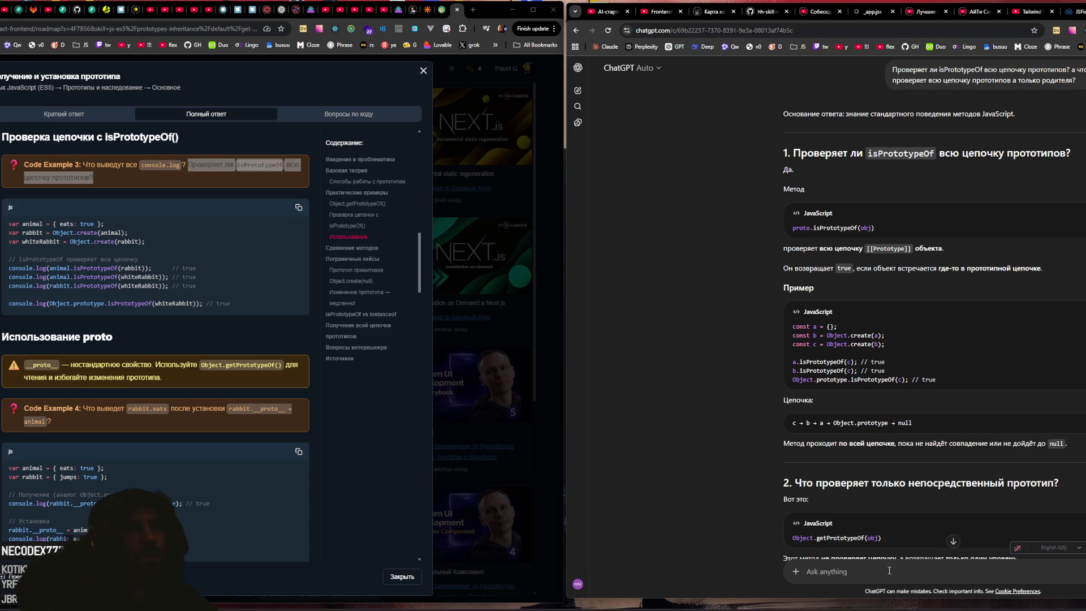
Step: Read ChatGPT's answer down to section 8 'Короткий итог' and its closing paragraph
{"action": "scroll", "coordinate": [806, 552], "scroll_direction": "down", "scroll_amount": 3}
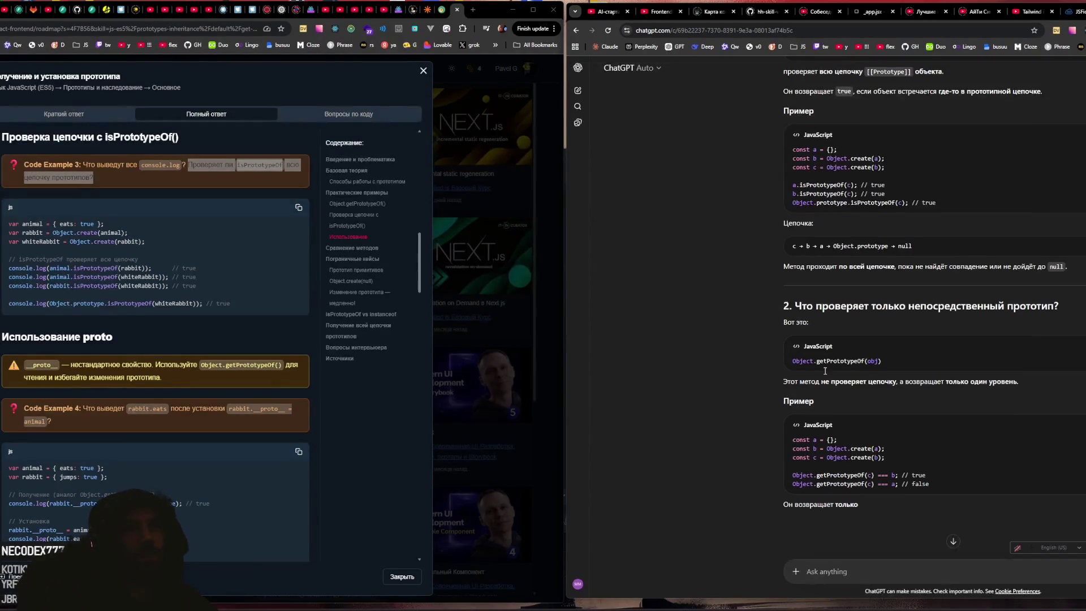
{"action": "left_click_drag", "start_coordinate": [798, 362], "coordinate": [864, 367]}
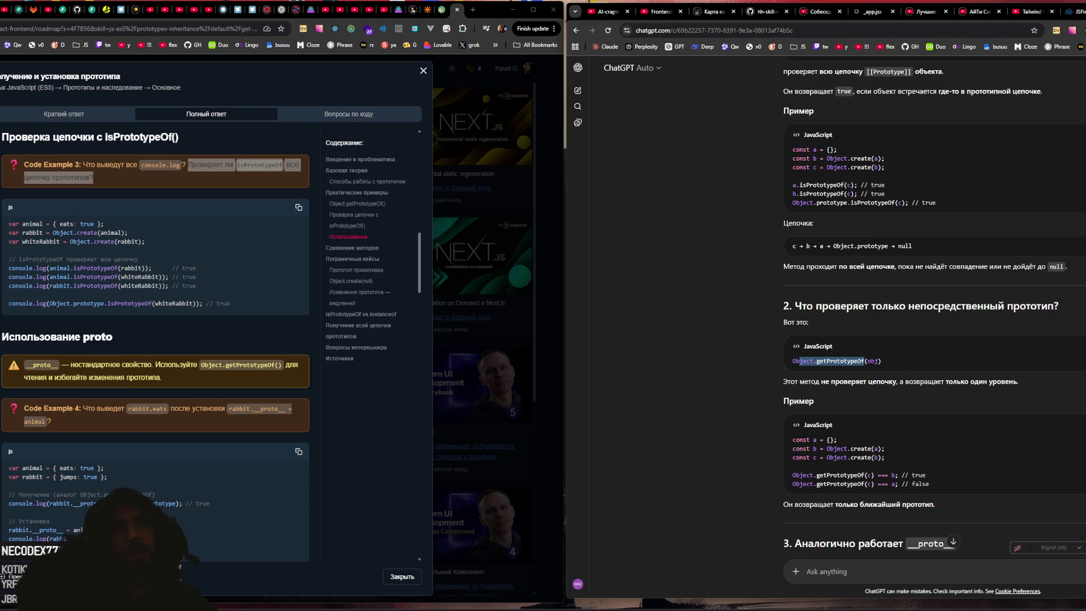
{"action": "scroll", "coordinate": [1056, 264], "scroll_direction": "down", "scroll_amount": 20}
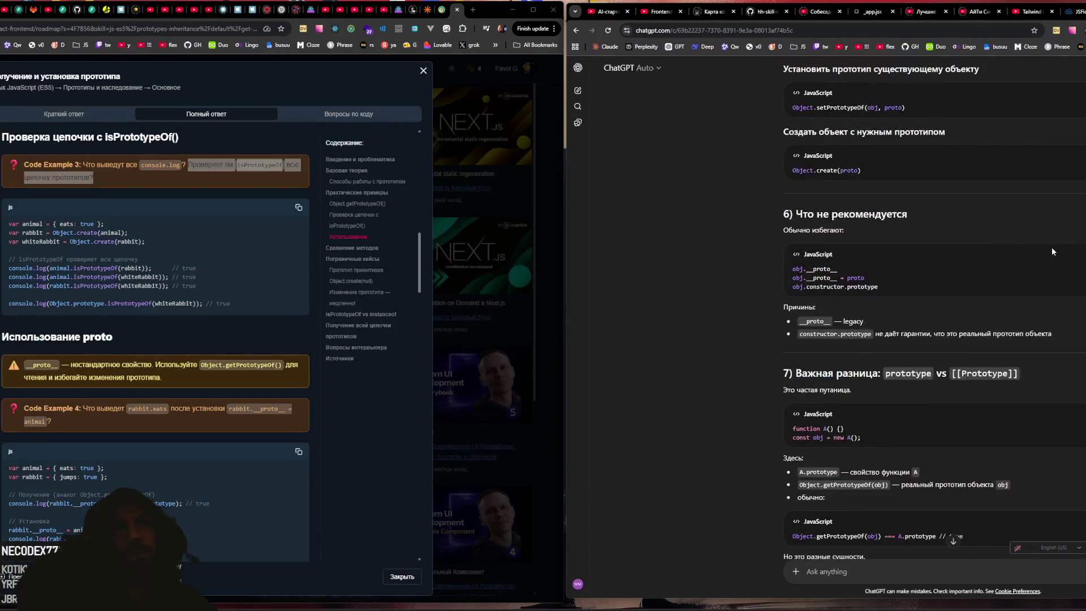
{"action": "scroll", "coordinate": [1050, 246], "scroll_direction": "down", "scroll_amount": 2}
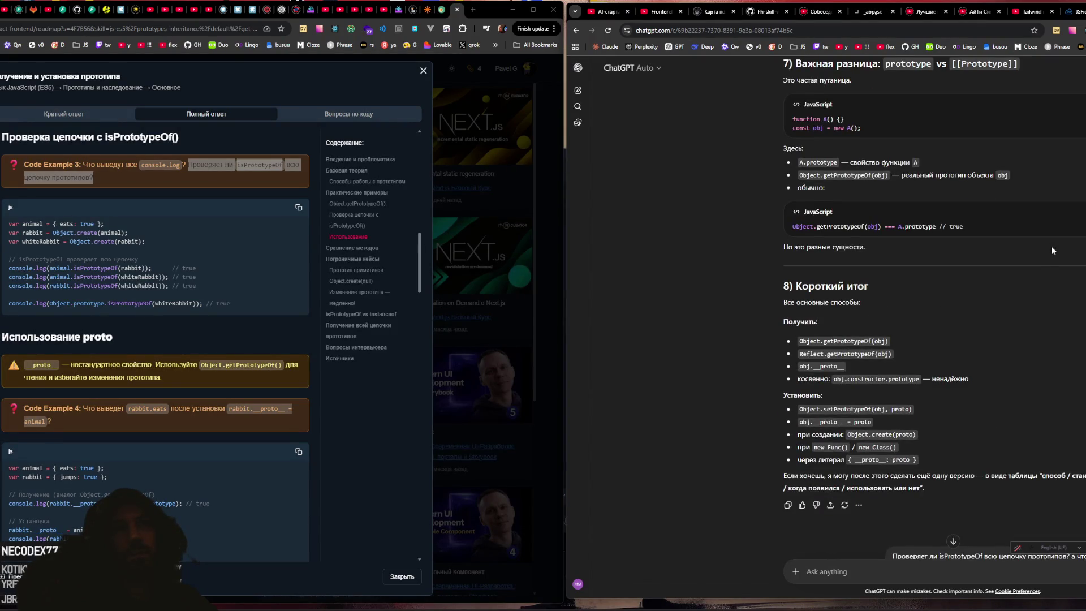
{"action": "left_click", "coordinate": [835, 570]}
Step: Ask why isPrototypeOf wasn't listed earlier, then draft 'проверка у классов как происходит?'
{"action": "type", "text": "a"}
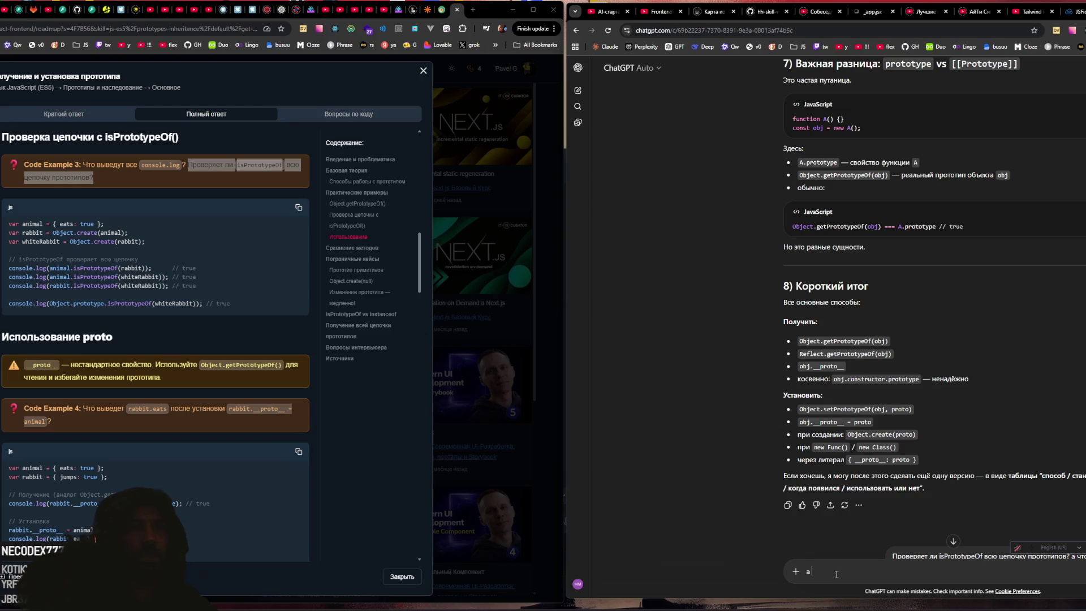
{"action": "type", "text": " почему ты вы"}
{"action": "type", "text": "ше не писал про"}
{"action": "type", "text": " из прототайп "}
{"action": "type", "text": "оф"}
{"action": "type", "text": "? как для проверки про"}
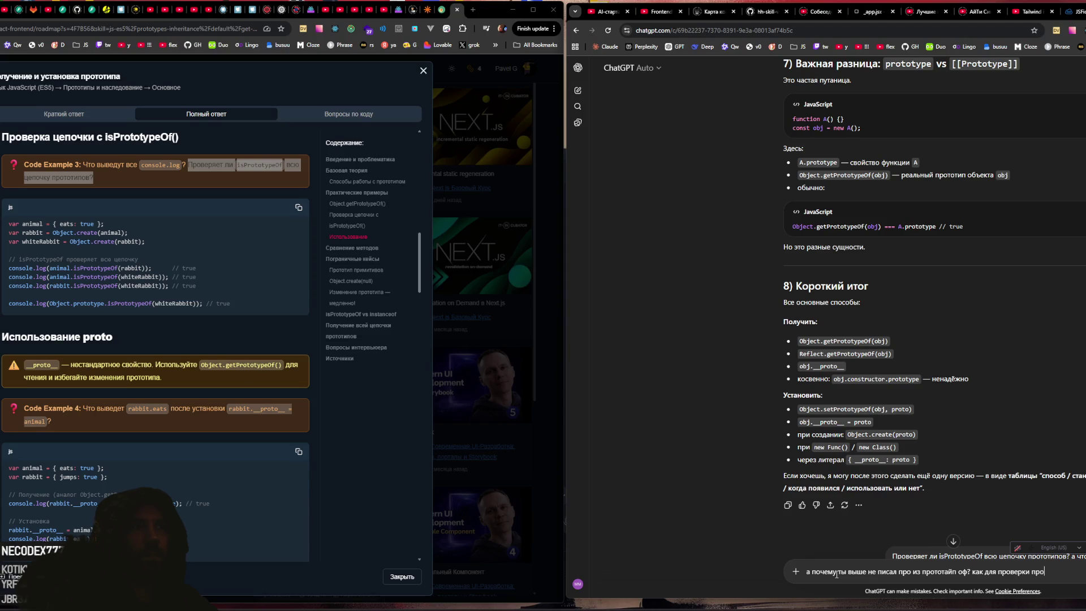
{"action": "type", "text": "?"}
{"action": "key", "text": "Return"}
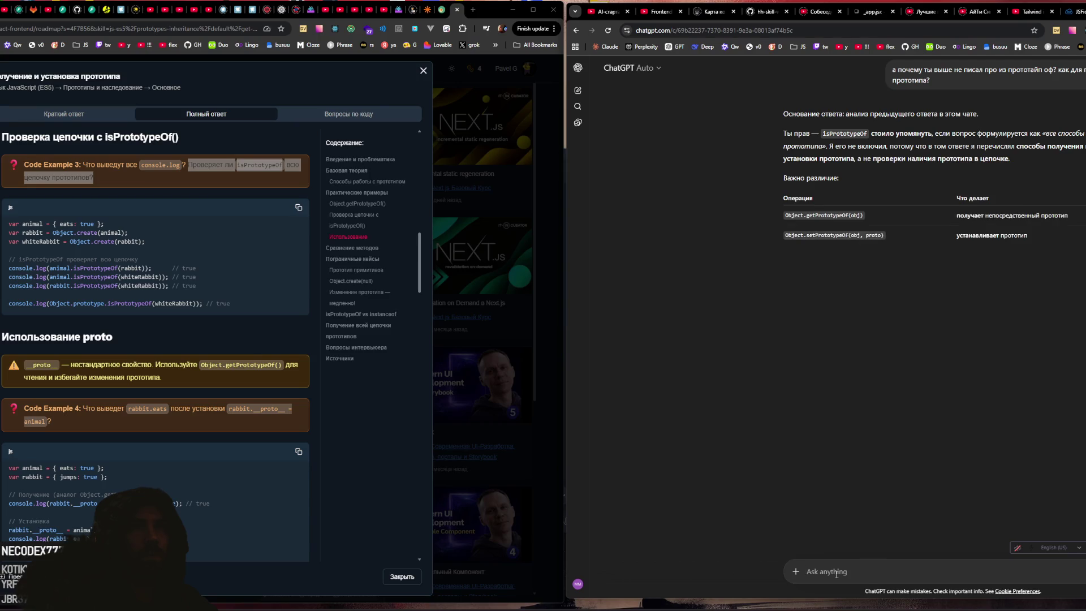
{"action": "type", "text": "a есть ещ тайп"}
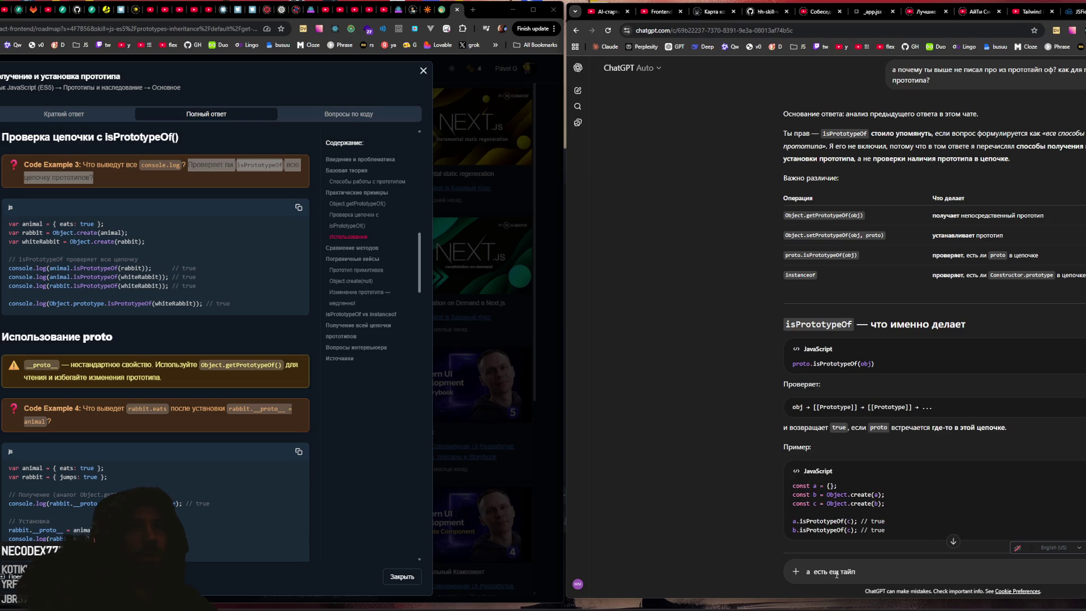
{"action": "type", "text": " ф"}
{"action": "key", "text": "ctrl+BackSpace"}
{"action": "key", "text": "ctrl+BackSpace"}
{"action": "key", "text": "ctrl+BackSpace"}
{"action": "type", "text": "проверка у классов как происходит?"}
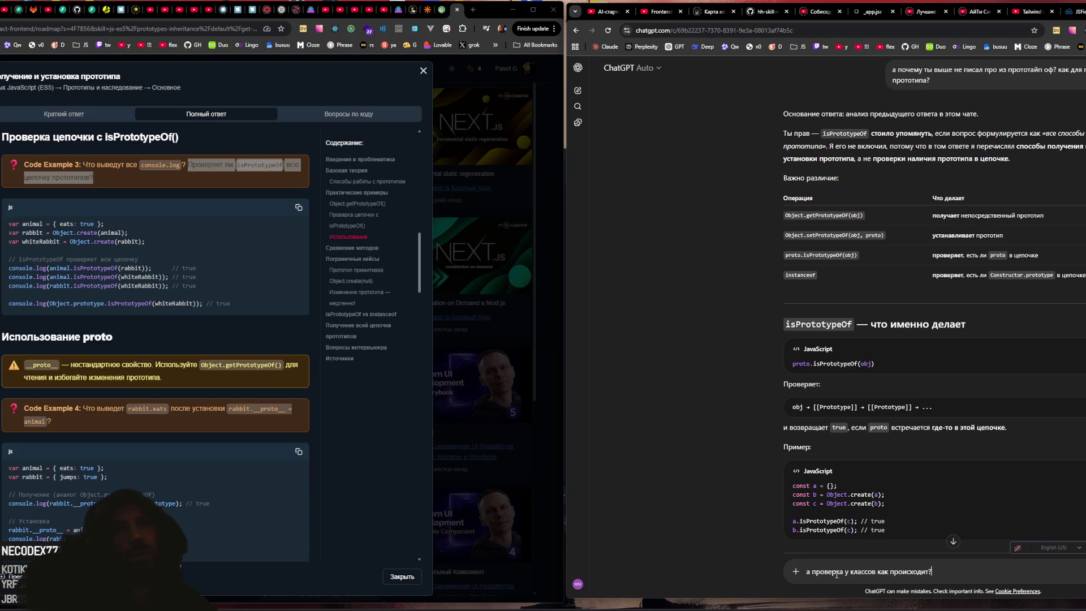
Step: Send the class-check question, read the instanceof answer, and draft a classes-vs-constructor-functions question
{"action": "key", "text": "Return"}
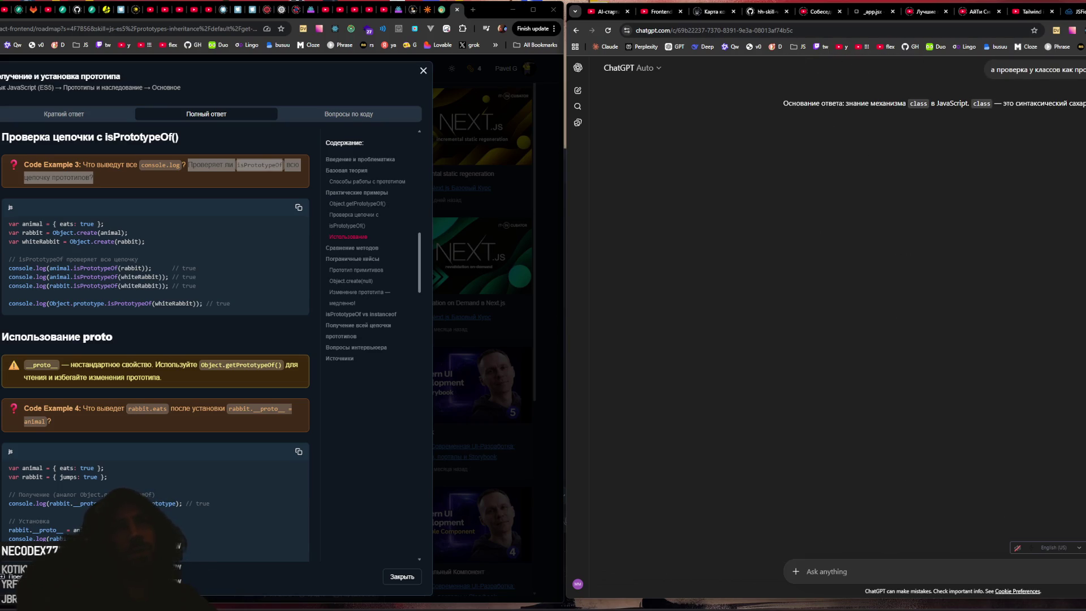
{"action": "scroll", "coordinate": [1024, 189], "scroll_direction": "up", "scroll_amount": 6}
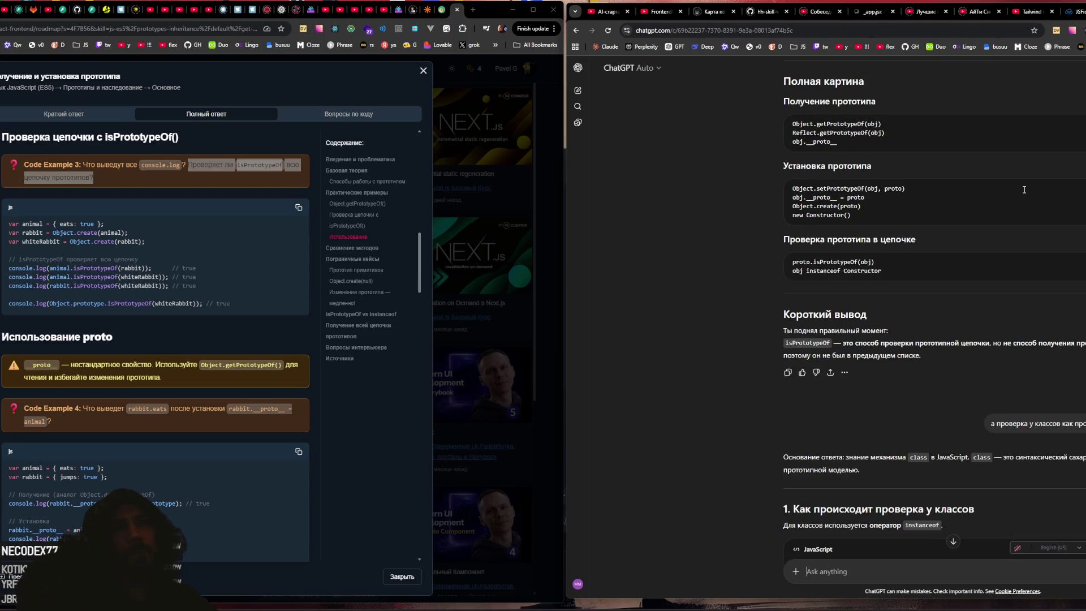
{"action": "scroll", "coordinate": [1024, 189], "scroll_direction": "up", "scroll_amount": 10}
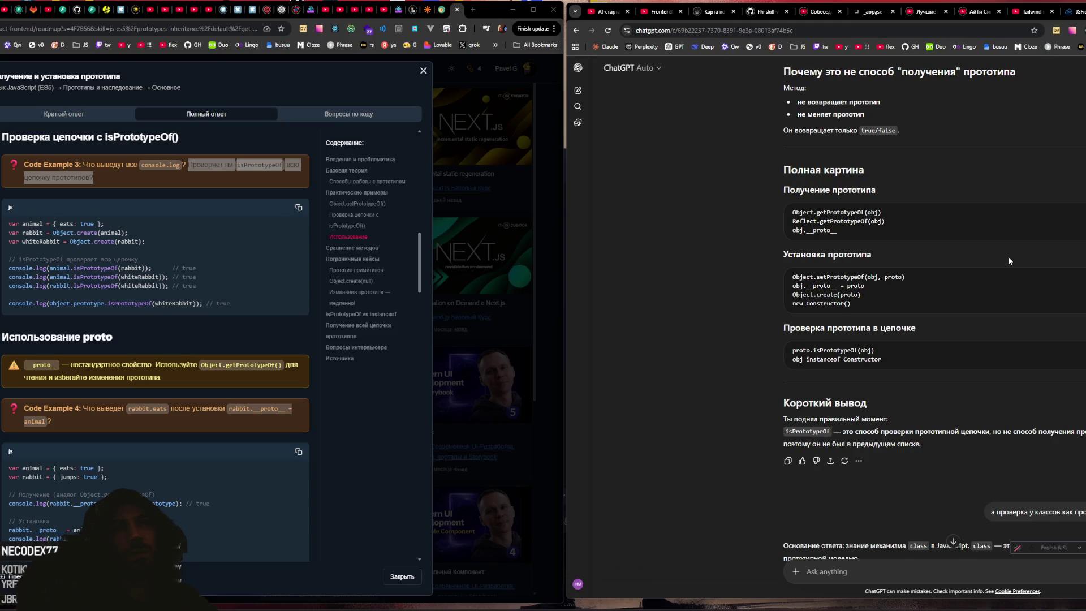
{"action": "scroll", "coordinate": [1008, 256], "scroll_direction": "down", "scroll_amount": 5}
{"action": "scroll", "coordinate": [1008, 261], "scroll_direction": "down", "scroll_amount": 2}
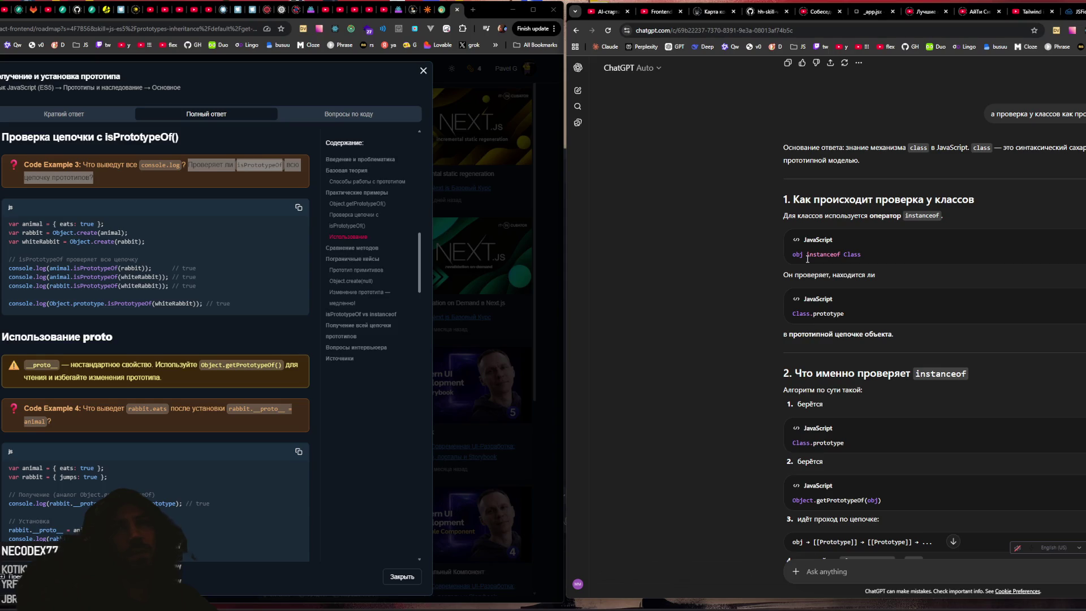
{"action": "scroll", "coordinate": [807, 259], "scroll_direction": "down", "scroll_amount": 2}
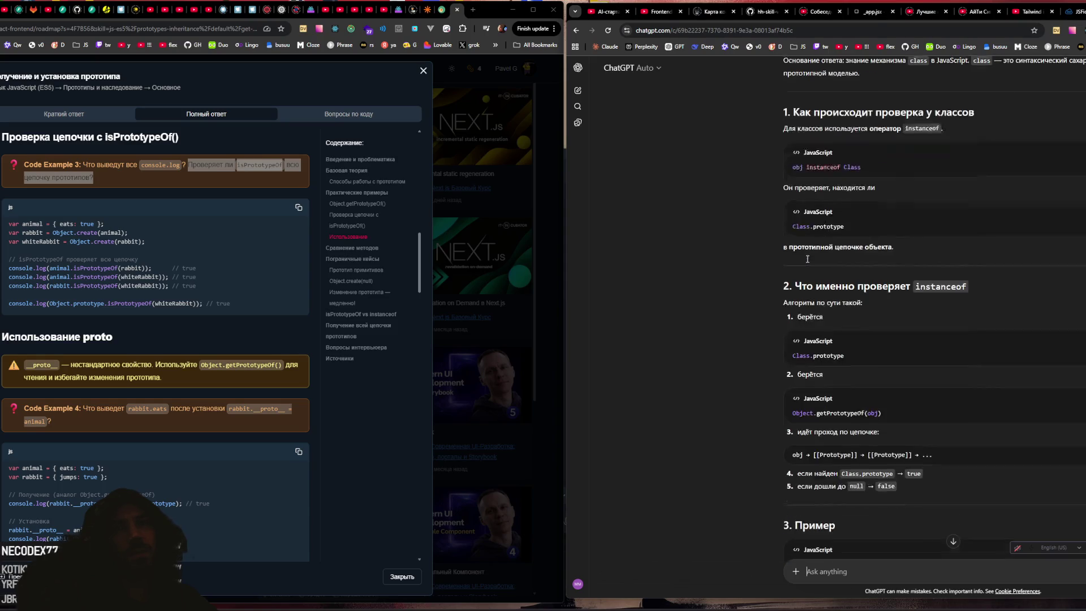
{"action": "type", "text": "инст"}
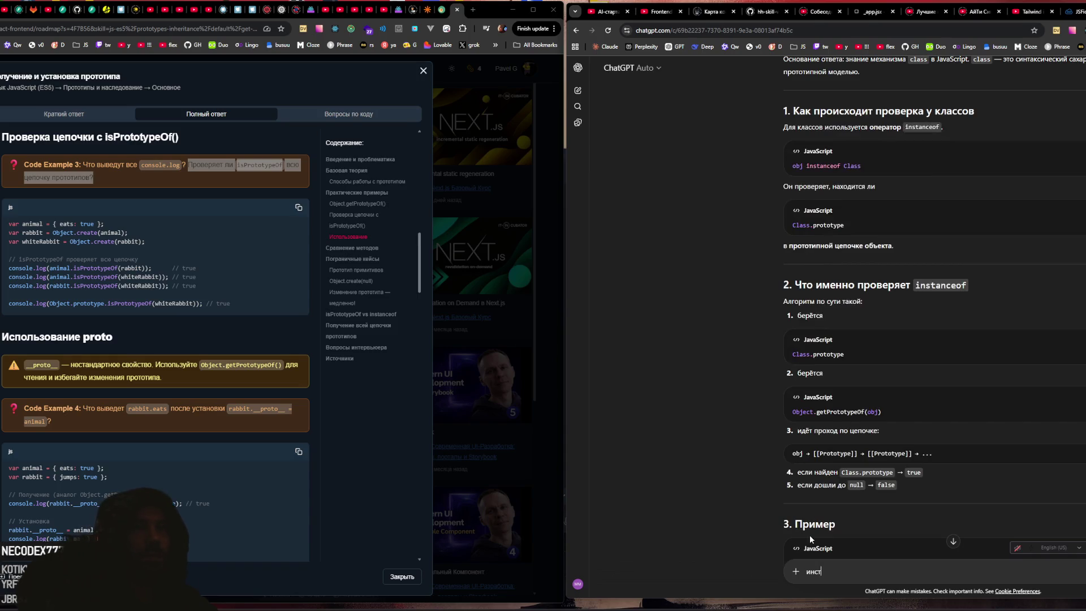
{"action": "type", "text": "анс оф проверяет толь"}
{"action": "type", "text": "ко классы или ф"}
{"action": "type", "text": "ункции конструкторы?"}
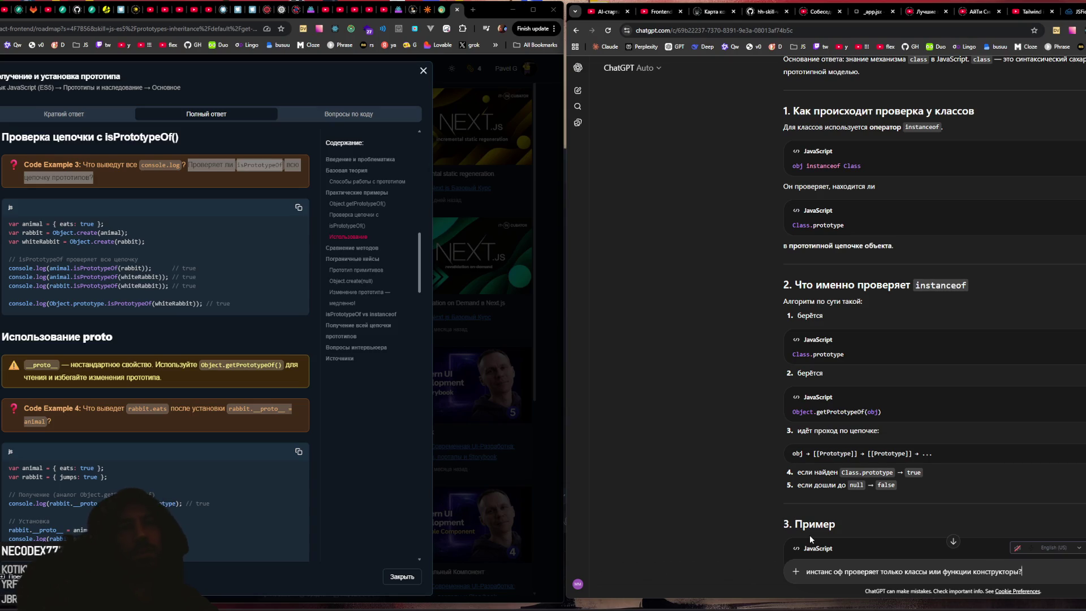
Step: Send the instanceof question and highlight the Person constructor example lines in the reply
{"action": "key", "text": "Return"}
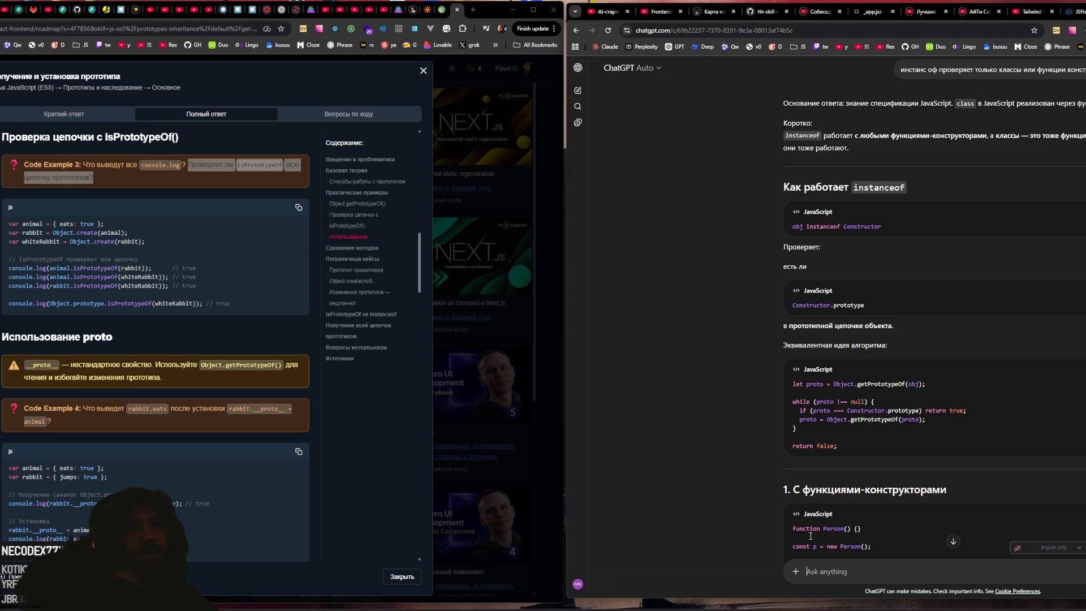
{"action": "scroll", "coordinate": [948, 232], "scroll_direction": "down", "scroll_amount": 6}
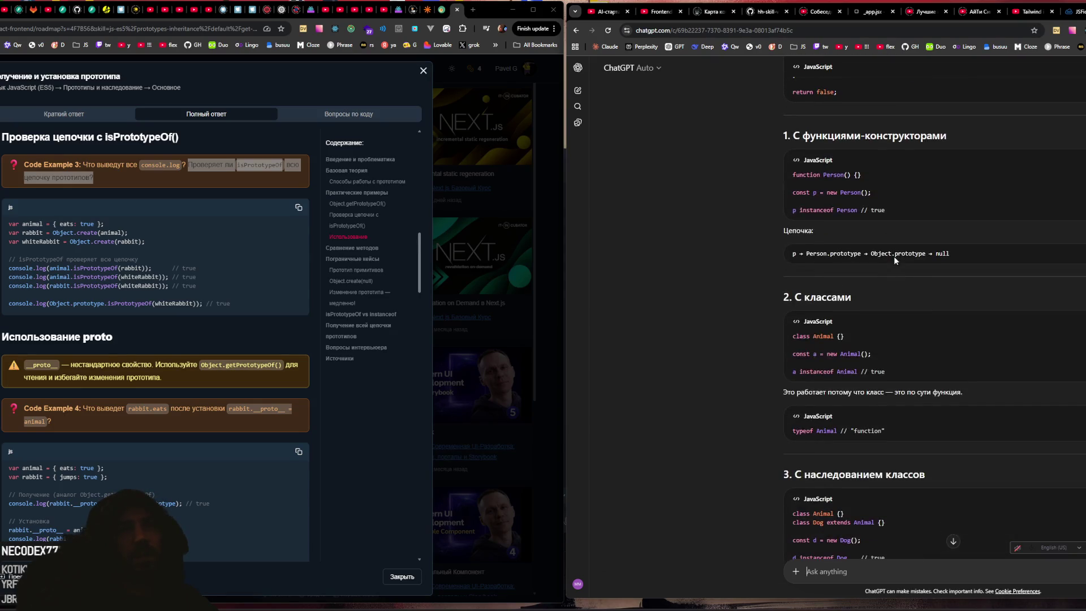
{"action": "left_click_drag", "start_coordinate": [793, 177], "coordinate": [890, 182]}
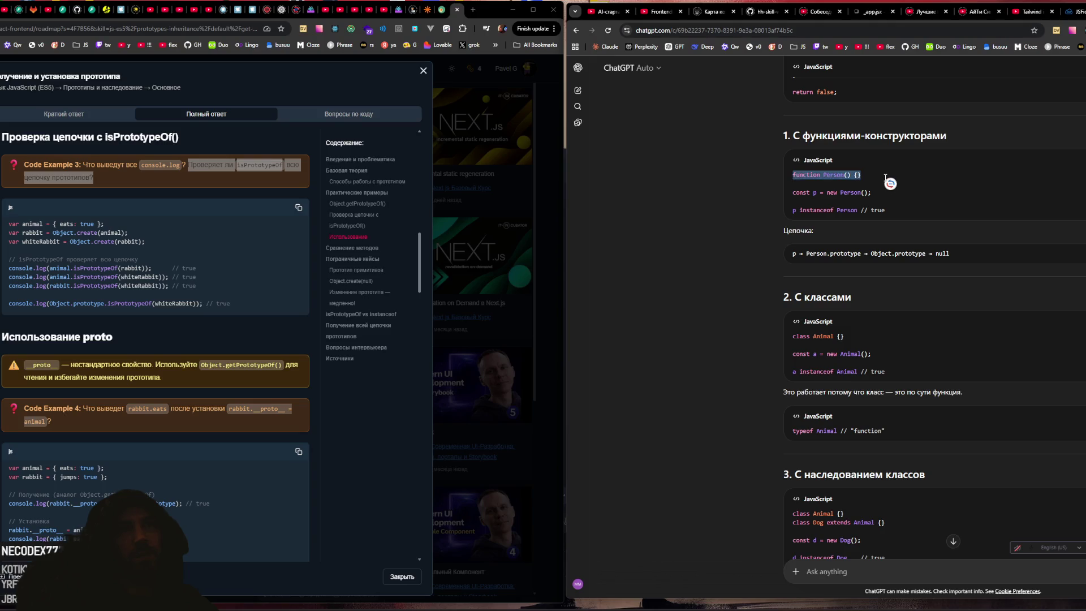
{"action": "left_click_drag", "start_coordinate": [794, 192], "coordinate": [878, 195]}
{"action": "left_click", "coordinate": [878, 195]}
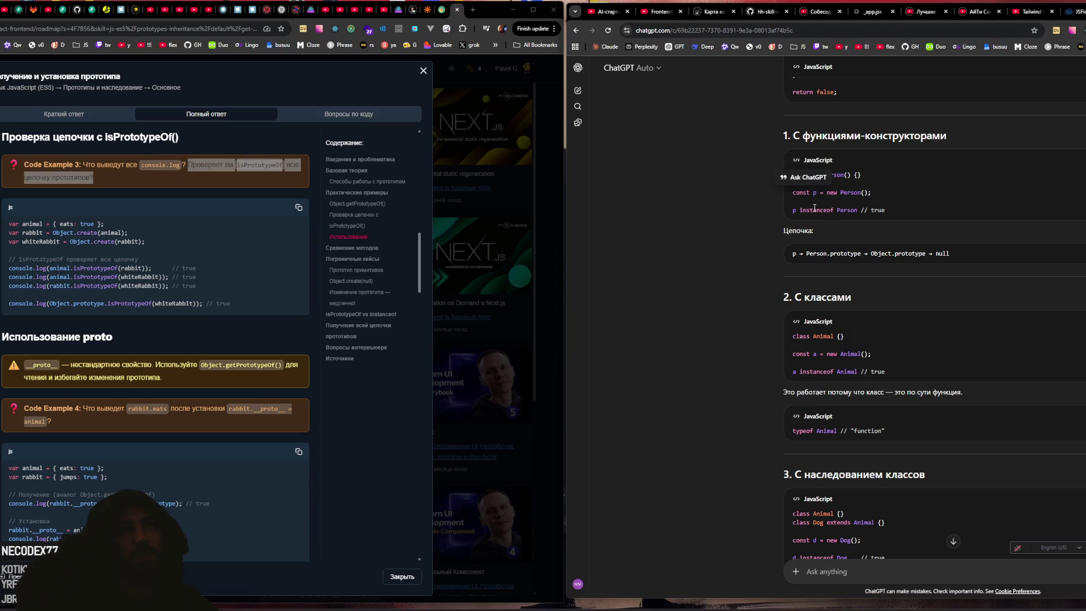
Step: Ask whether instanceof checks the whole chain or only the parent, then draft the isPrototypeOf comparison question
{"action": "left_click_drag", "start_coordinate": [792, 210], "coordinate": [932, 207]}
{"action": "left_click", "coordinate": [932, 207]}
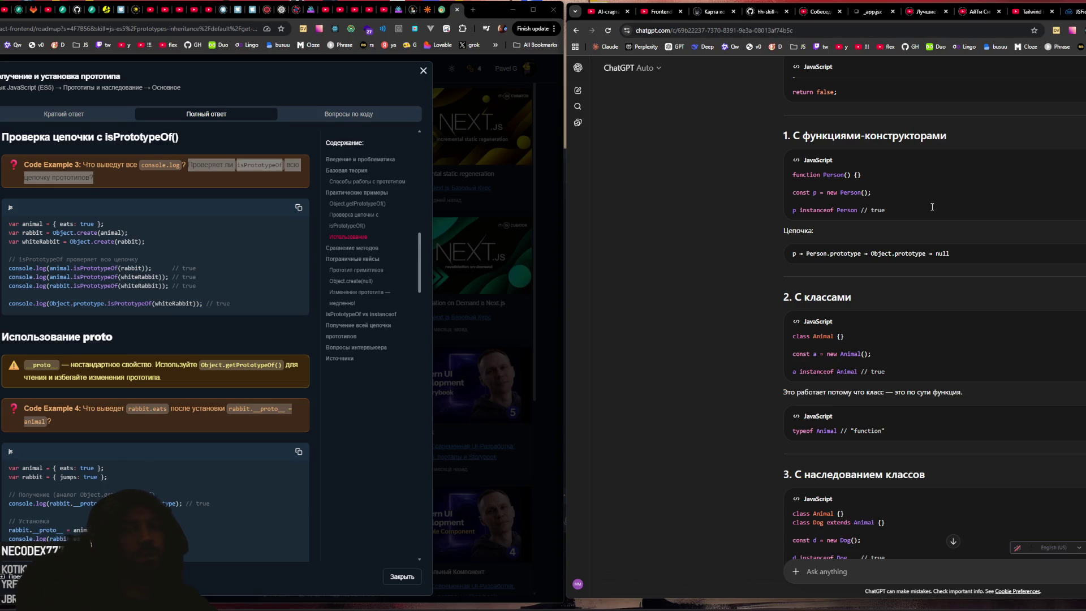
{"action": "type", "text": "а инстанс оф проверяет "}
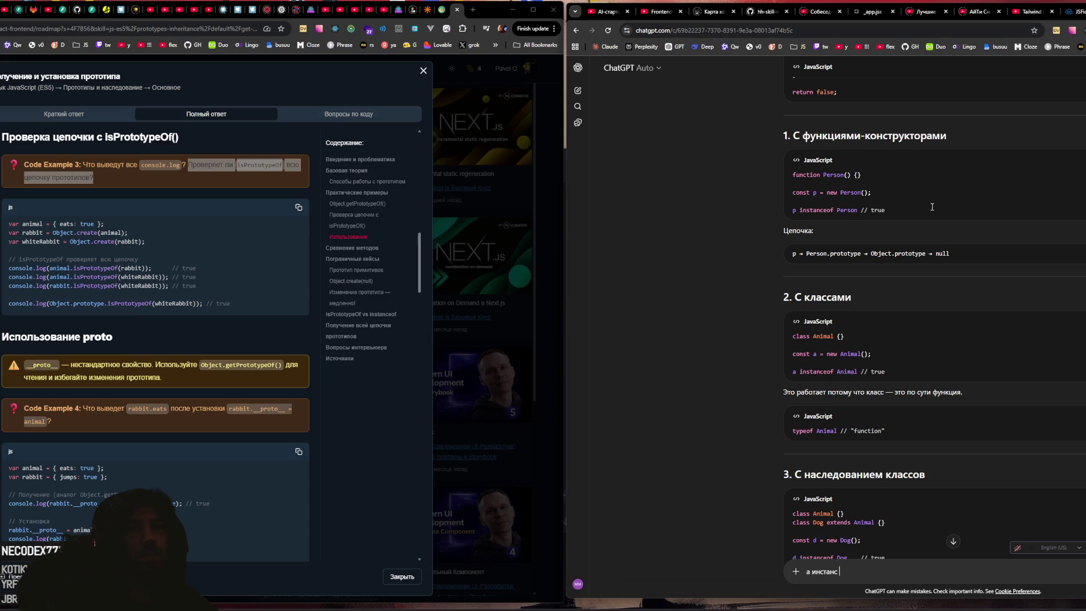
{"action": "type", "text": "всю цепочку"}
{"action": "type", "text": " или только р"}
{"action": "type", "text": "одителя"}
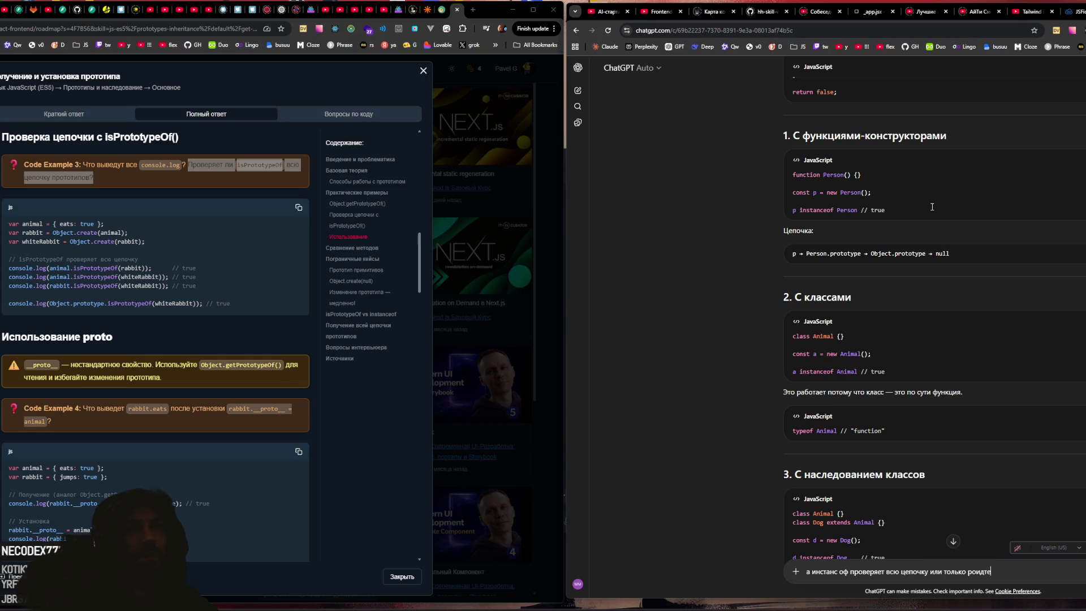
{"action": "key", "text": "Return"}
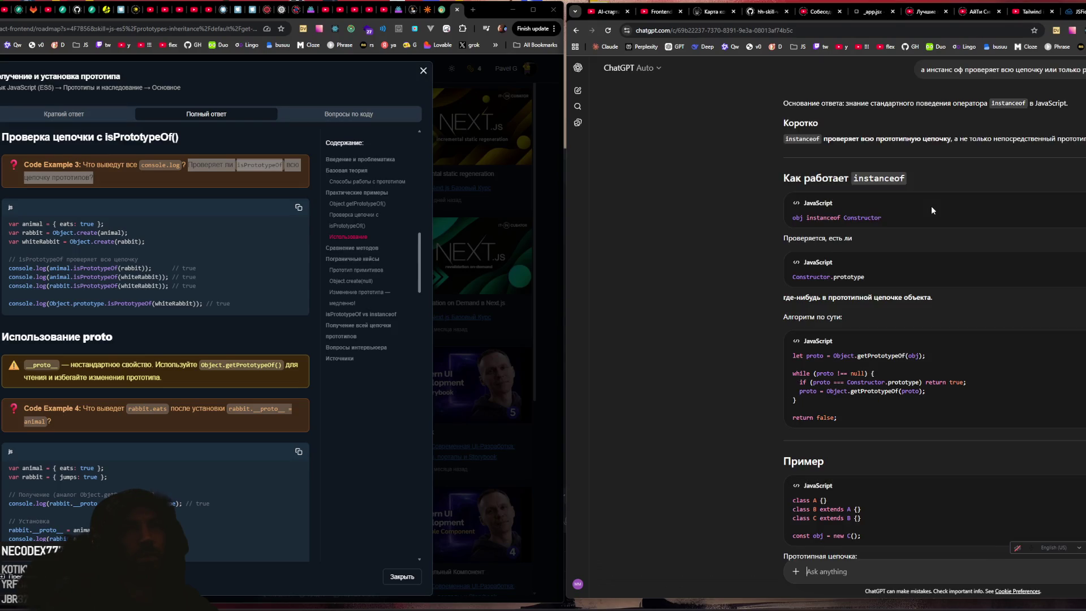
{"action": "type", "text": "а чем инстан"}
{"action": "type", "text": "с оф отли"}
{"action": "type", "text": "чаетс"}
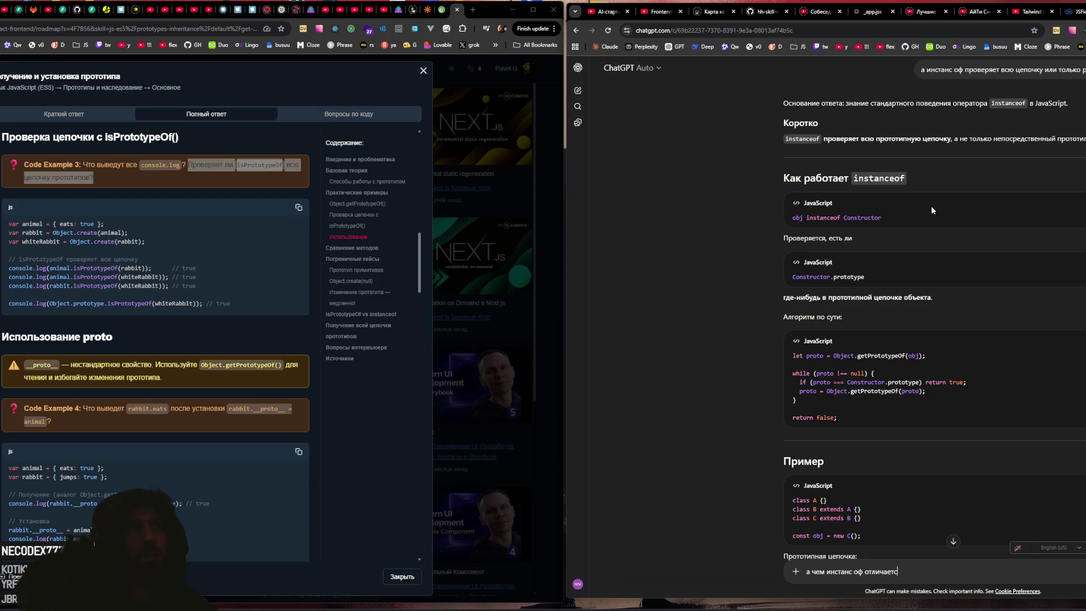
{"action": "type", "text": "я от изп рототайп оф"}
Step: Send 'а чем инстанс оф отличается от изп рототайп оф' and scroll into the reply
{"action": "key", "text": "Return"}
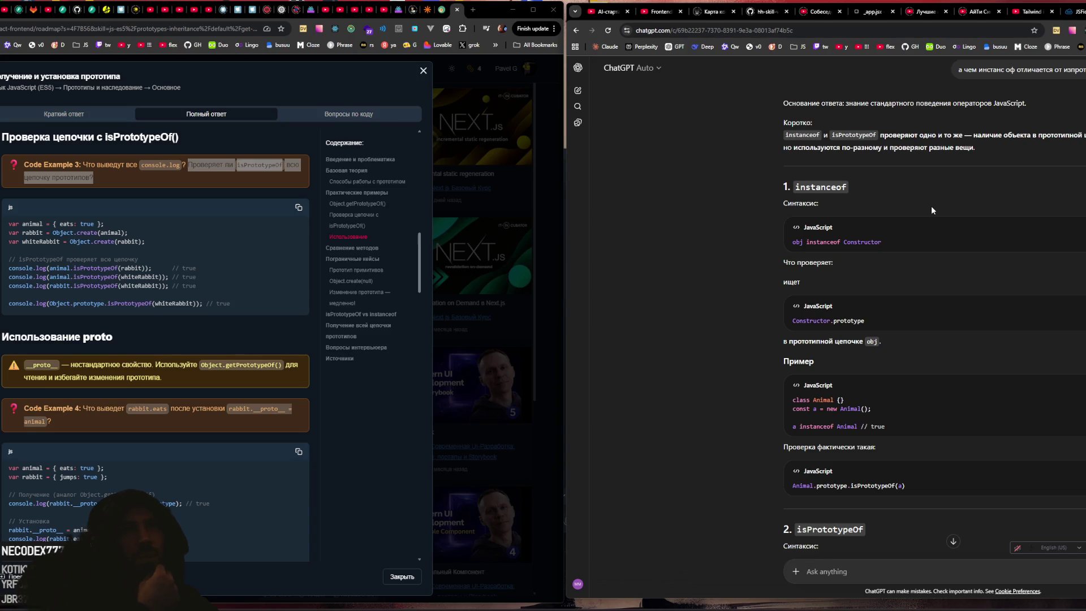
{"action": "scroll", "coordinate": [919, 148], "scroll_direction": "down", "scroll_amount": 3}
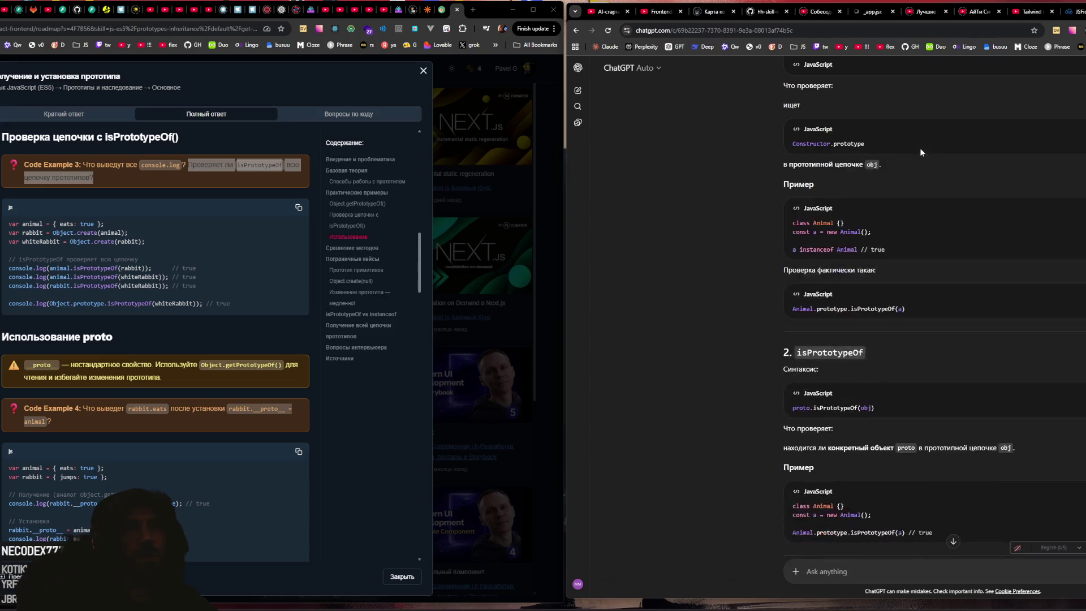
{"action": "scroll", "coordinate": [921, 149], "scroll_direction": "down", "scroll_amount": 2}
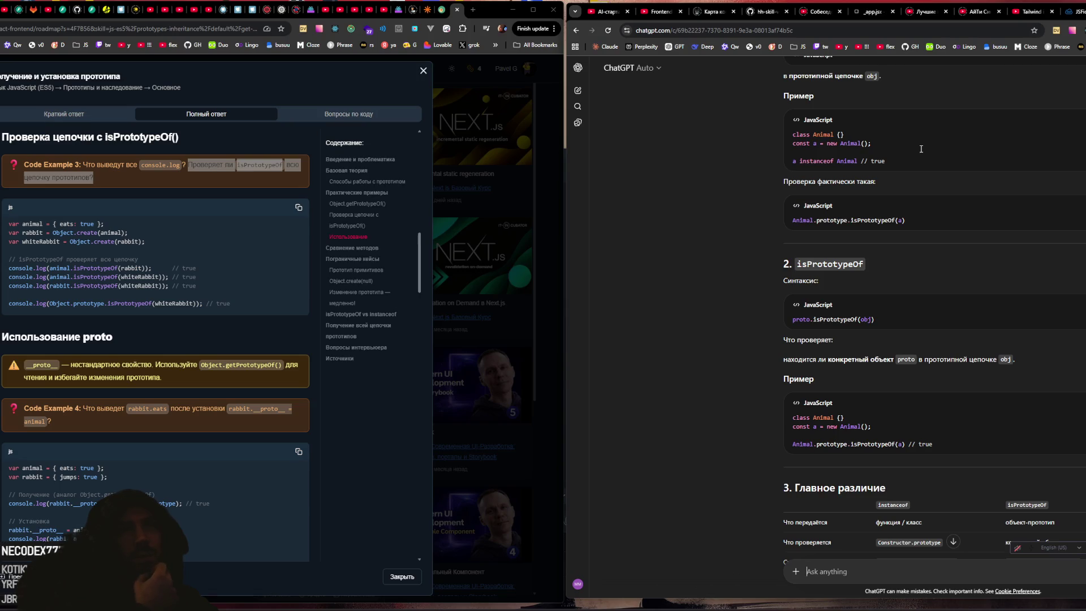
{"action": "scroll", "coordinate": [917, 137], "scroll_direction": "up", "scroll_amount": 3}
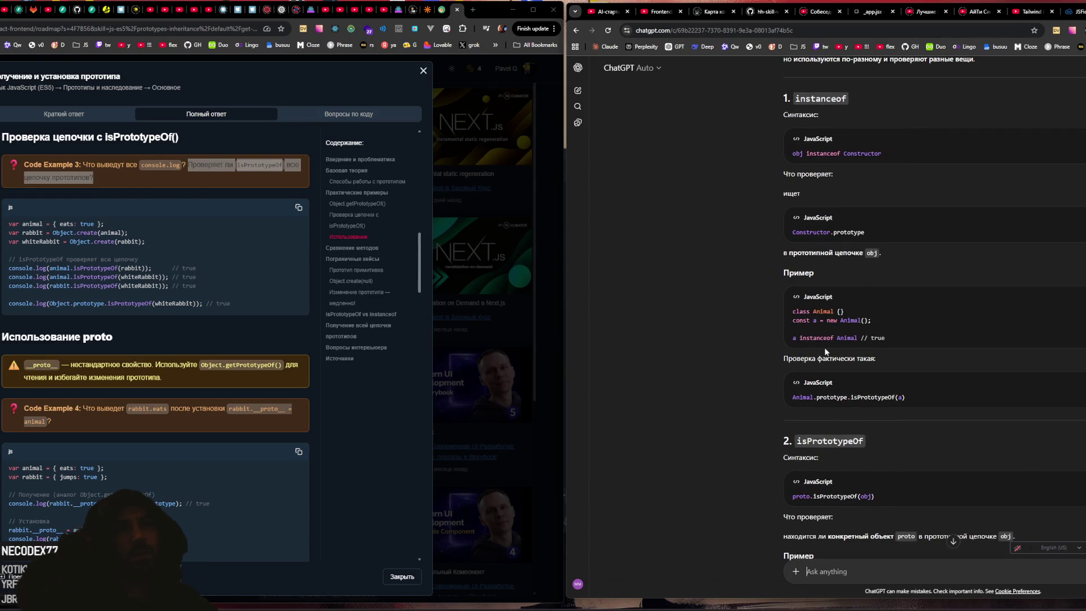
{"action": "left_click_drag", "start_coordinate": [792, 337], "coordinate": [845, 336]}
{"action": "left_click", "coordinate": [925, 339]}
{"action": "scroll", "coordinate": [925, 340], "scroll_direction": "down", "scroll_amount": 2}
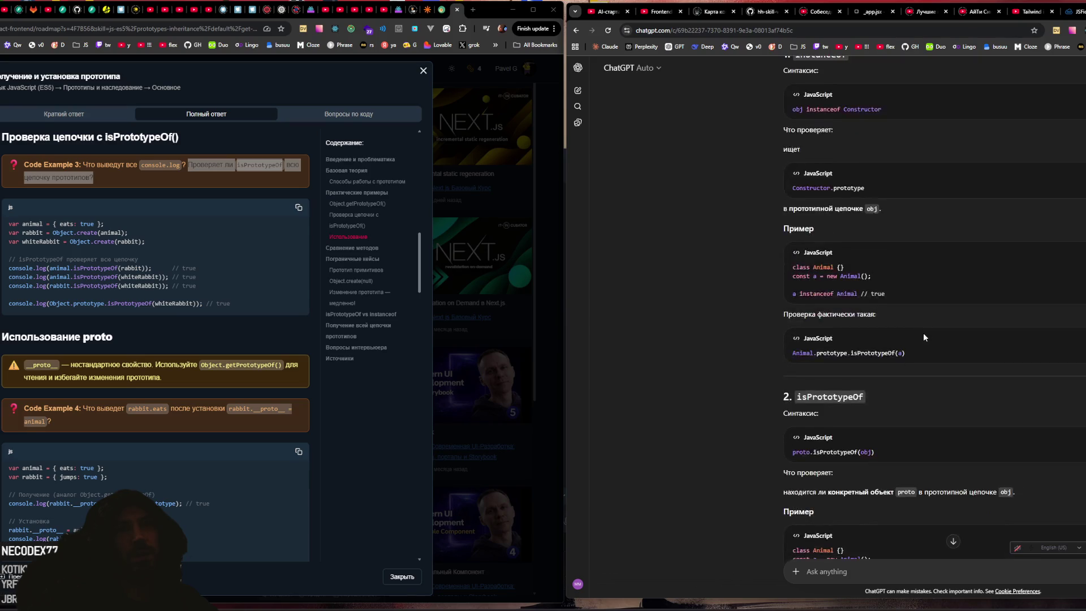
{"action": "scroll", "coordinate": [923, 333], "scroll_direction": "up", "scroll_amount": 4}
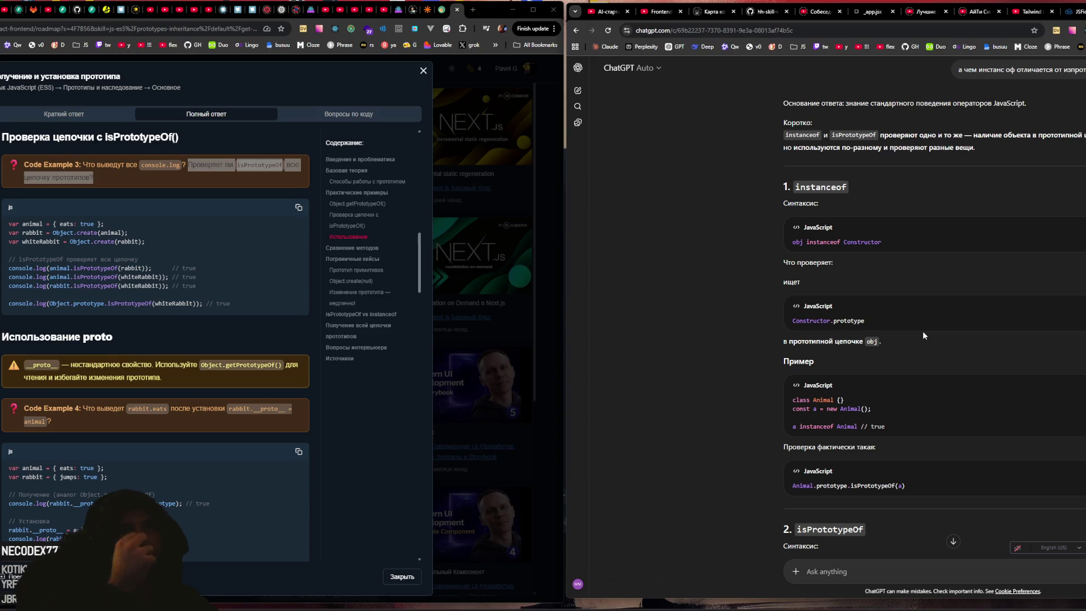
{"action": "scroll", "coordinate": [916, 311], "scroll_direction": "down", "scroll_amount": 2}
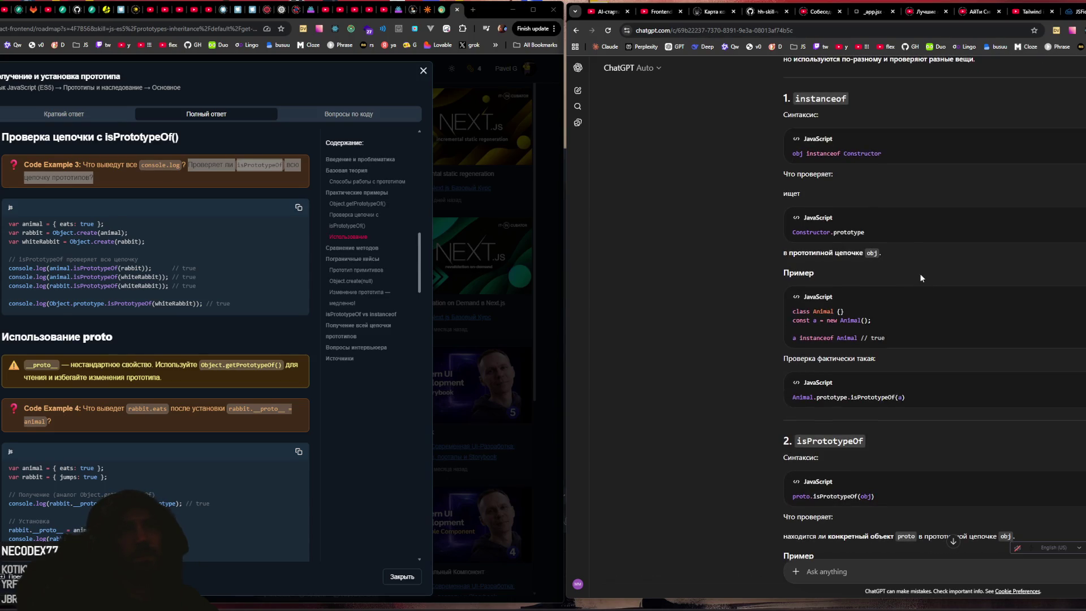
{"action": "scroll", "coordinate": [919, 273], "scroll_direction": "down", "scroll_amount": 8}
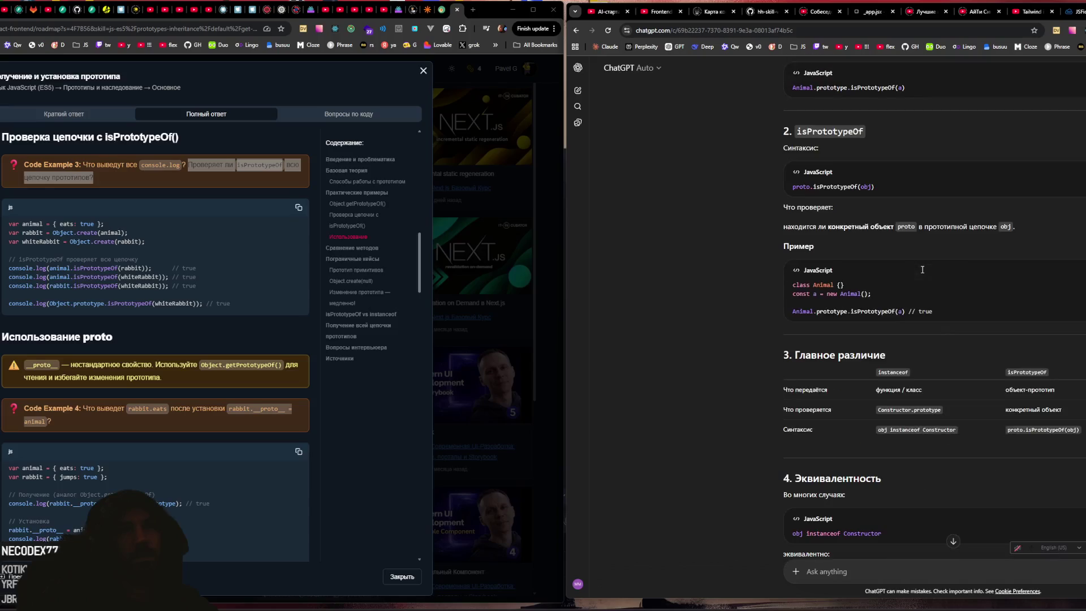
Step: Highlight 'Что передаётся', 'объект-прототип', 'проверяется' and Constructor.prototype in the comparison table
{"action": "left_click_drag", "start_coordinate": [790, 257], "coordinate": [829, 257]}
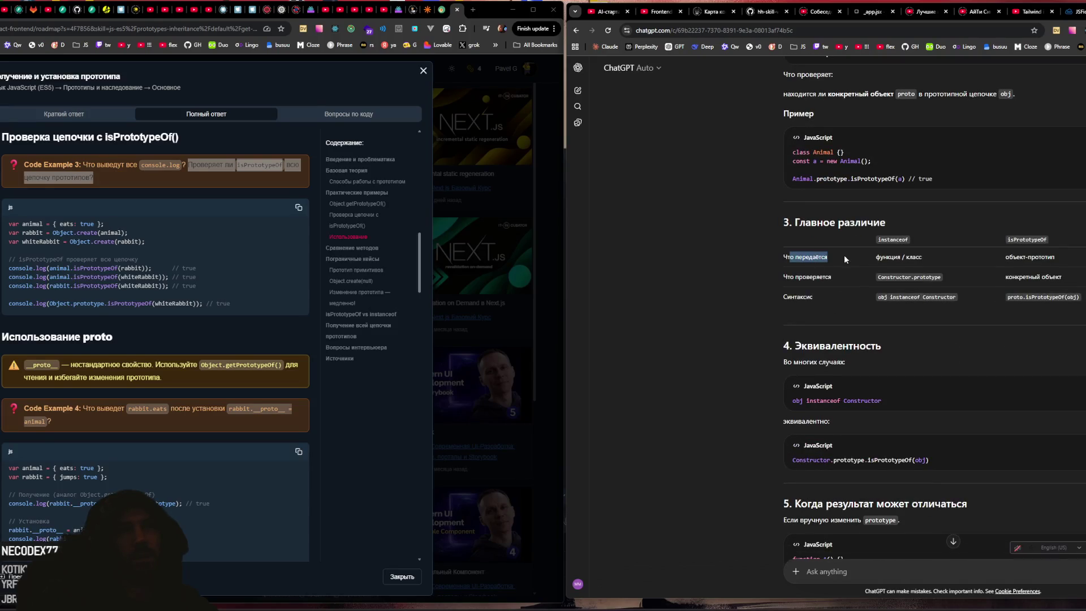
{"action": "double_click", "coordinate": [905, 256]}
{"action": "left_click_drag", "start_coordinate": [1017, 257], "coordinate": [1047, 257]}
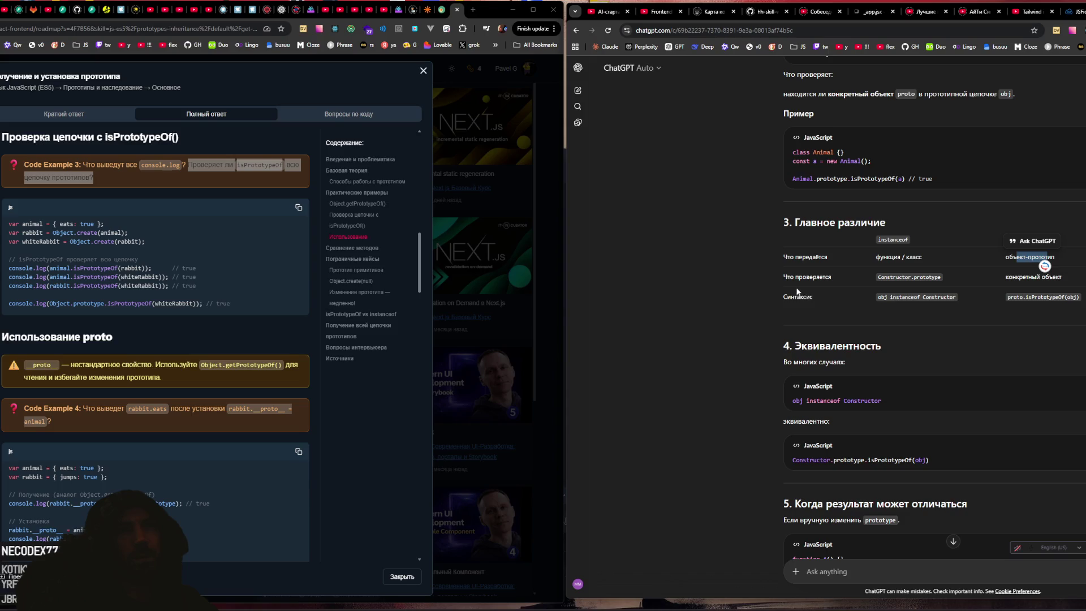
{"action": "double_click", "coordinate": [815, 277]}
{"action": "double_click", "coordinate": [909, 277]}
{"action": "left_click", "coordinate": [979, 280]}
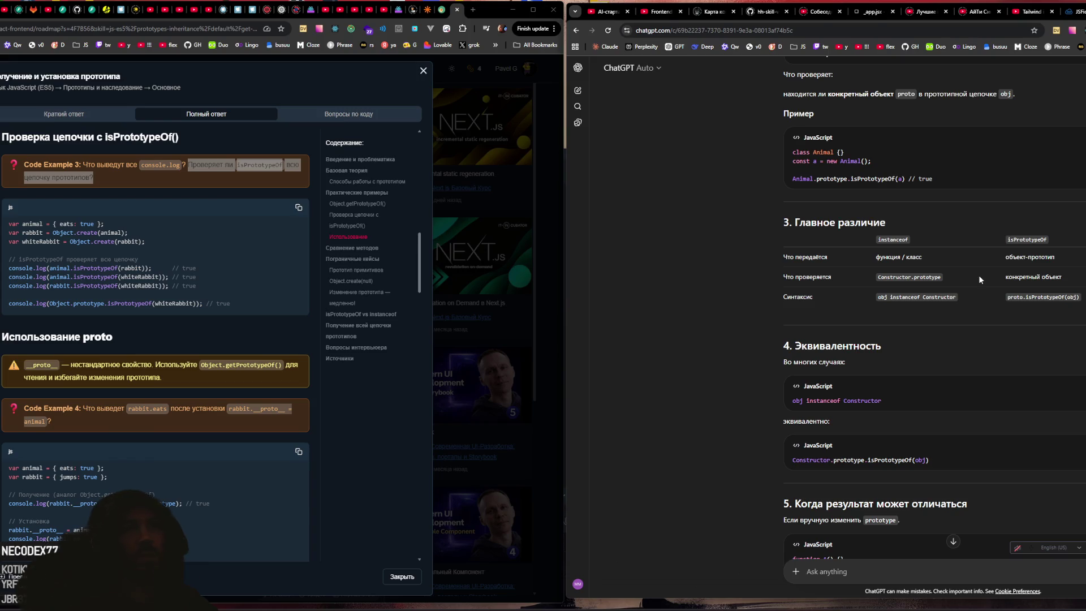
Step: Mark Constructor.prototype in the equivalence code and continue down to the Итог summary
{"action": "scroll", "coordinate": [975, 276], "scroll_direction": "down", "scroll_amount": 3}
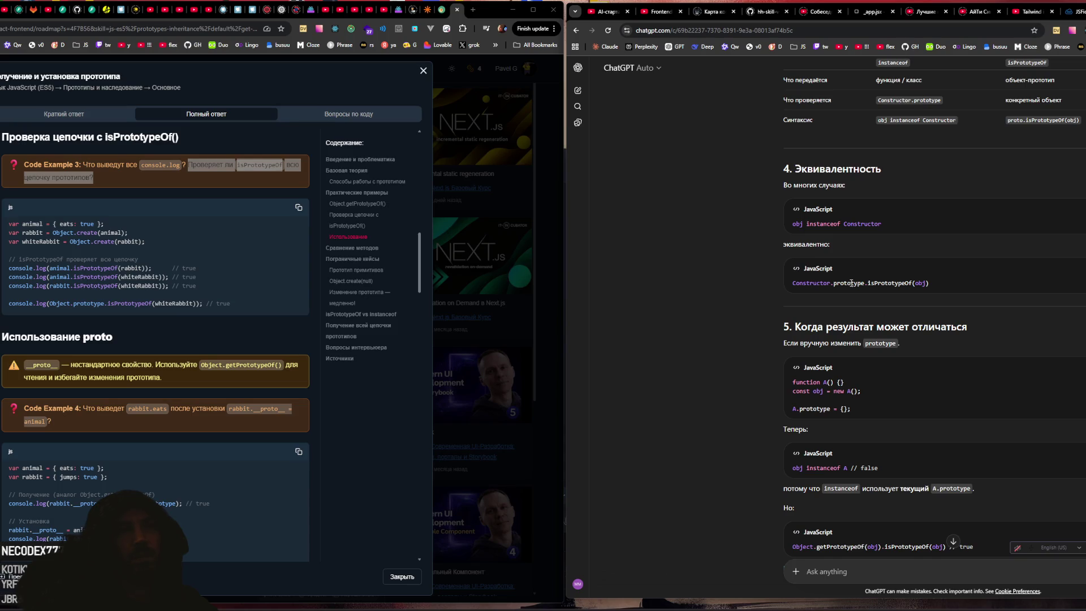
{"action": "mouse_move", "coordinate": [793, 283]}
{"action": "left_mouse_down"}
{"action": "mouse_move", "coordinate": [864, 283]}
{"action": "mouse_move", "coordinate": [790, 284]}
{"action": "left_mouse_up"}
{"action": "left_click", "coordinate": [890, 281]}
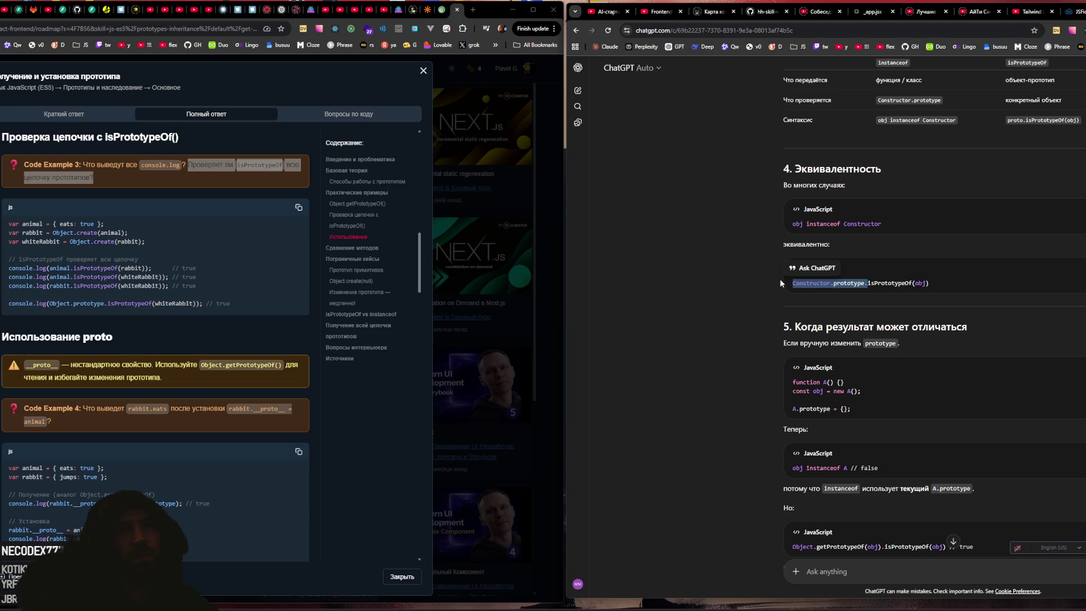
{"action": "scroll", "coordinate": [780, 283], "scroll_direction": "down", "scroll_amount": 2}
{"action": "left_click", "coordinate": [758, 283]}
{"action": "scroll", "coordinate": [735, 287], "scroll_direction": "down", "scroll_amount": 2}
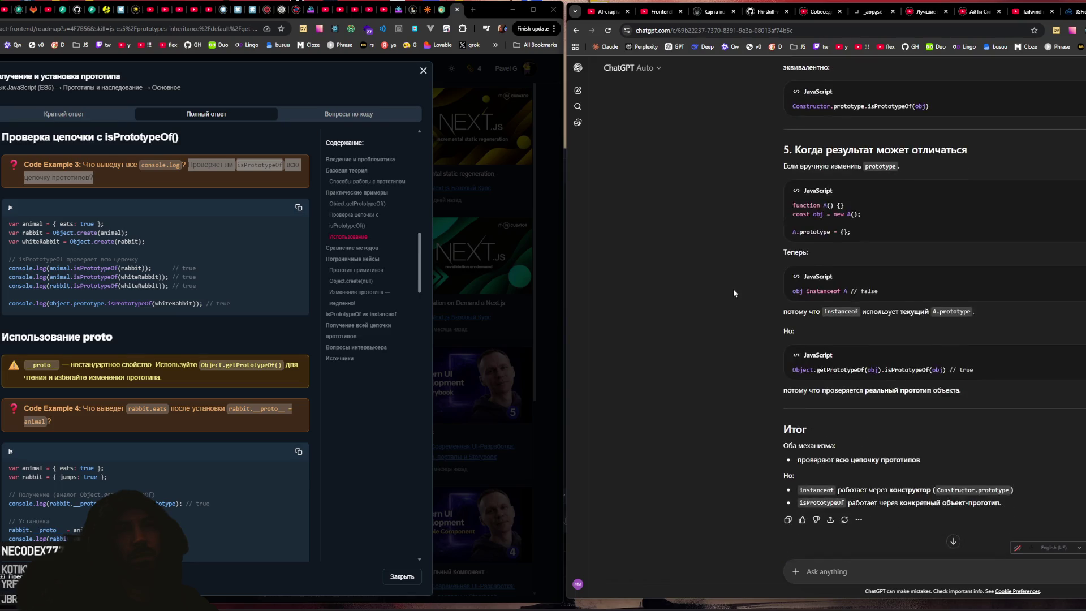
{"action": "scroll", "coordinate": [734, 291], "scroll_direction": "down", "scroll_amount": 1}
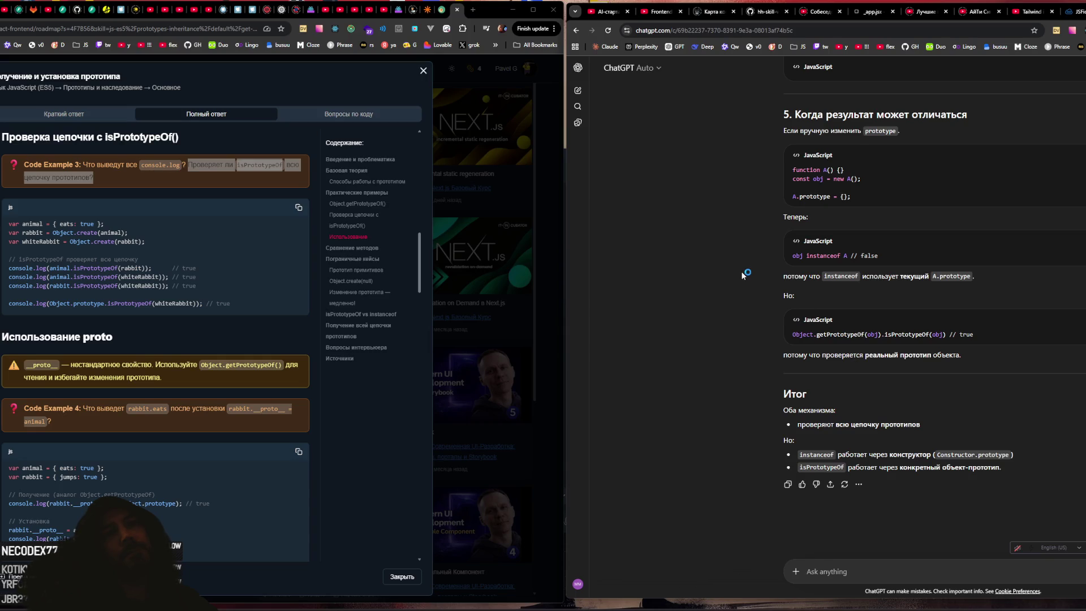
Step: Scroll back up past sections 3 and 2 to the question and '1. instanceof' heading
{"action": "scroll", "coordinate": [741, 275], "scroll_direction": "up", "scroll_amount": 2}
{"action": "scroll", "coordinate": [742, 274], "scroll_direction": "up", "scroll_amount": 2}
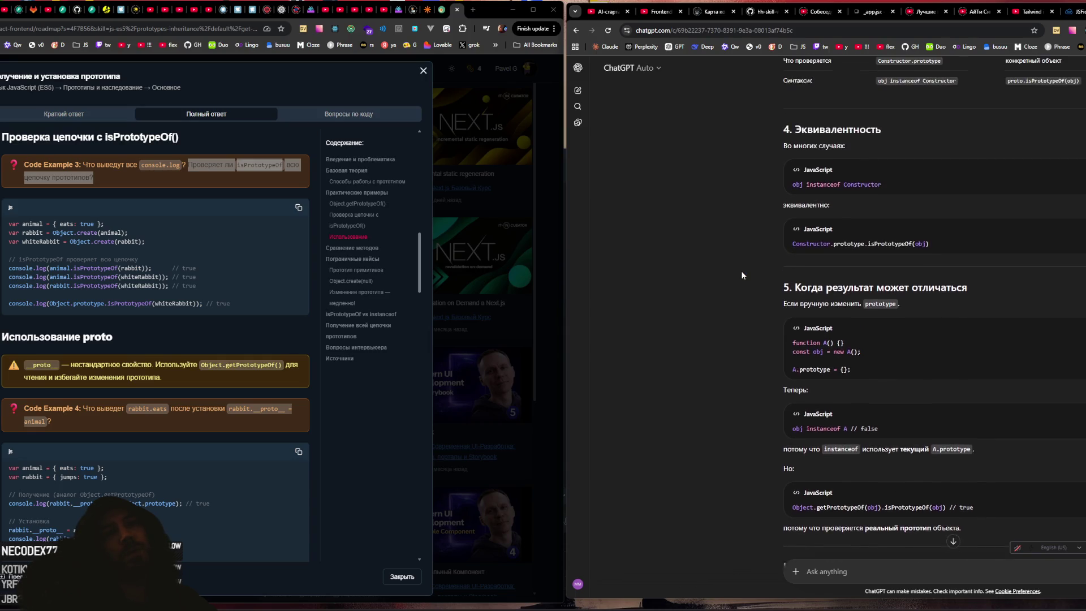
{"action": "scroll", "coordinate": [742, 274], "scroll_direction": "up", "scroll_amount": 1}
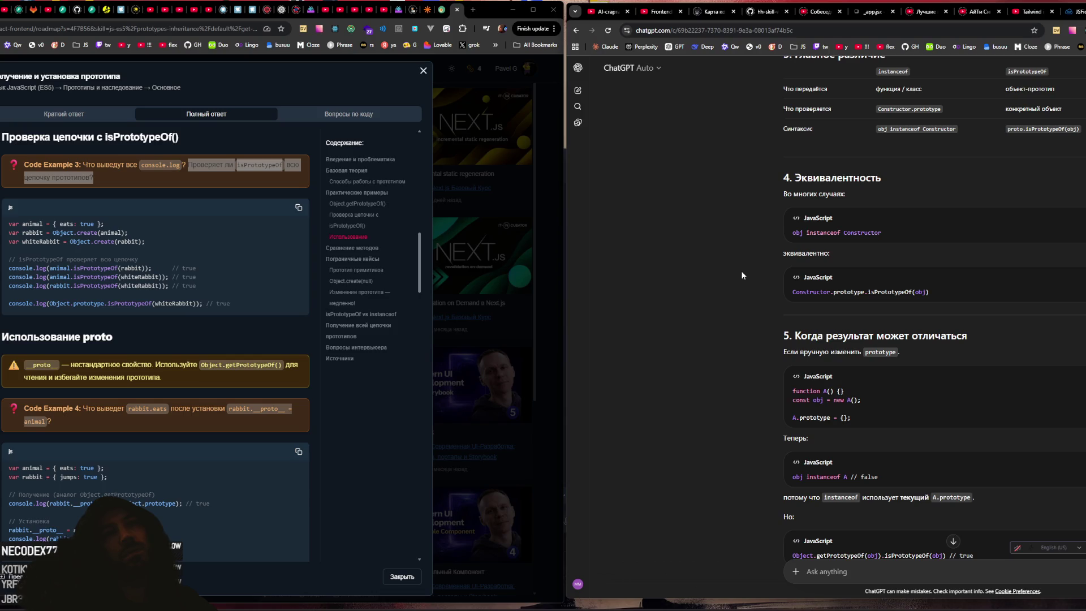
{"action": "scroll", "coordinate": [741, 275], "scroll_direction": "down", "scroll_amount": 1}
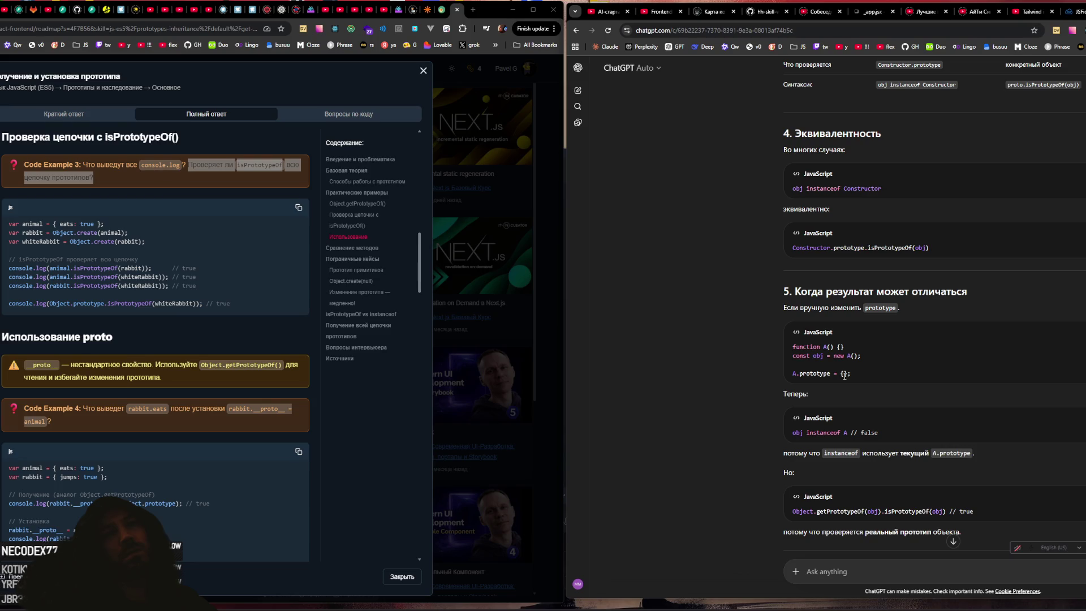
{"action": "scroll", "coordinate": [856, 376], "scroll_direction": "up", "scroll_amount": 2}
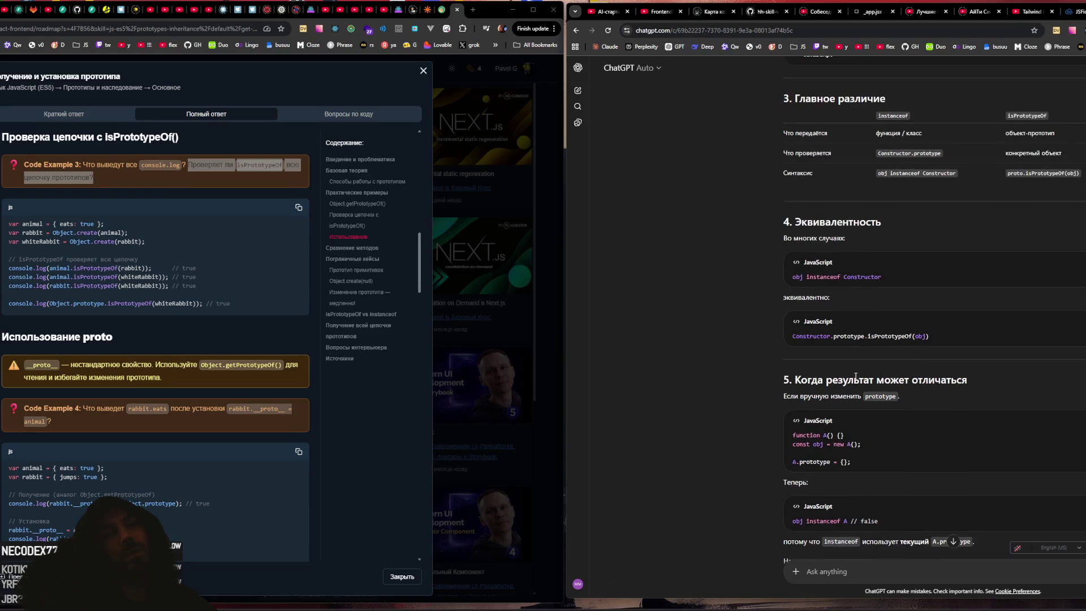
{"action": "scroll", "coordinate": [855, 376], "scroll_direction": "down", "scroll_amount": 2}
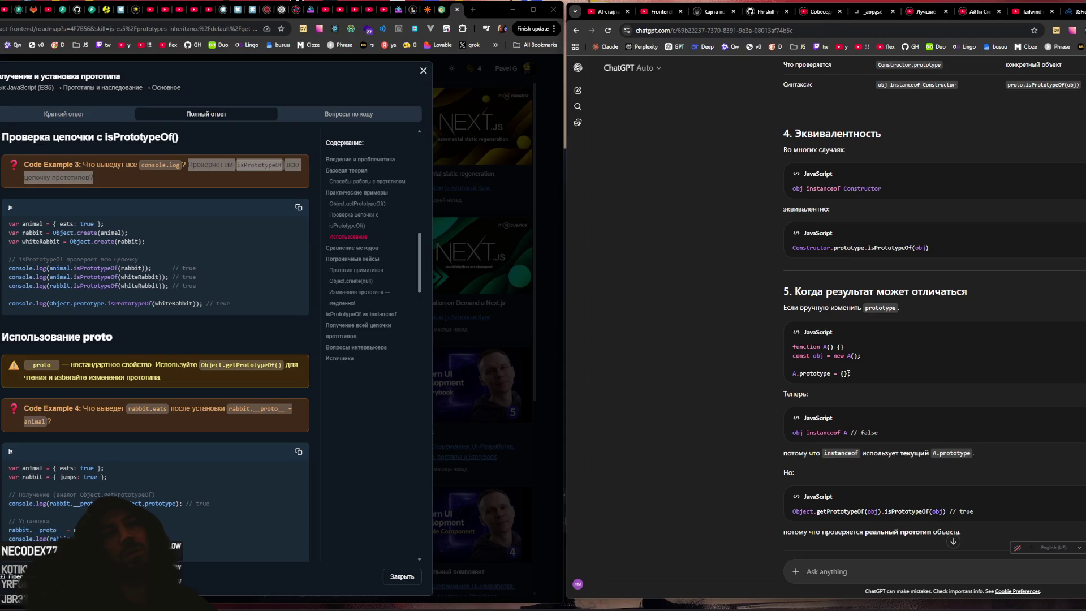
{"action": "scroll", "coordinate": [847, 371], "scroll_direction": "up", "scroll_amount": 10}
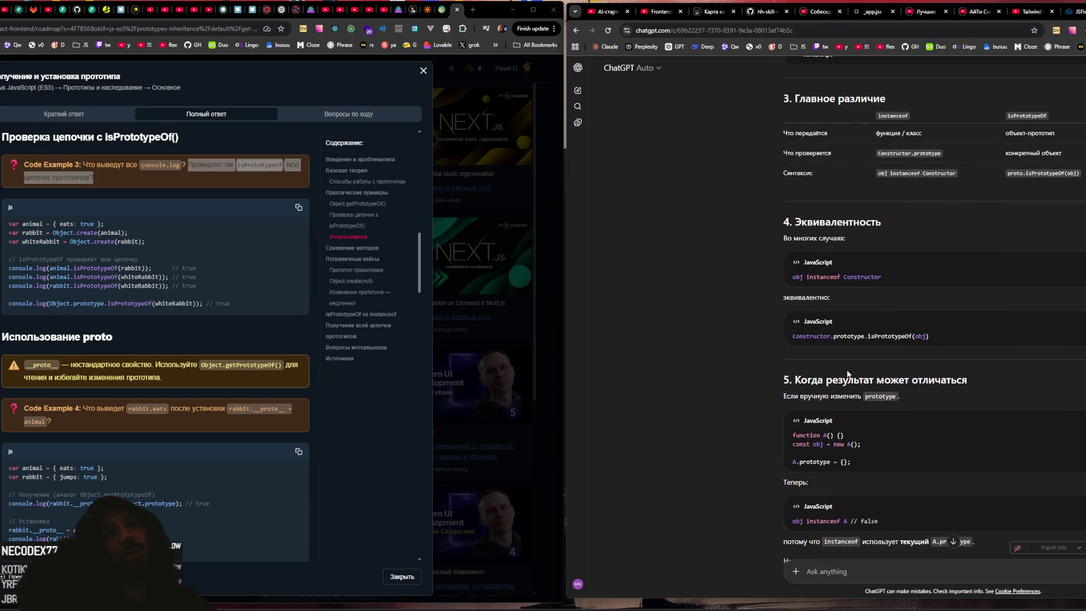
{"action": "scroll", "coordinate": [850, 370], "scroll_direction": "up", "scroll_amount": 10}
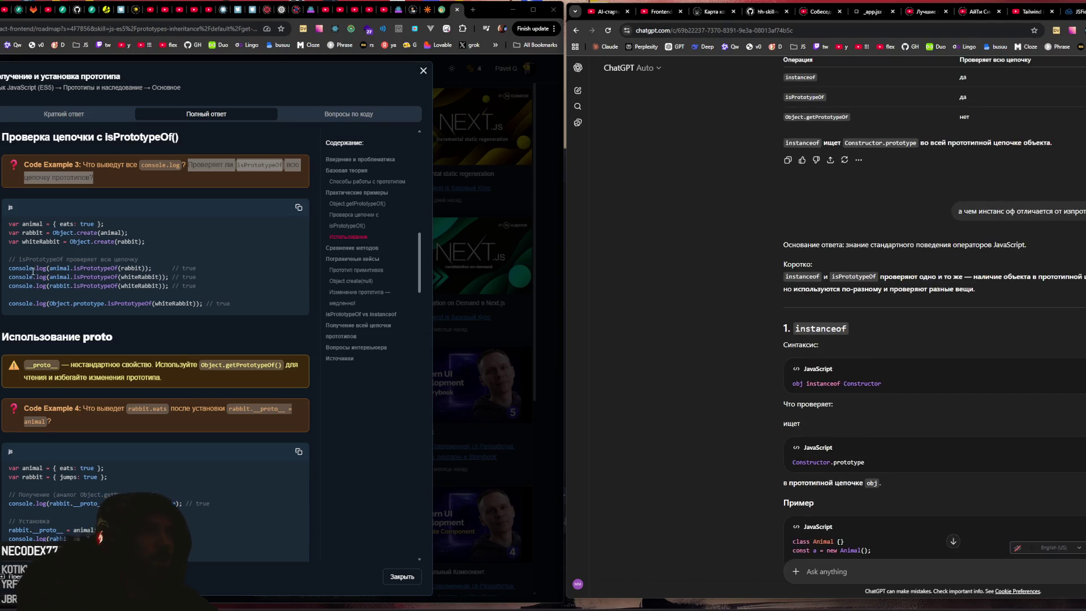
Step: Scroll the article to Сравнение методов and compare the getPrototypeOf and isPrototypeOf examples
{"action": "scroll", "coordinate": [150, 292], "scroll_direction": "down", "scroll_amount": 5}
{"action": "scroll", "coordinate": [173, 302], "scroll_direction": "down", "scroll_amount": 2}
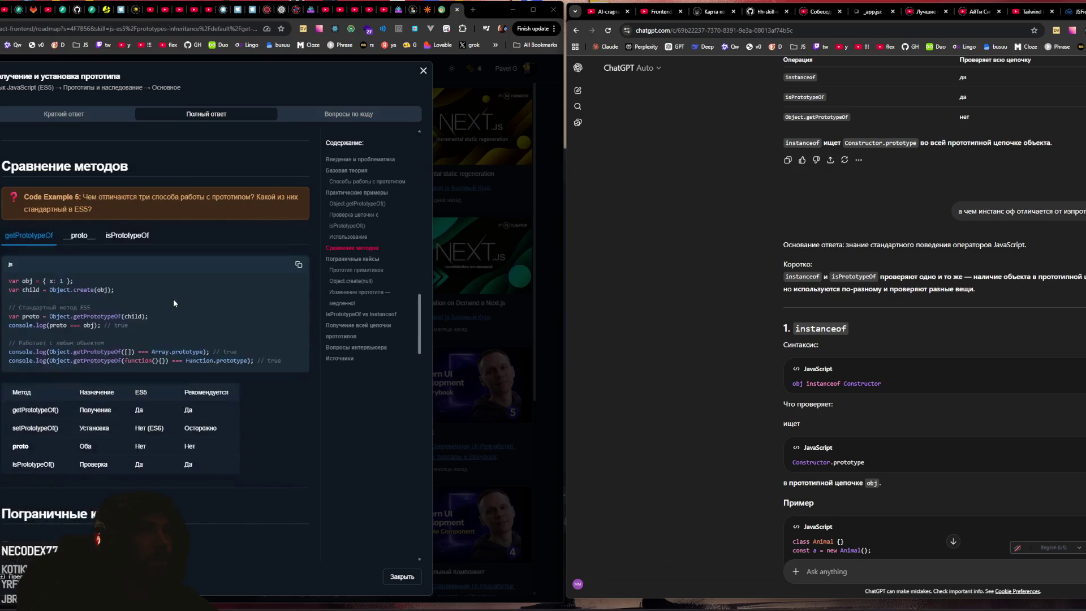
{"action": "scroll", "coordinate": [117, 276], "scroll_direction": "up", "scroll_amount": 3}
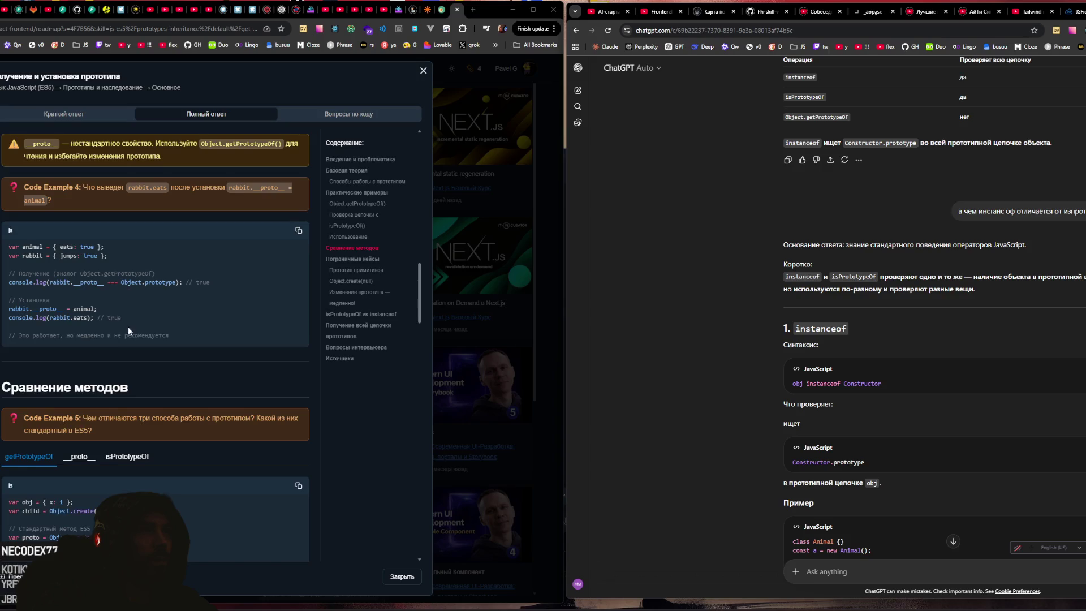
{"action": "scroll", "coordinate": [128, 331], "scroll_direction": "down", "scroll_amount": 3}
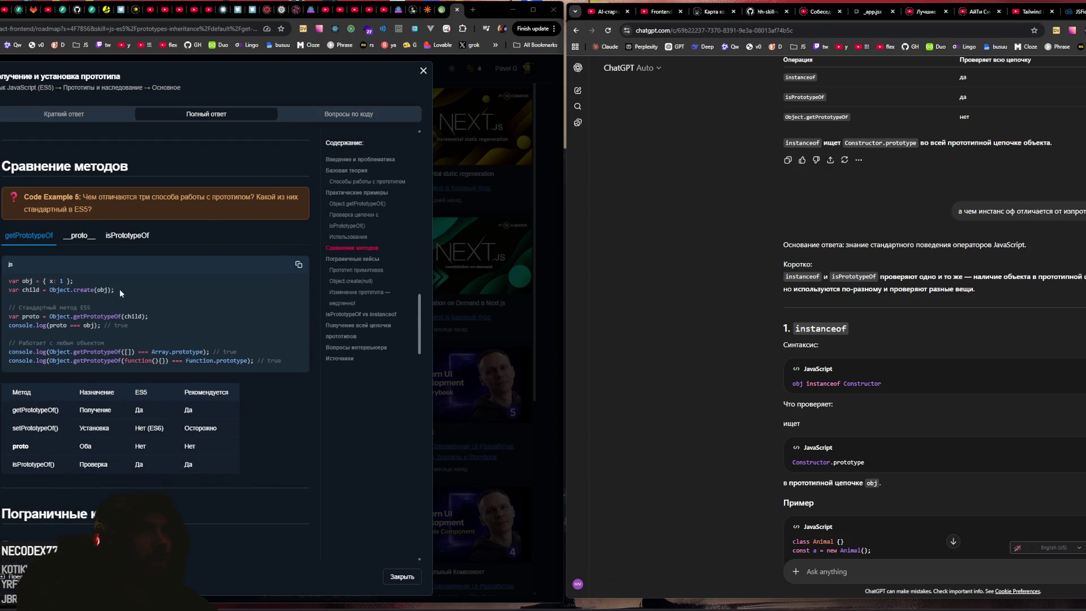
{"action": "left_click", "coordinate": [127, 236]}
{"action": "left_click", "coordinate": [45, 237]}
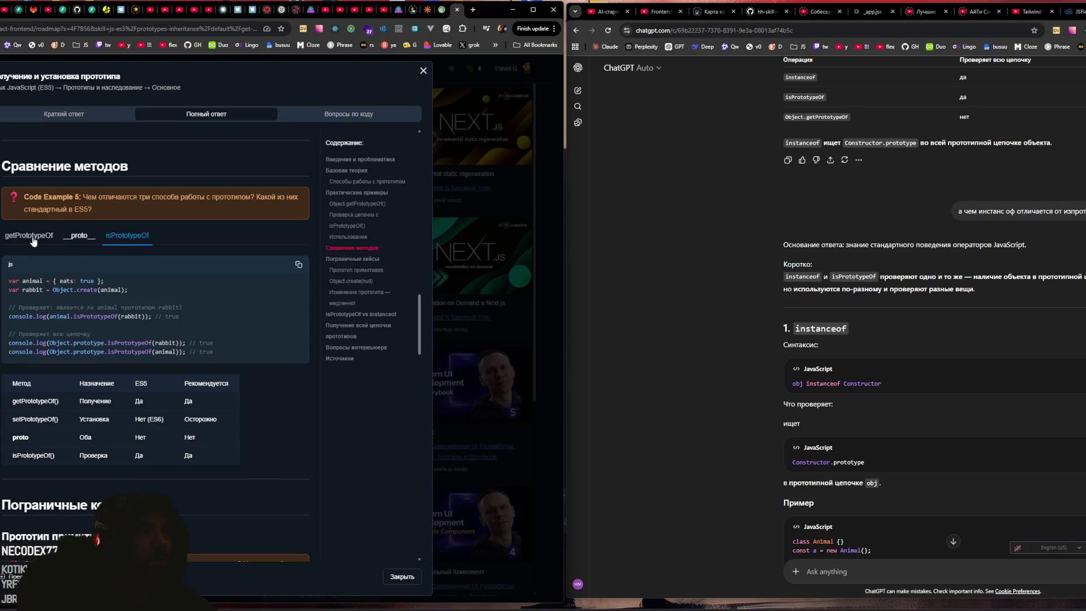
{"action": "left_click", "coordinate": [33, 237]}
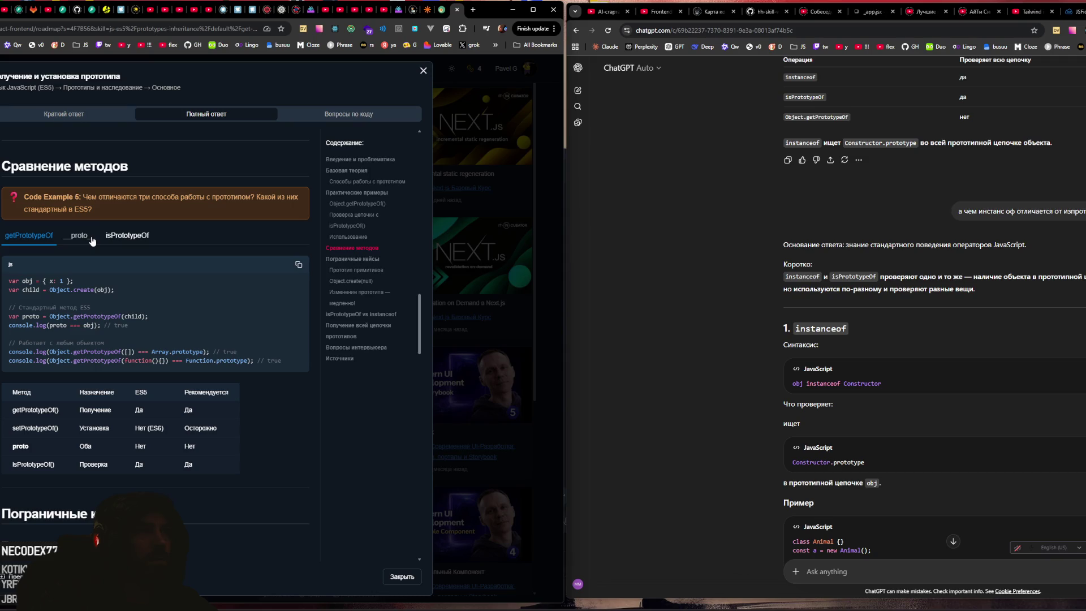
Step: Settle on the isPrototypeOf code example and highlight the end of its isPrototypeOf(rabbit) line
{"action": "left_click", "coordinate": [125, 241]}
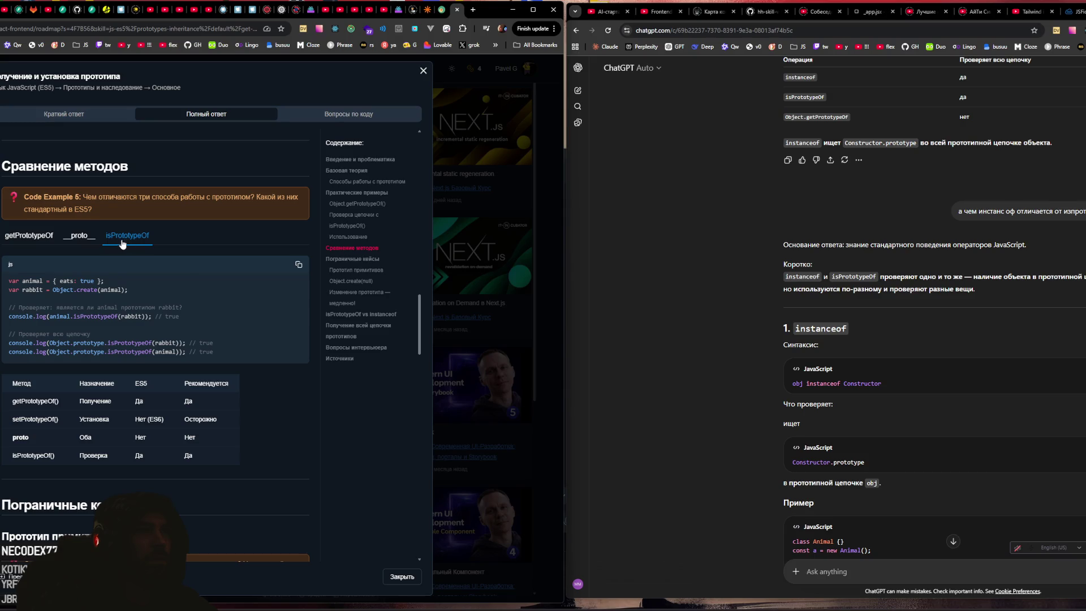
{"action": "left_click", "coordinate": [50, 237]}
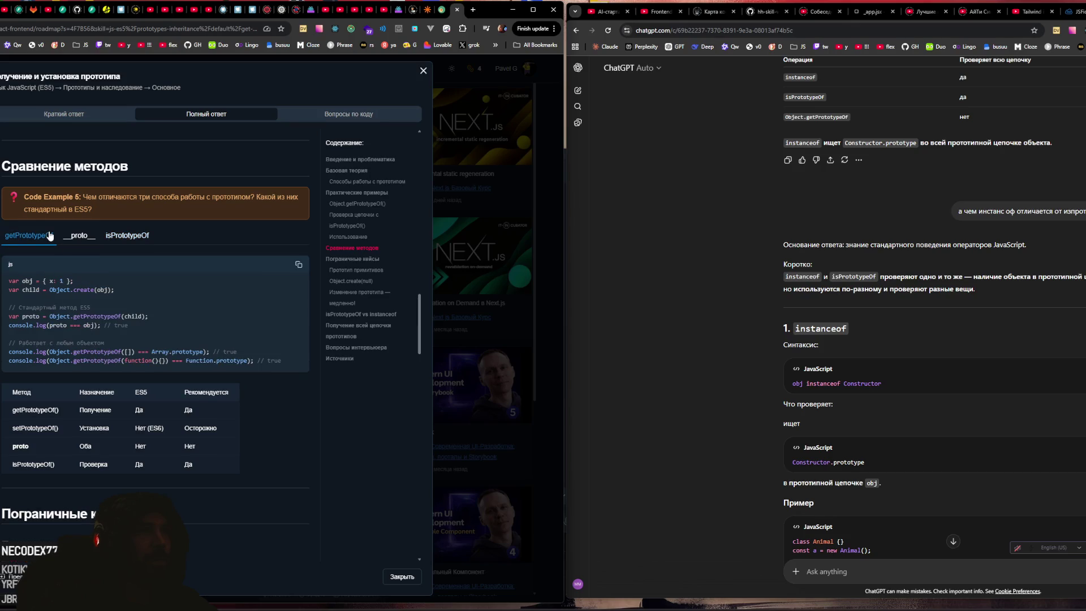
{"action": "left_click", "coordinate": [121, 237]}
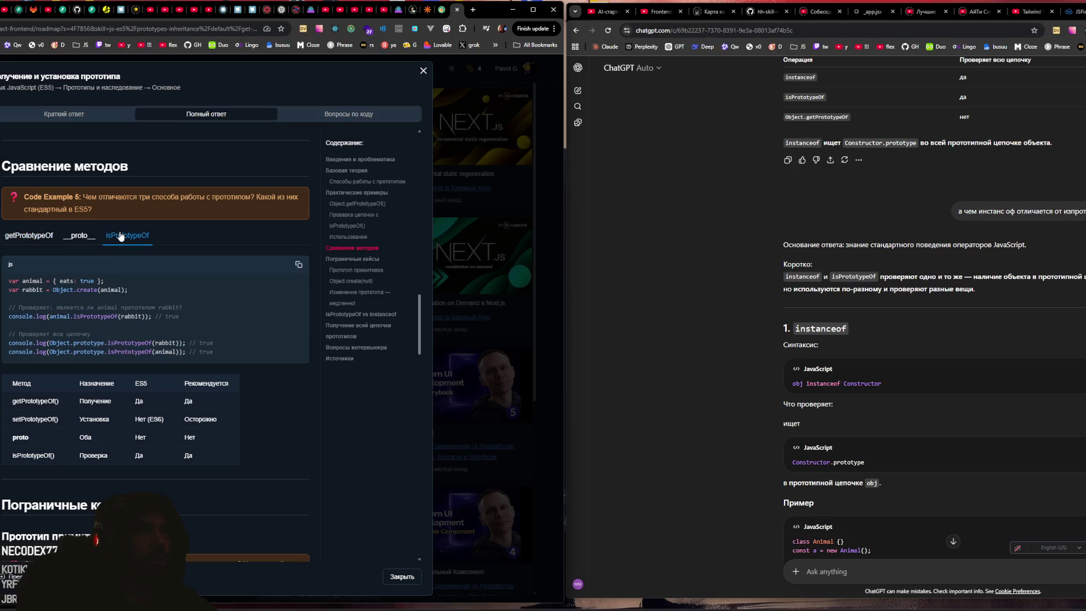
{"action": "left_click", "coordinate": [43, 236]}
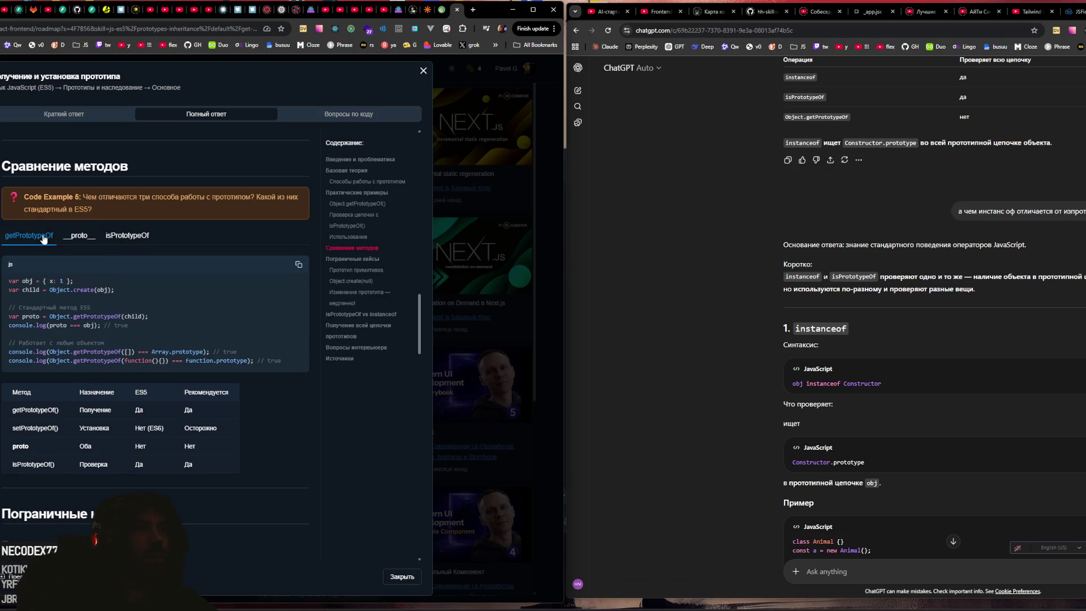
{"action": "left_click", "coordinate": [136, 236]}
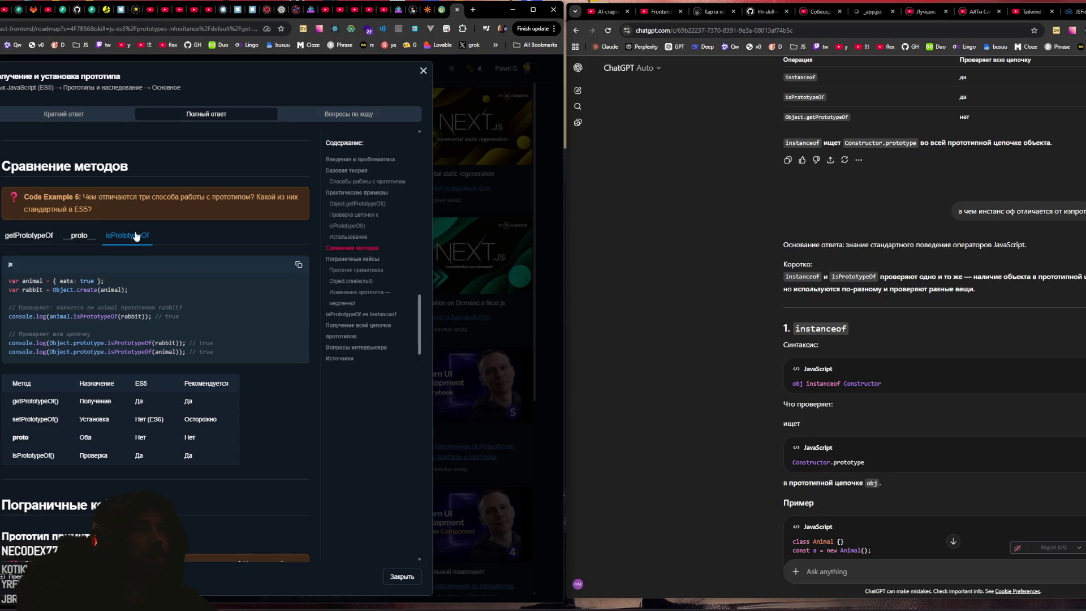
{"action": "left_click_drag", "start_coordinate": [50, 317], "coordinate": [157, 314]}
Step: Scroll the article down through Пограничные кейсы to the Object.create(null) section and Code Example 7
{"action": "scroll", "coordinate": [140, 292], "scroll_direction": "down", "scroll_amount": 1}
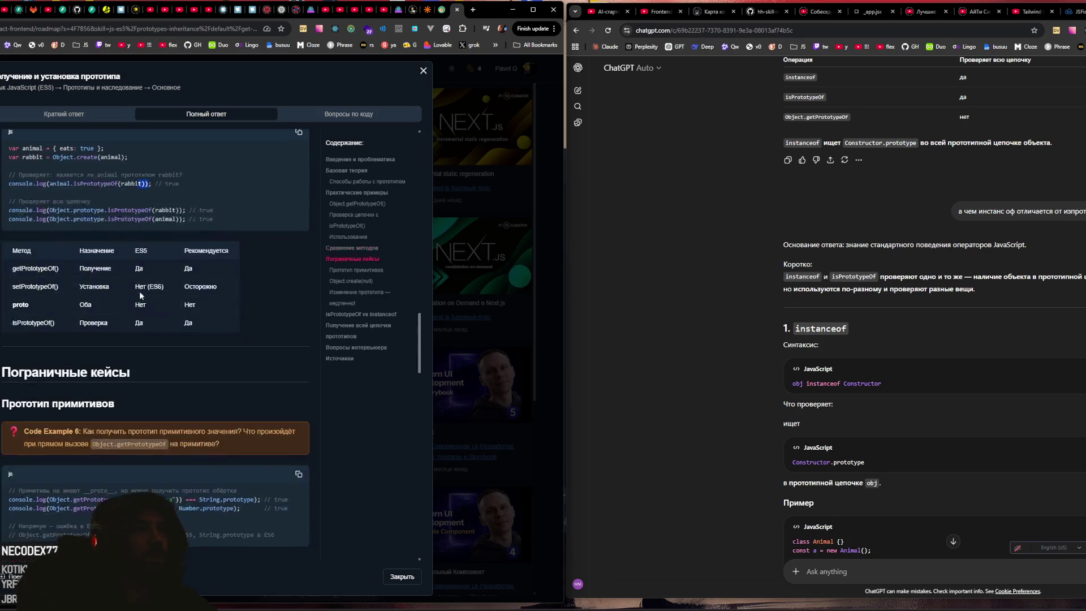
{"action": "scroll", "coordinate": [139, 291], "scroll_direction": "down", "scroll_amount": 2}
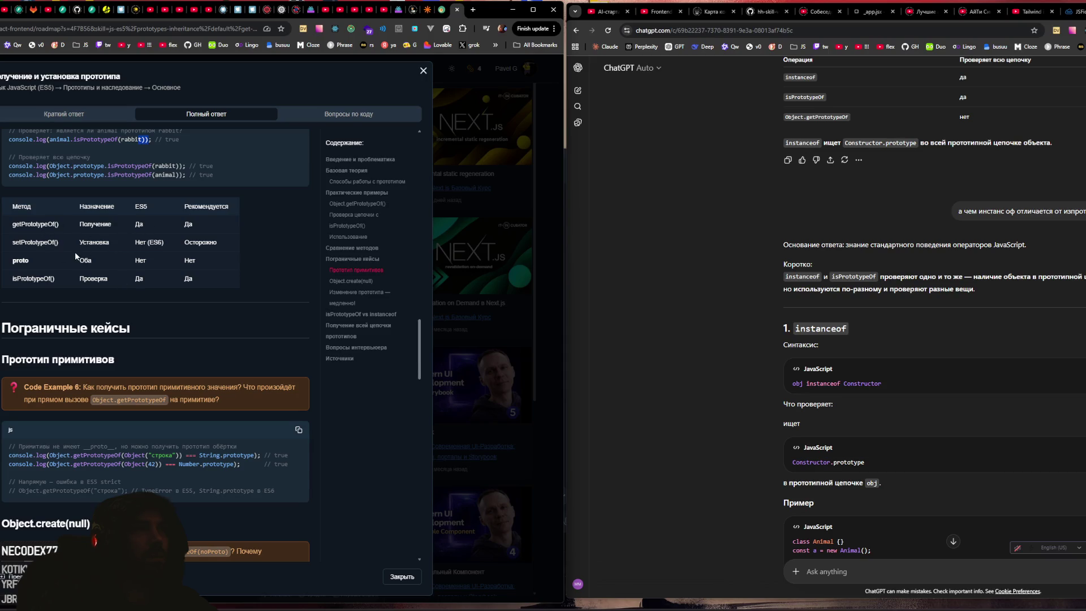
{"action": "scroll", "coordinate": [151, 259], "scroll_direction": "down", "scroll_amount": 2}
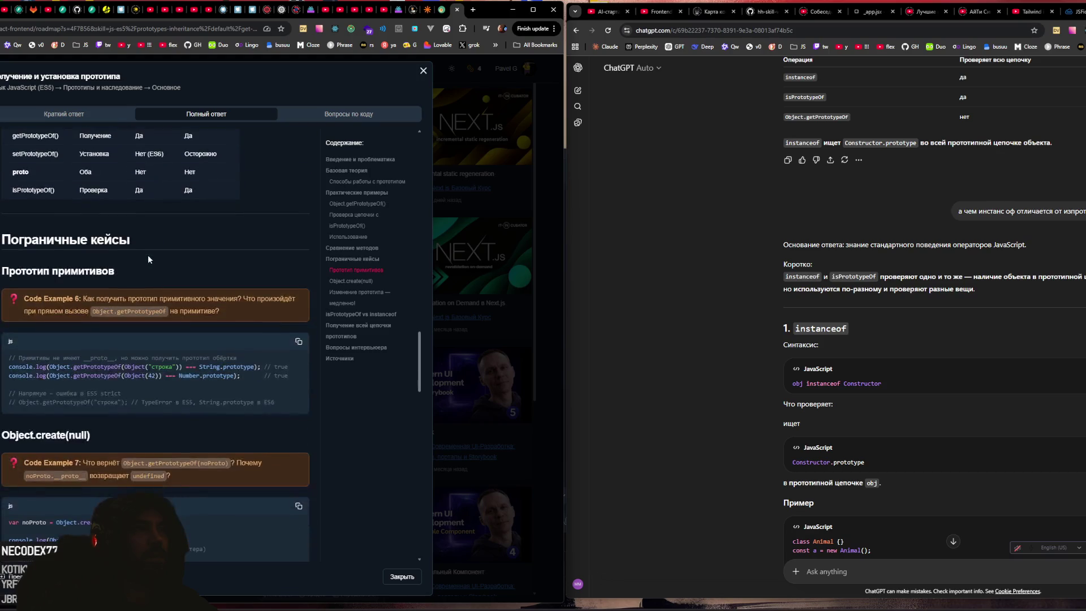
{"action": "scroll", "coordinate": [144, 248], "scroll_direction": "down", "scroll_amount": 1}
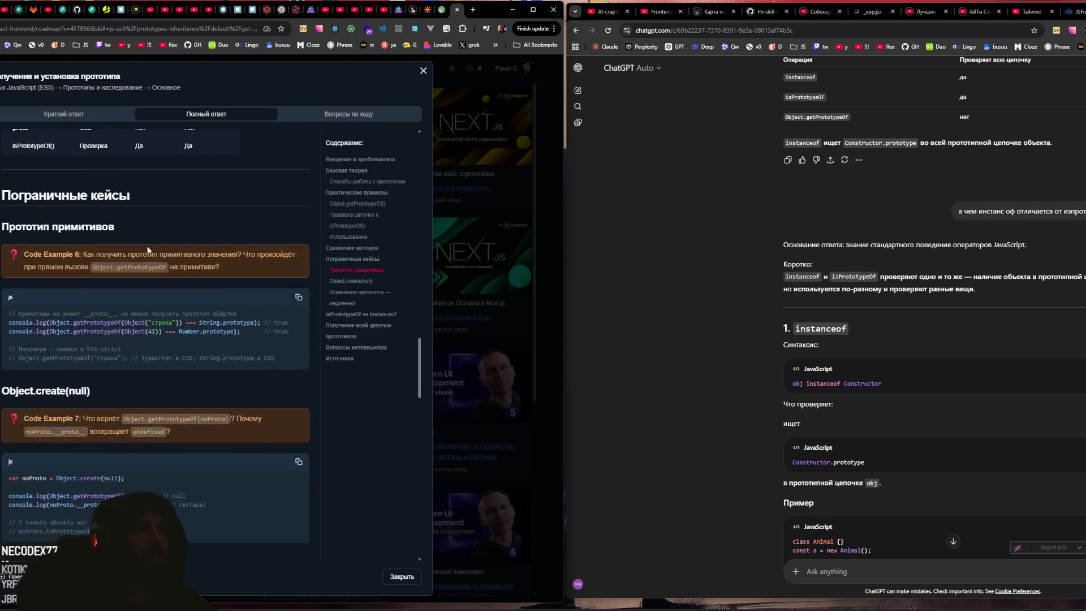
{"action": "scroll", "coordinate": [138, 243], "scroll_direction": "up", "scroll_amount": 2}
{"action": "scroll", "coordinate": [210, 254], "scroll_direction": "down", "scroll_amount": 3}
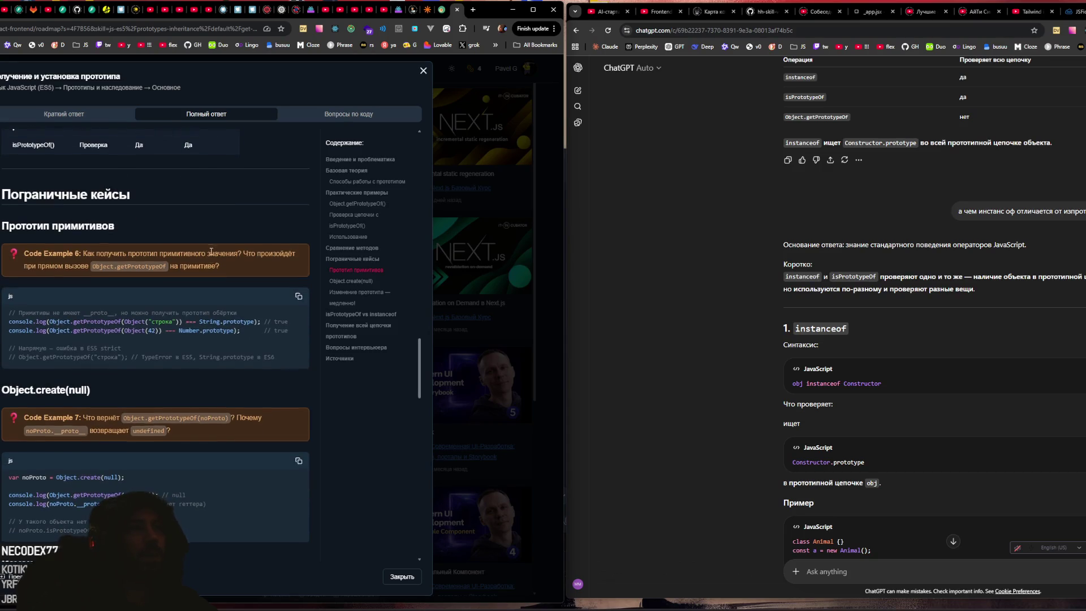
{"action": "scroll", "coordinate": [211, 255], "scroll_direction": "down", "scroll_amount": 1}
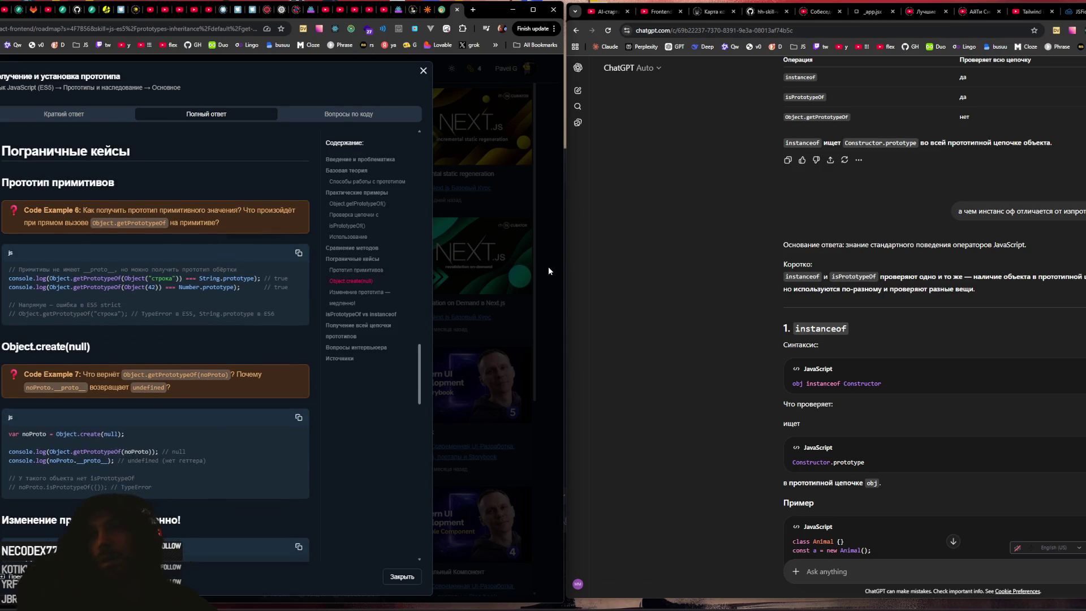
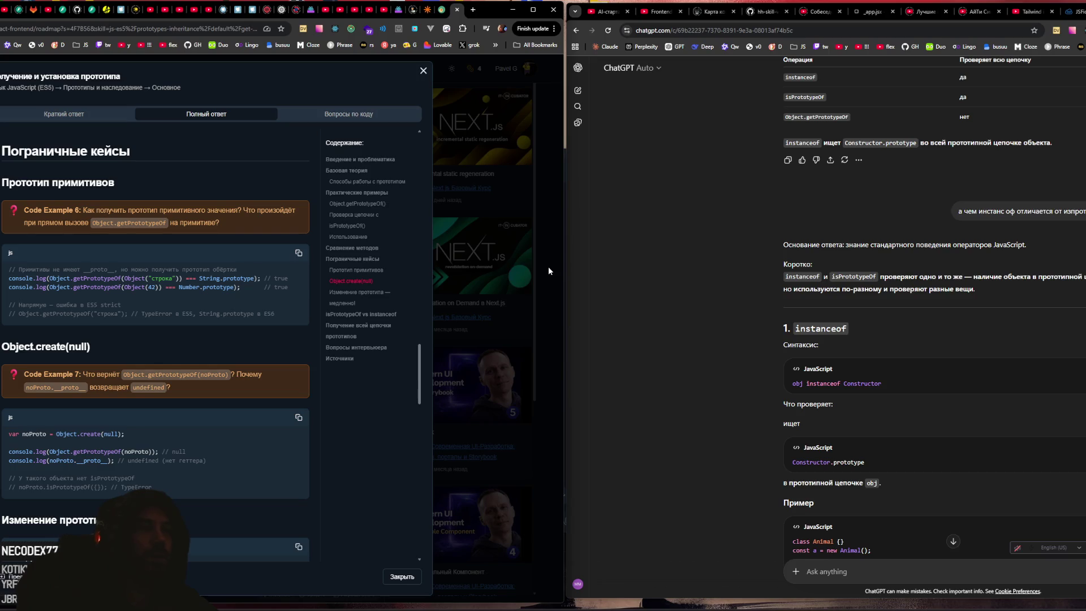
Step: Scroll the roadmap example and highlight the getPrototypeOf line and its null result
{"action": "scroll", "coordinate": [227, 253], "scroll_direction": "down", "scroll_amount": 1}
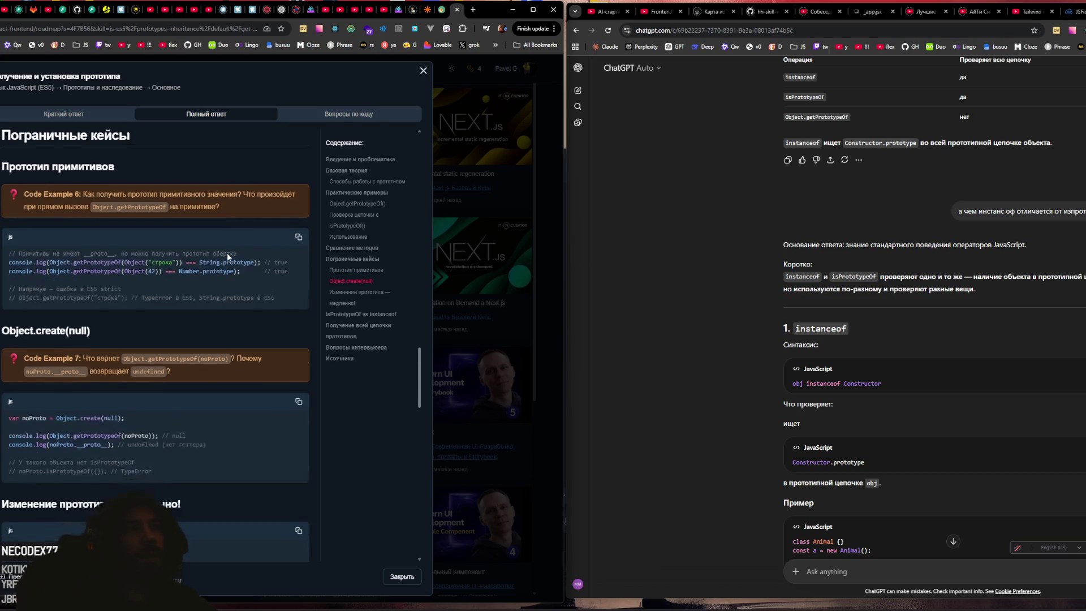
{"action": "scroll", "coordinate": [227, 252], "scroll_direction": "down", "scroll_amount": 3}
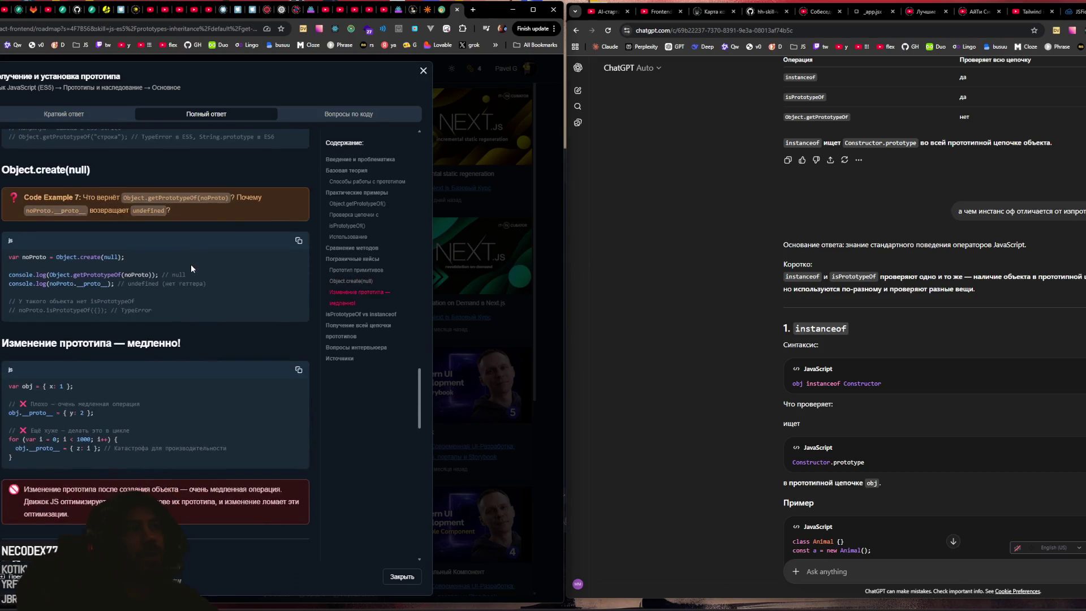
{"action": "scroll", "coordinate": [190, 264], "scroll_direction": "down", "scroll_amount": 1}
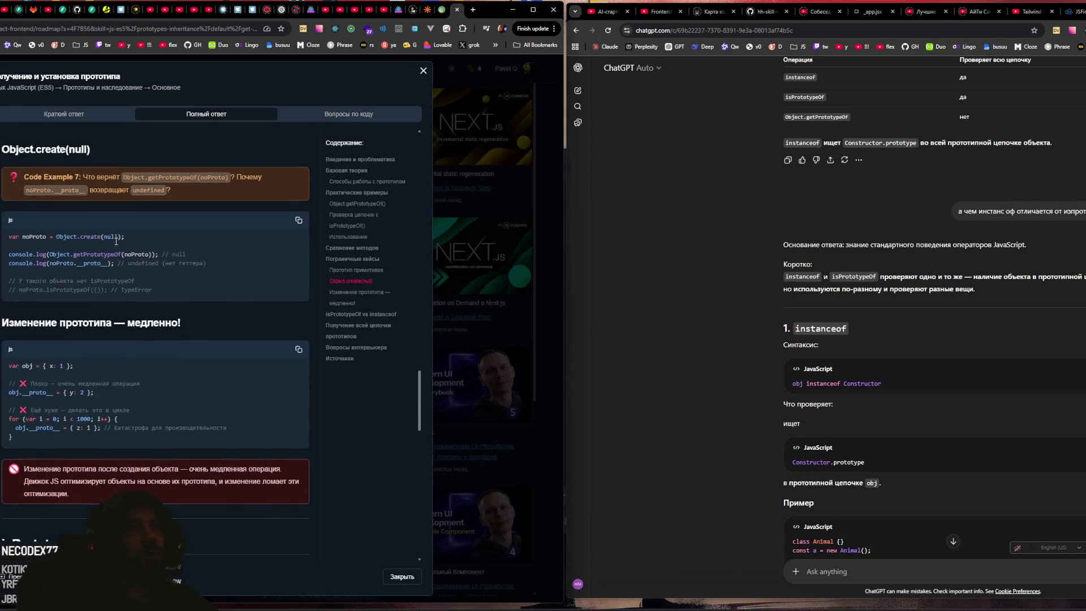
{"action": "scroll", "coordinate": [116, 242], "scroll_direction": "down", "scroll_amount": 1}
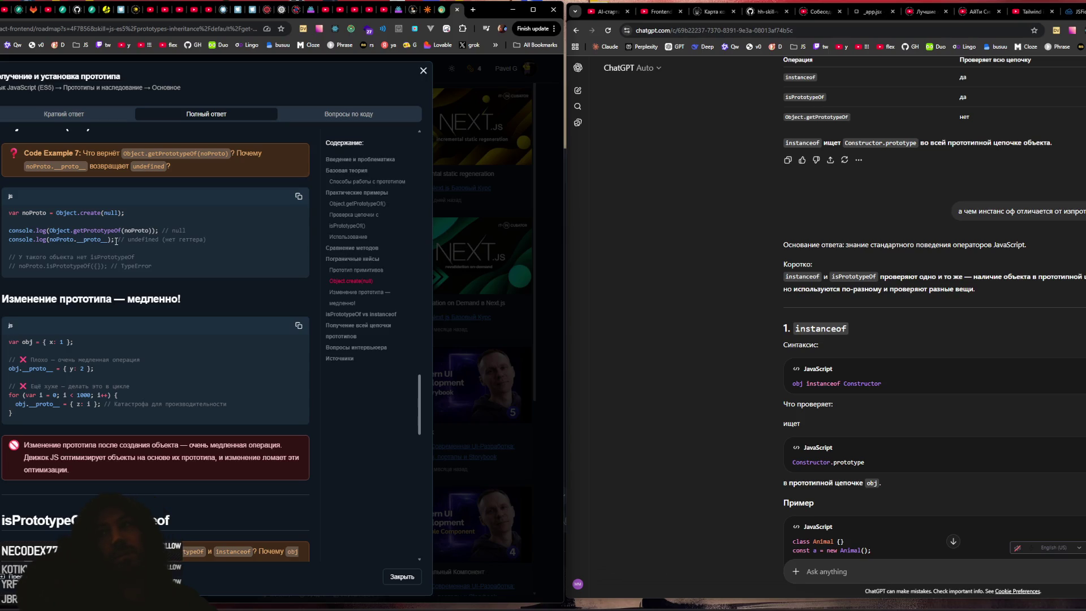
{"action": "scroll", "coordinate": [96, 242], "scroll_direction": "down", "scroll_amount": 1}
{"action": "scroll", "coordinate": [97, 241], "scroll_direction": "up", "scroll_amount": 1}
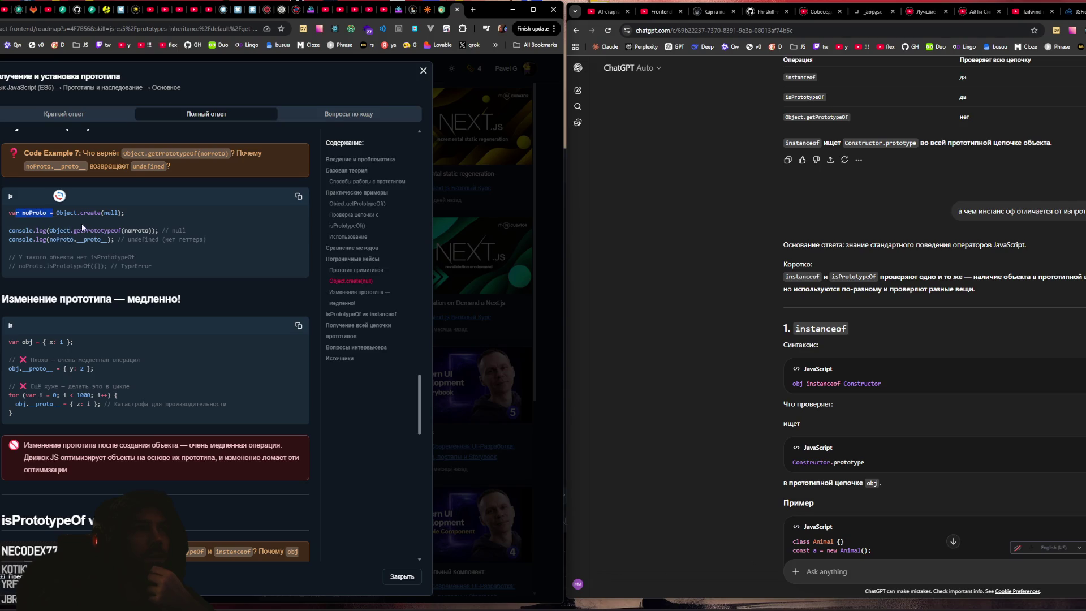
{"action": "left_click_drag", "start_coordinate": [9, 231], "coordinate": [132, 230]}
{"action": "double_click", "coordinate": [178, 230]}
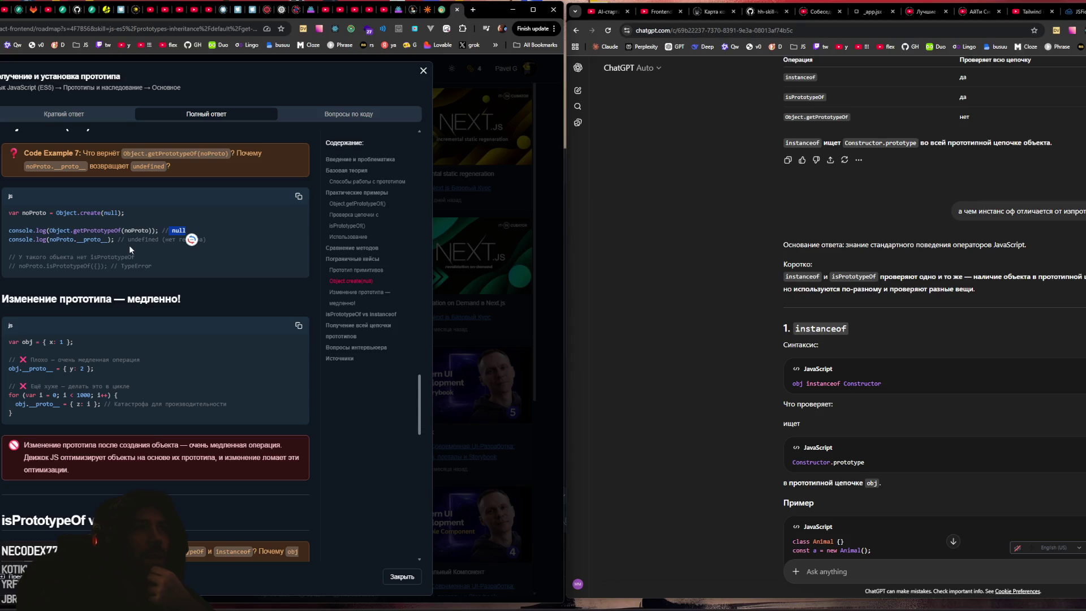
Step: Paste the Object.create(null) line into ChatGPT and ask which listed method won't work
{"action": "left_click", "coordinate": [847, 573]}
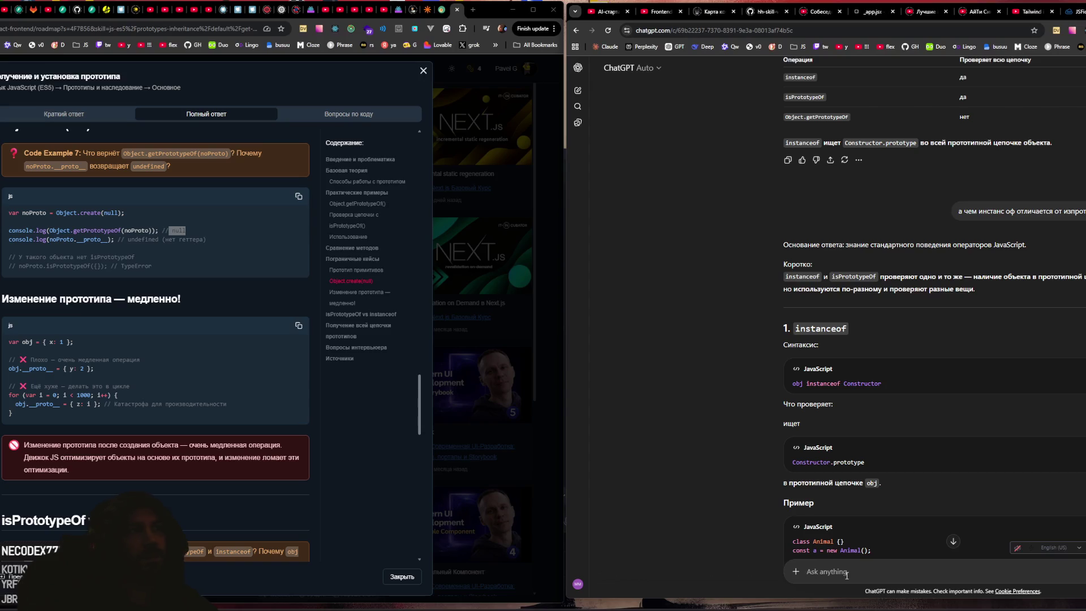
{"action": "left_click_drag", "start_coordinate": [127, 213], "coordinate": [8, 213]}
{"action": "key", "text": "ctrl+c"}
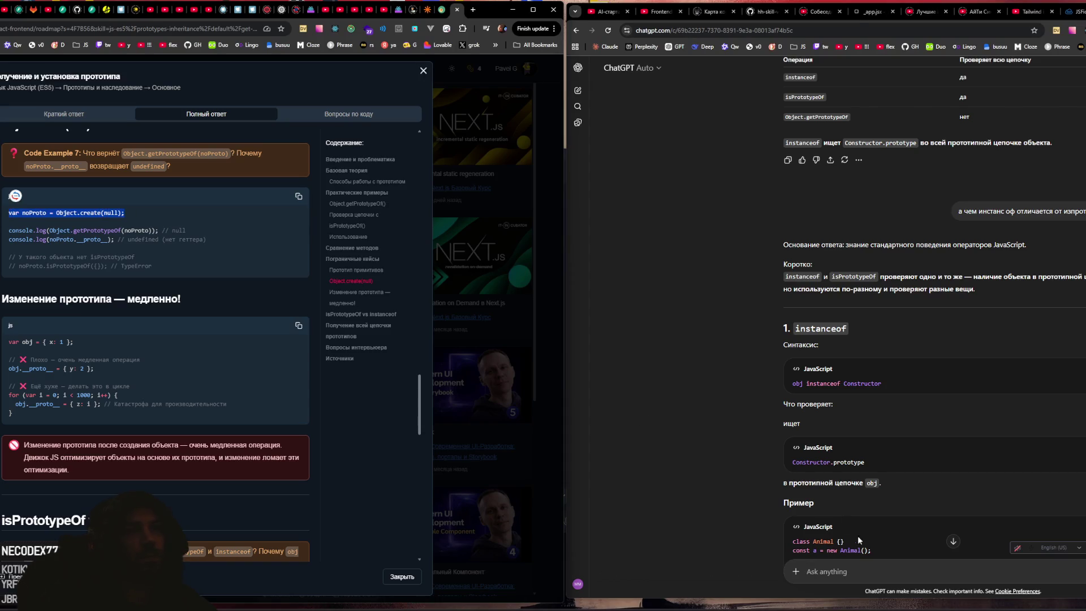
{"action": "left_click", "coordinate": [851, 567]}
{"action": "key", "text": "ctrl+v"}
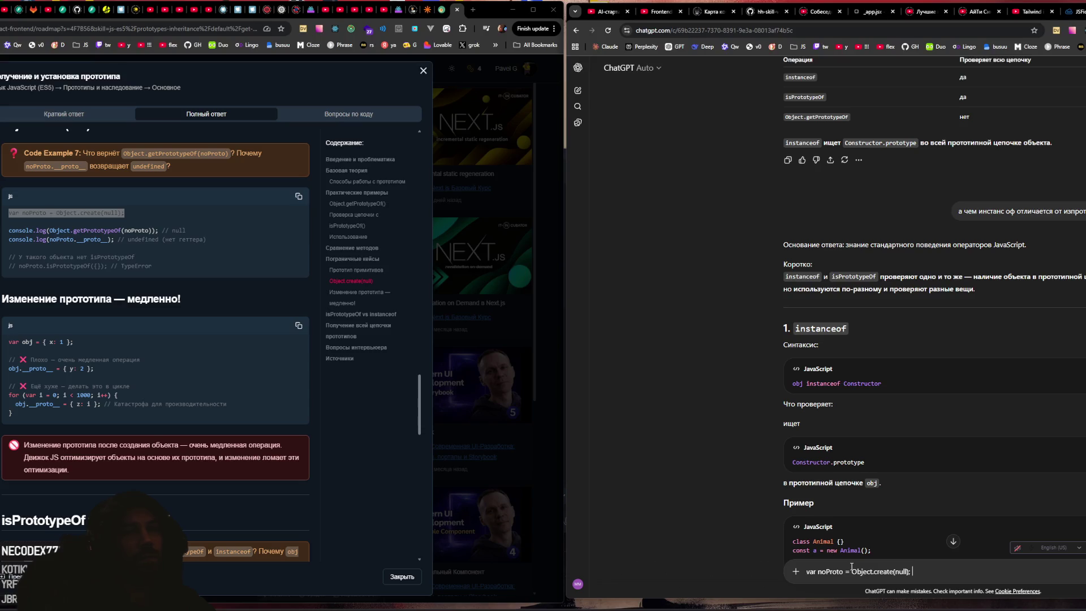
{"action": "type", "text": "какой то же не "}
{"action": "type", "text": "будет работать мет"}
{"action": "type", "text": "од из всех п"}
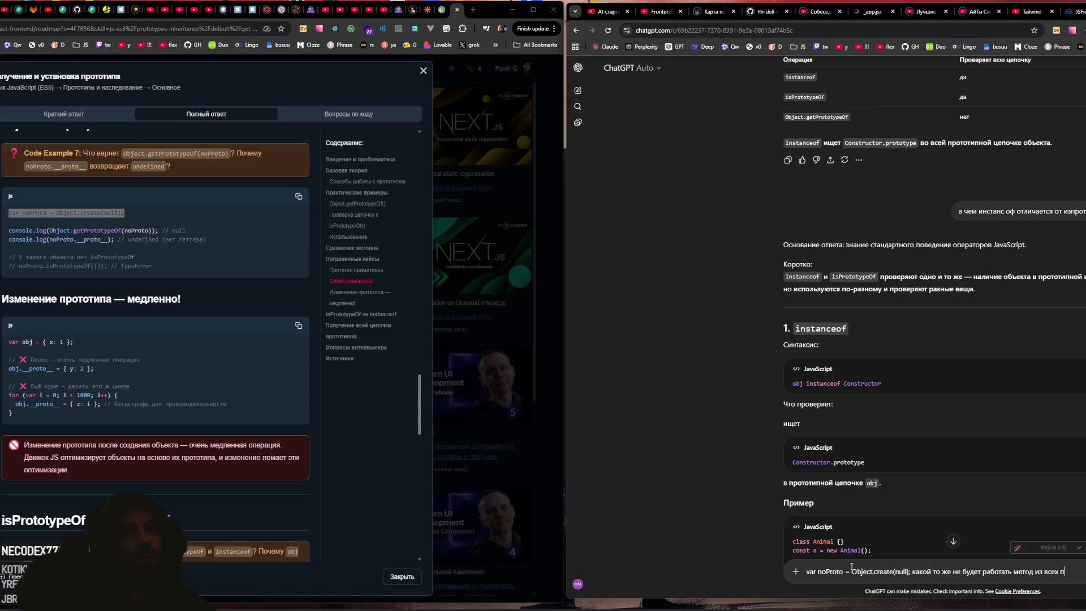
{"action": "type", "text": "еречисленных"}
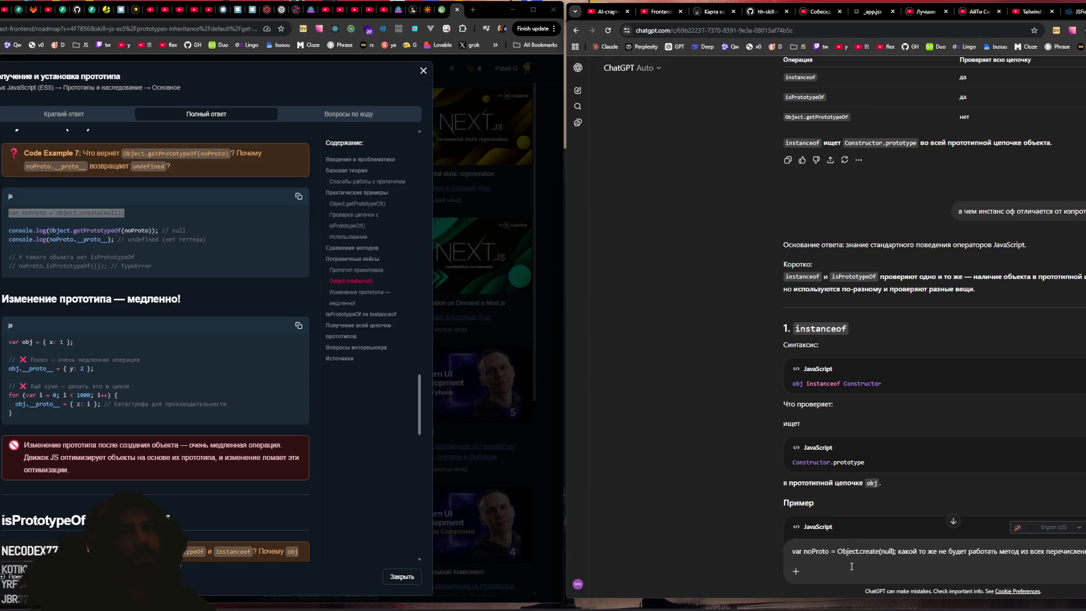
{"action": "key", "text": "Return"}
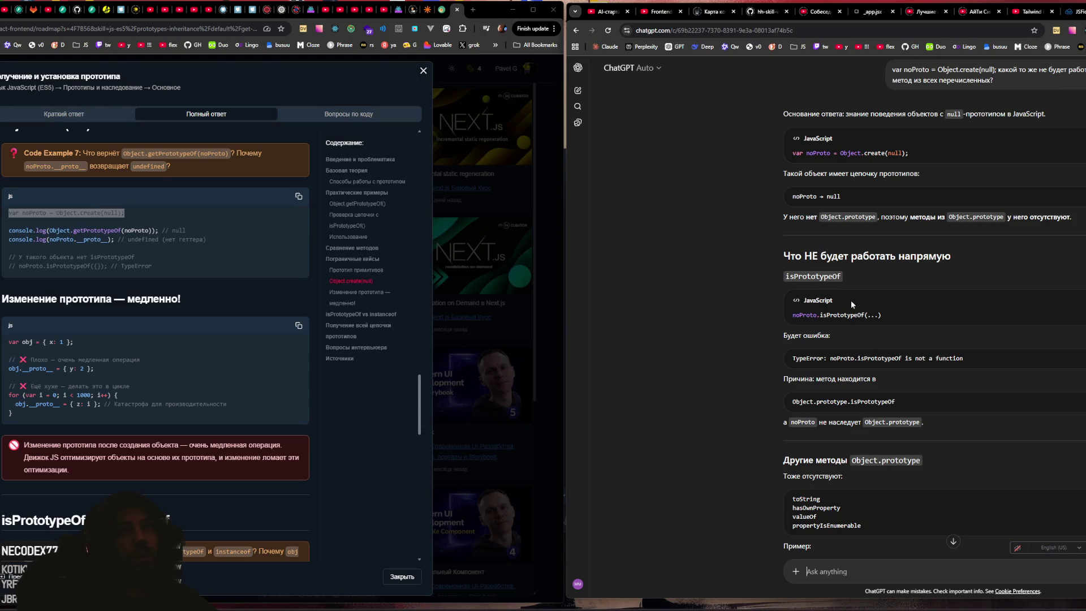
{"action": "scroll", "coordinate": [853, 299], "scroll_direction": "down", "scroll_amount": 1}
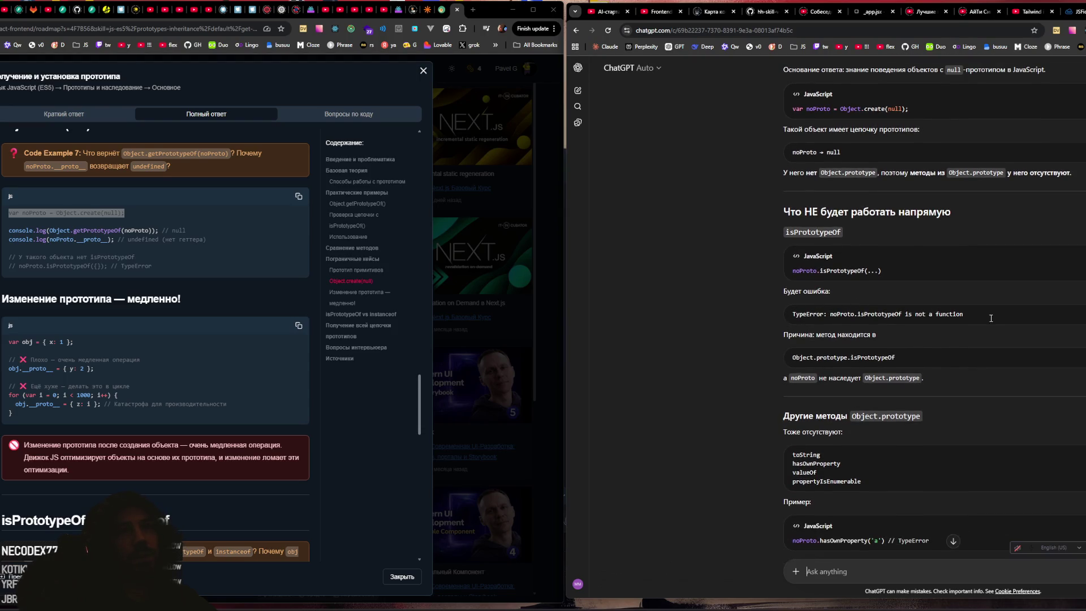
{"action": "left_click_drag", "start_coordinate": [977, 319], "coordinate": [800, 315]}
{"action": "left_click_drag", "start_coordinate": [792, 358], "coordinate": [840, 362]}
{"action": "left_click", "coordinate": [840, 364]}
{"action": "scroll", "coordinate": [933, 357], "scroll_direction": "down", "scroll_amount": 2}
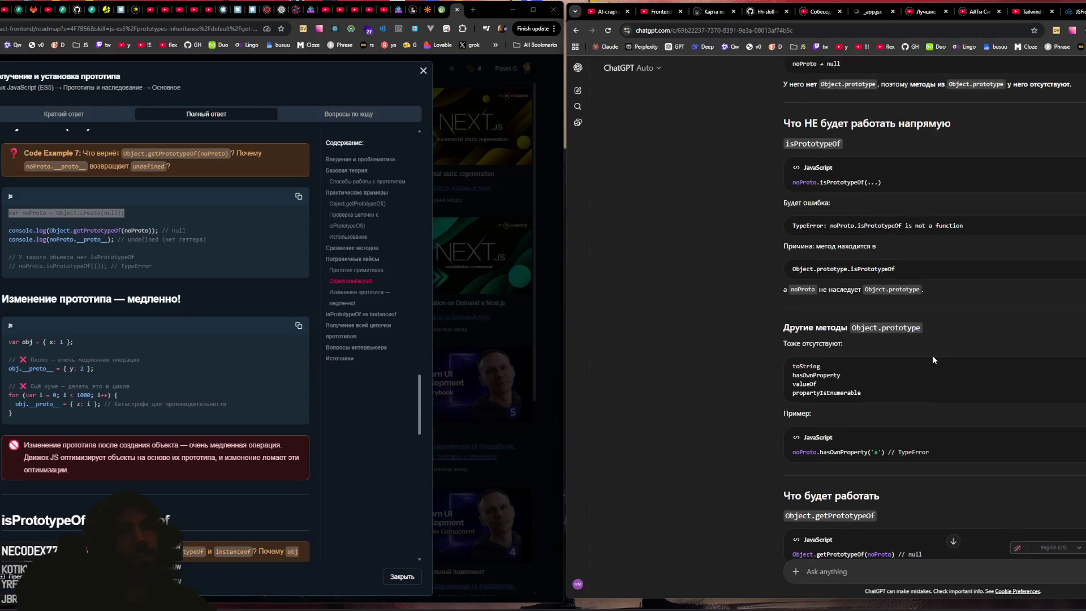
{"action": "scroll", "coordinate": [933, 359], "scroll_direction": "down", "scroll_amount": 3}
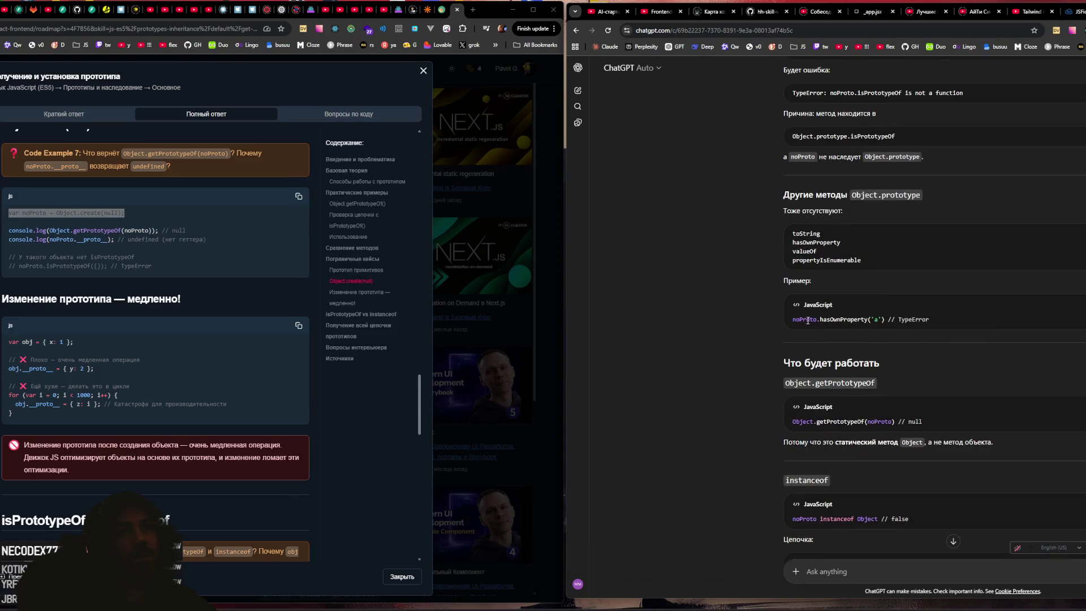
{"action": "scroll", "coordinate": [768, 333], "scroll_direction": "down", "scroll_amount": 2}
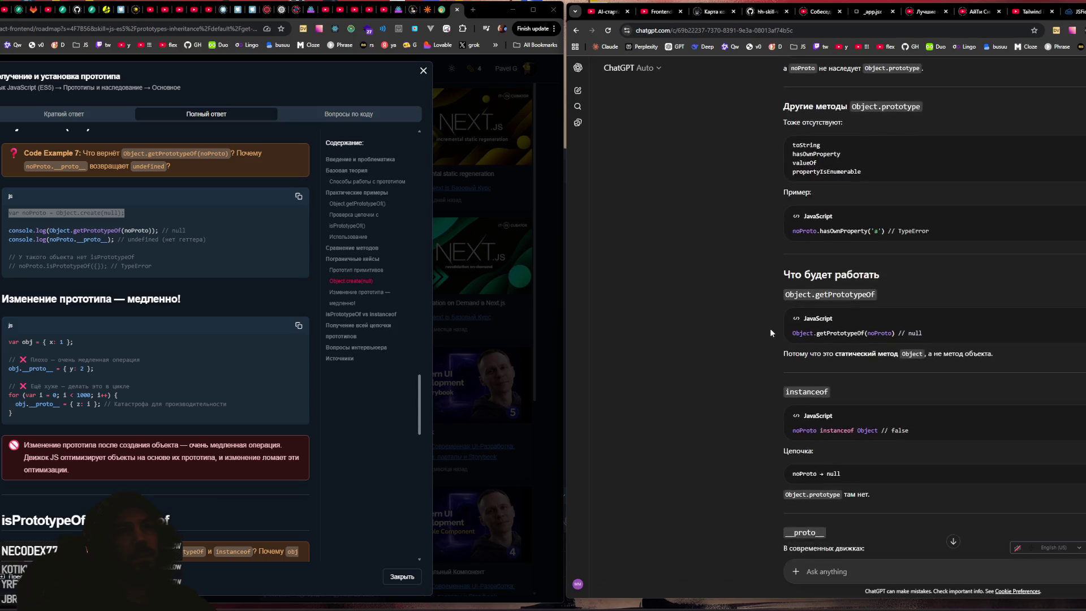
{"action": "scroll", "coordinate": [1004, 327], "scroll_direction": "down", "scroll_amount": 1}
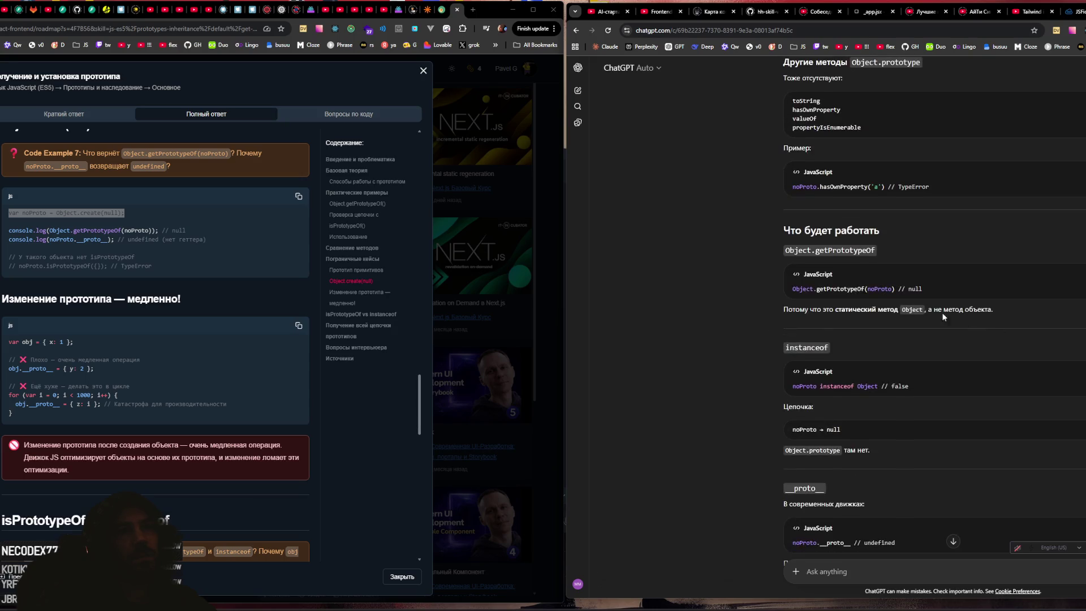
{"action": "left_click_drag", "start_coordinate": [790, 286], "coordinate": [928, 288]}
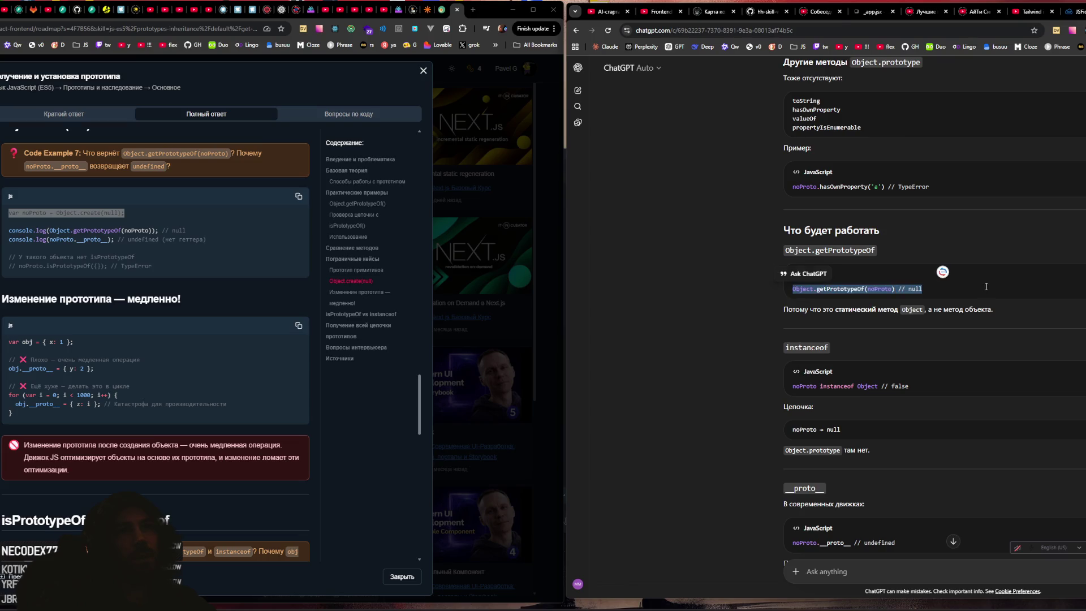
{"action": "left_click", "coordinate": [942, 271]}
{"action": "scroll", "coordinate": [983, 280], "scroll_direction": "down", "scroll_amount": 3}
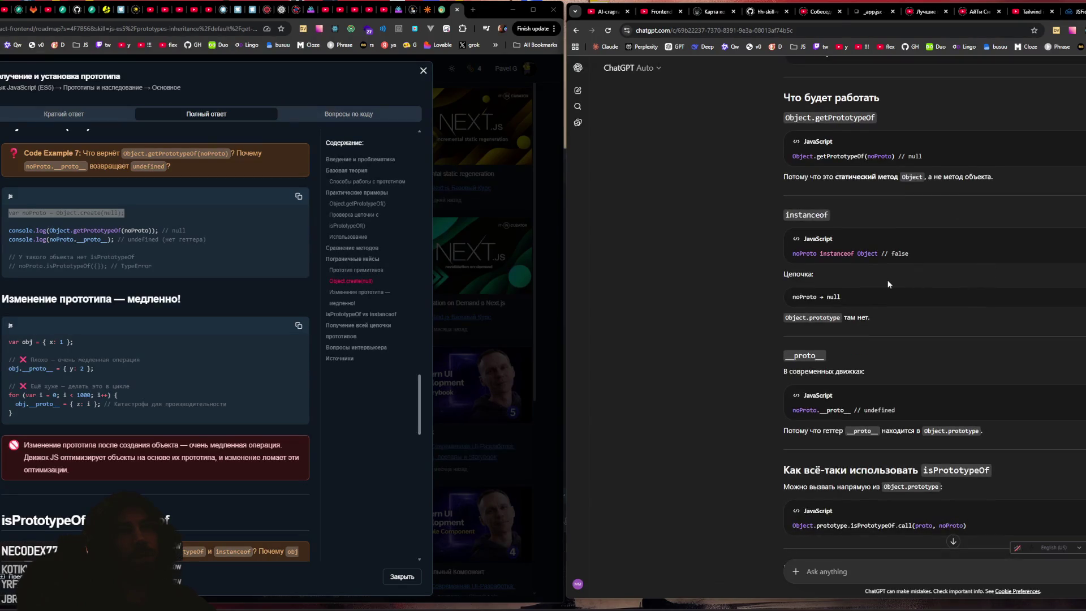
{"action": "left_click_drag", "start_coordinate": [797, 254], "coordinate": [886, 255]}
{"action": "left_click", "coordinate": [943, 255]}
{"action": "scroll", "coordinate": [943, 255], "scroll_direction": "up", "scroll_amount": 3}
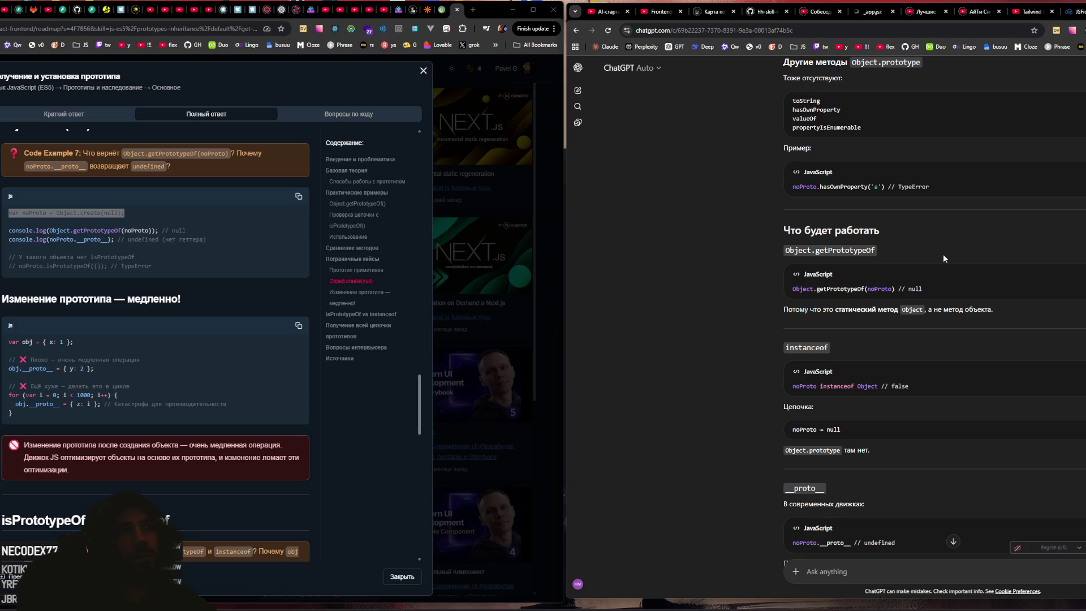
{"action": "scroll", "coordinate": [944, 258], "scroll_direction": "up", "scroll_amount": 1}
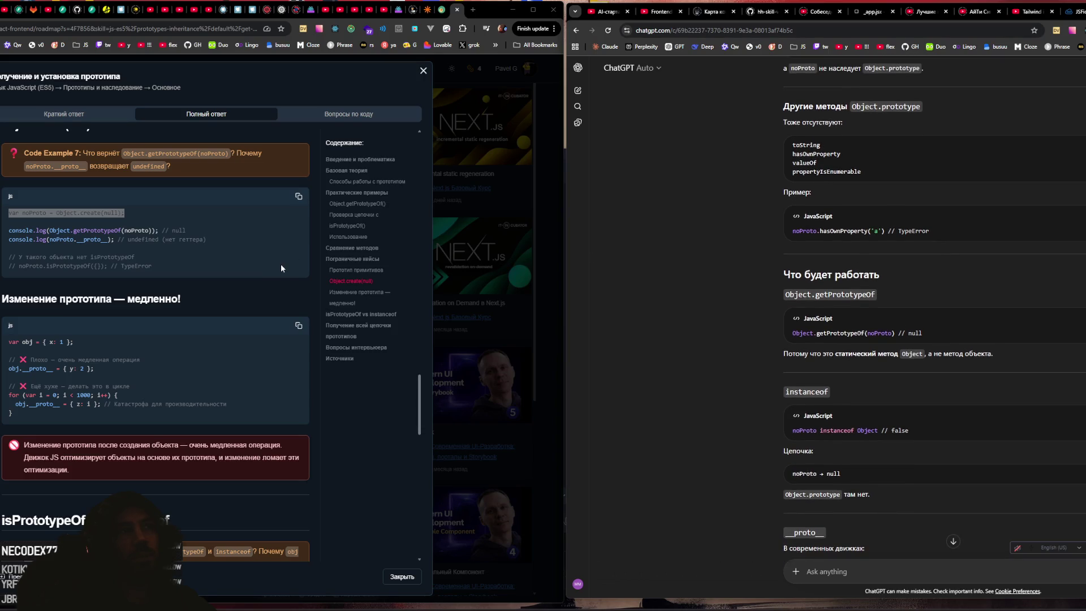
{"action": "scroll", "coordinate": [943, 253], "scroll_direction": "up", "scroll_amount": 7}
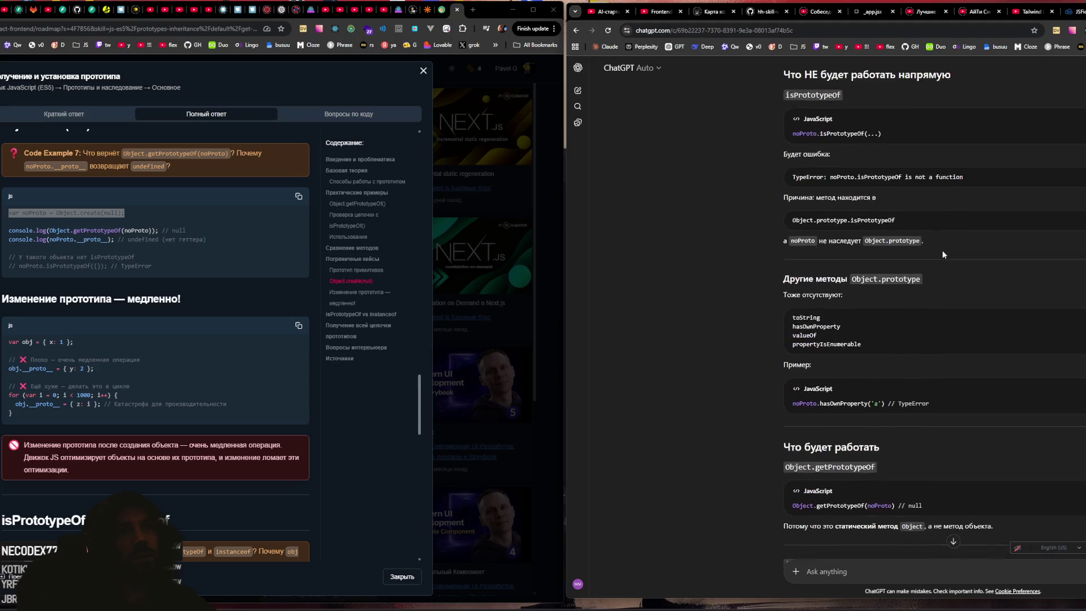
{"action": "double_click", "coordinate": [830, 271]}
{"action": "left_click_drag", "start_coordinate": [823, 271], "coordinate": [863, 271]}
{"action": "key", "text": "ctrl+c"}
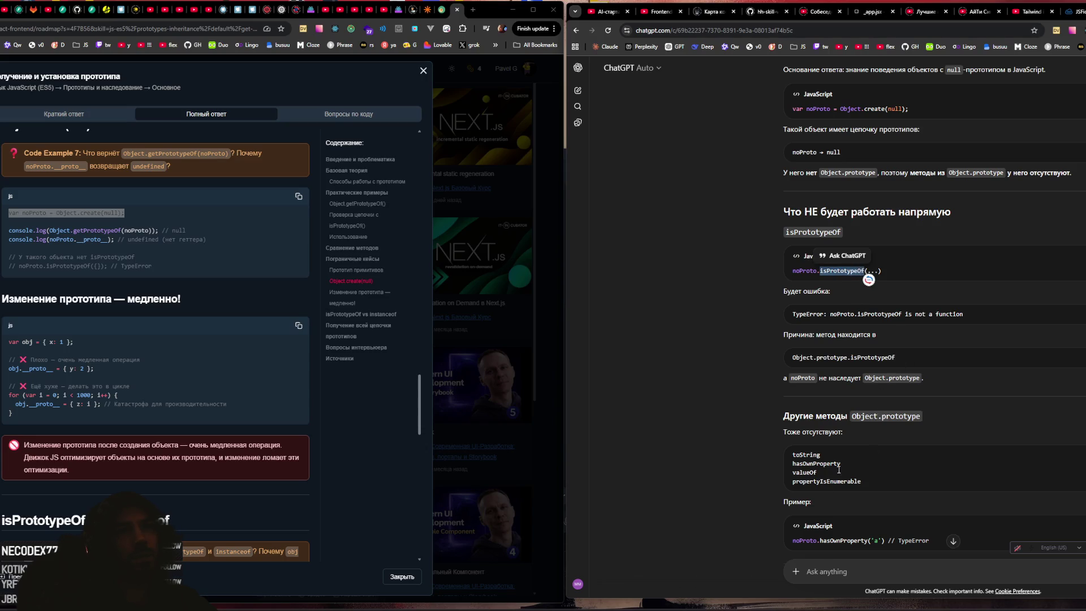
{"action": "left_click", "coordinate": [810, 567]}
Step: Paste isPrototypeOf into ChatGPT and ask whether it is older than getPrototypeOf
{"action": "key", "text": "ctrl+v"}
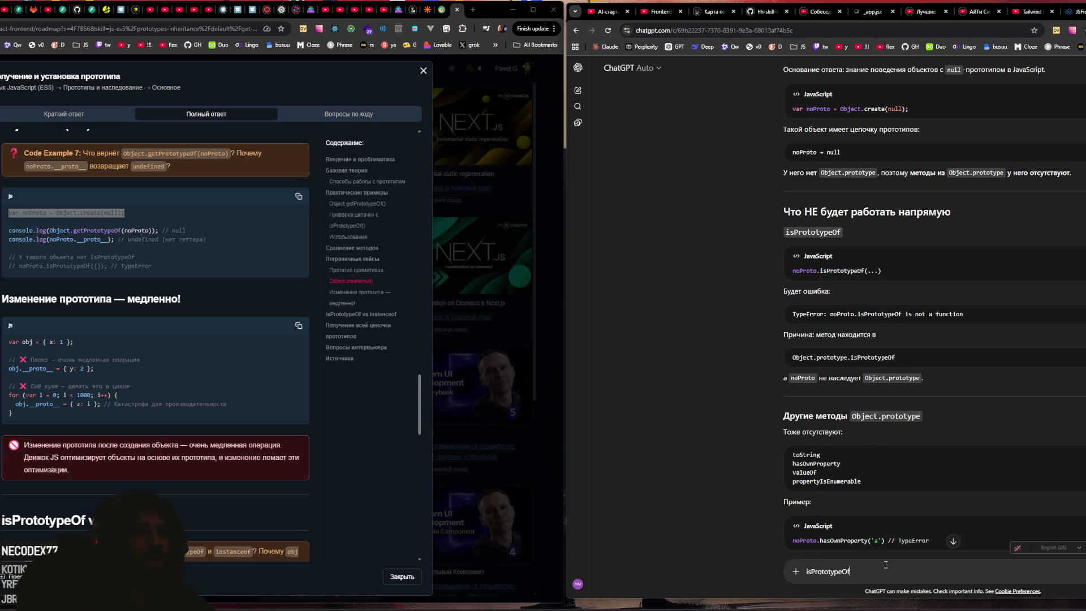
{"action": "type", "text": " а это с"}
{"action": "type", "text": "тарый мед"}
{"action": "type", "text": "тод до гет "}
{"action": "type", "text": "протати"}
{"action": "type", "text": "п оф и до хе"}
{"action": "type", "text": "з о"}
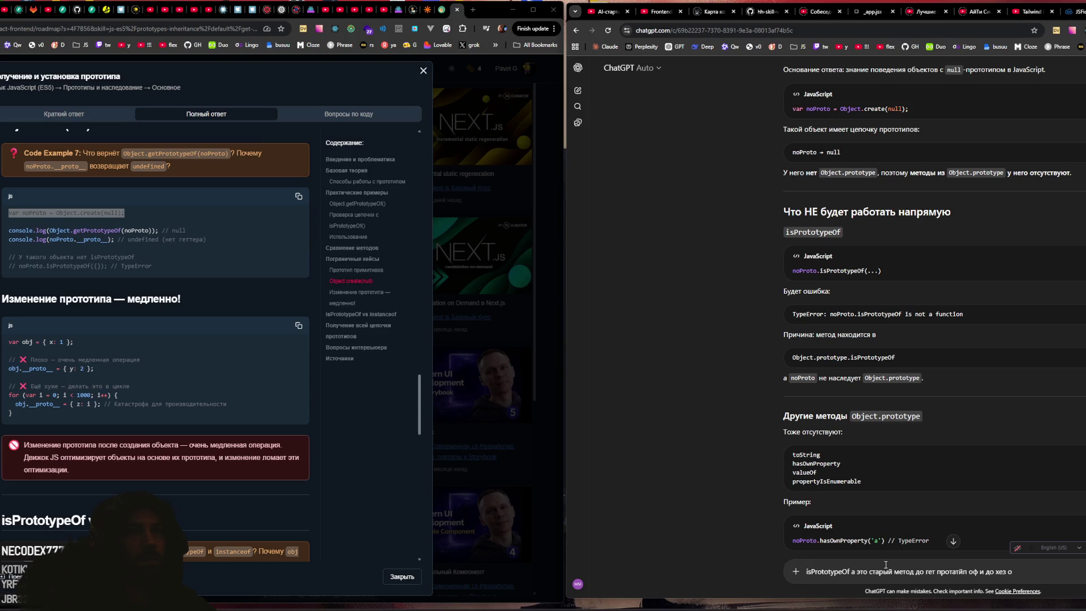
{"action": "key", "text": "BackSpace"}
{"action": "key", "text": "BackSpace"}
{"action": "key", "text": "BackSpace"}
{"action": "type", "text": "изпротатайп"}
{"action": "type", "text": " оф?"}
{"action": "key", "text": "Return"}
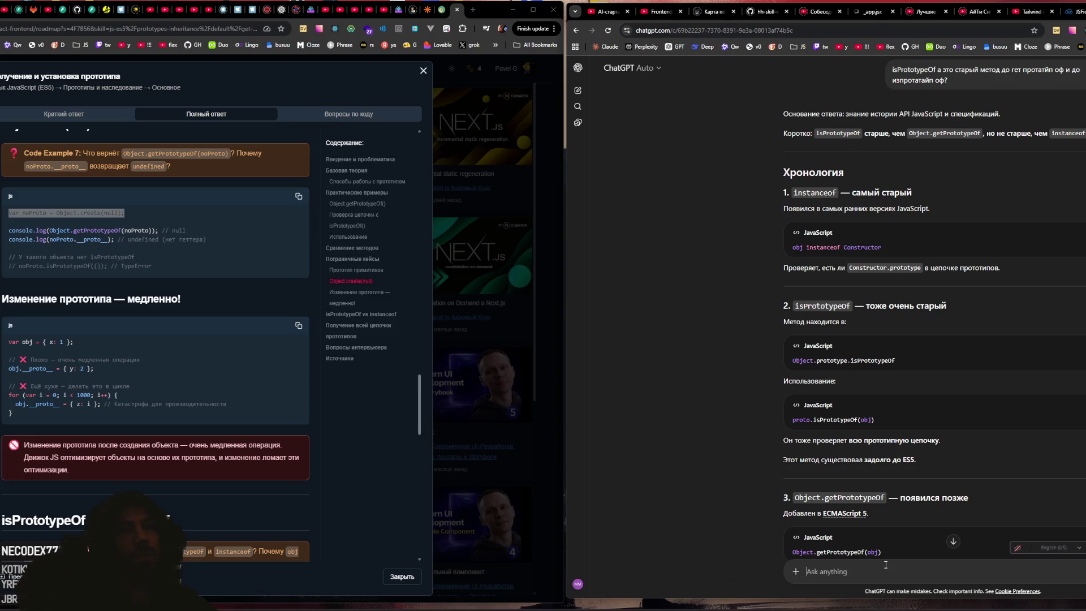
{"action": "type", "text": "a a"}
{"action": "type", "text": " калсс"}
{"action": "key", "text": "BackSpace"}
{"action": "key", "text": "BackSpace"}
{"action": "key", "text": "BackSpace"}
{"action": "type", "text": "лассов "}
{"action": "type", "text": "способ пров"}
{"action": "type", "text": "ерки принад"}
{"action": "type", "text": "лежности к "}
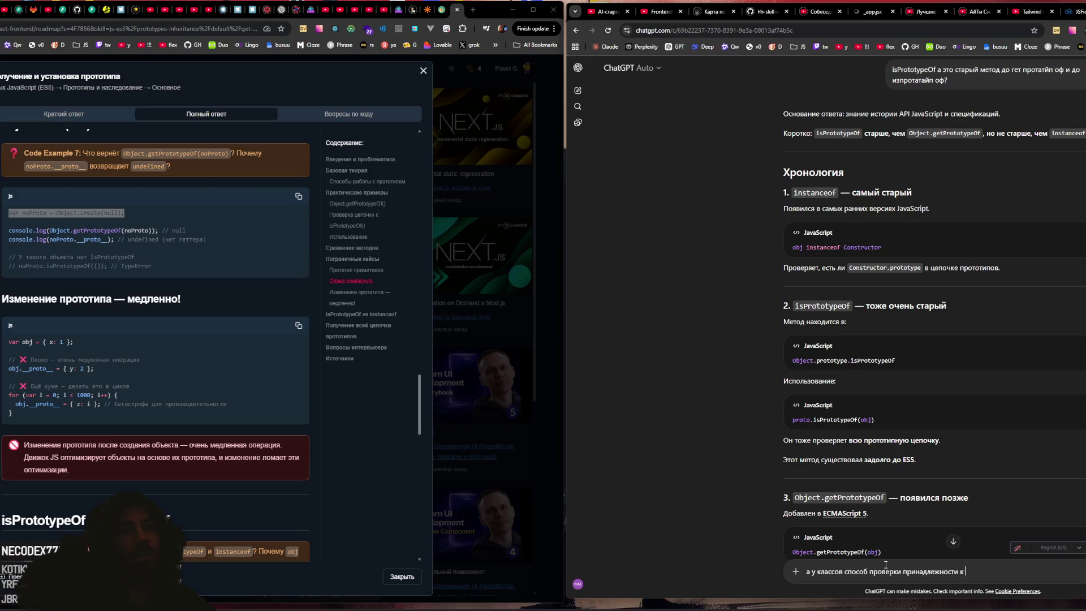
{"action": "type", "text": "классу какой но"}
{"action": "type", "text": "вый?"}
{"action": "key", "text": "Return"}
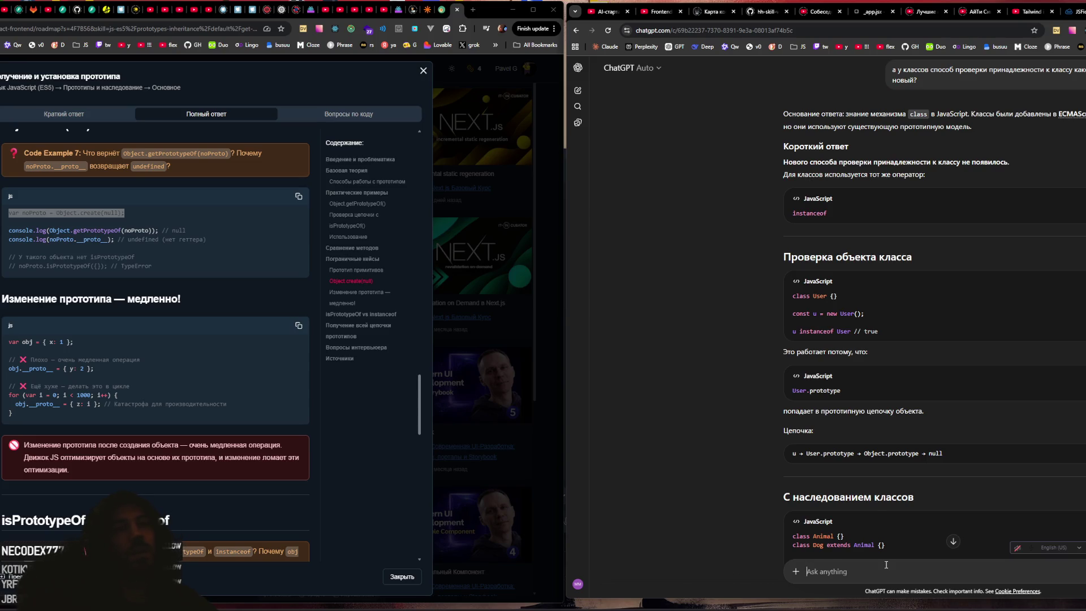
{"action": "scroll", "coordinate": [853, 392], "scroll_direction": "down", "scroll_amount": 3}
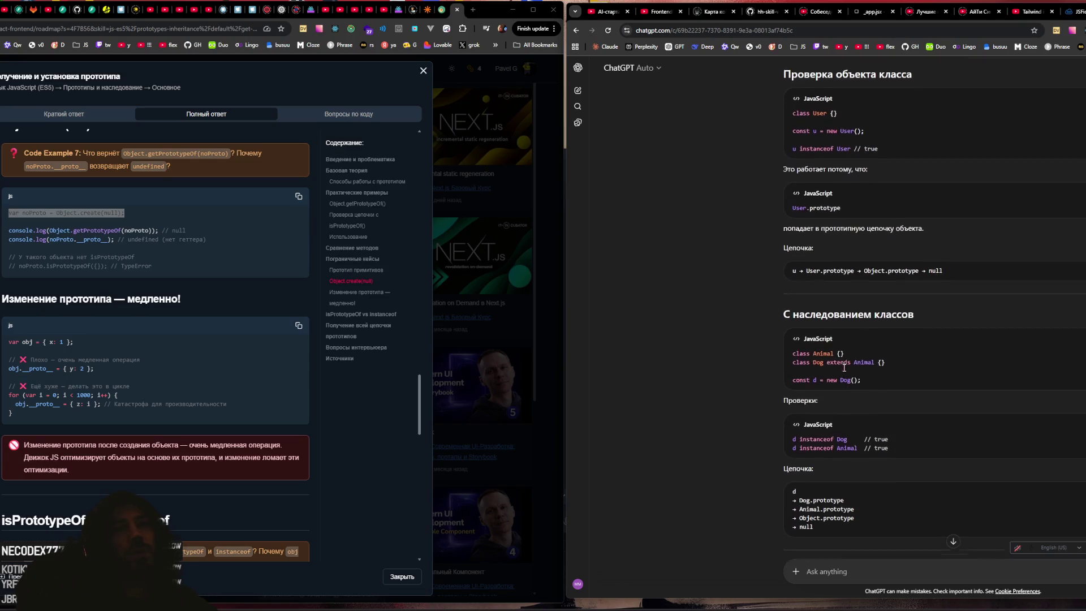
{"action": "scroll", "coordinate": [820, 332], "scroll_direction": "down", "scroll_amount": 2}
{"action": "scroll", "coordinate": [821, 332], "scroll_direction": "down", "scroll_amount": 3}
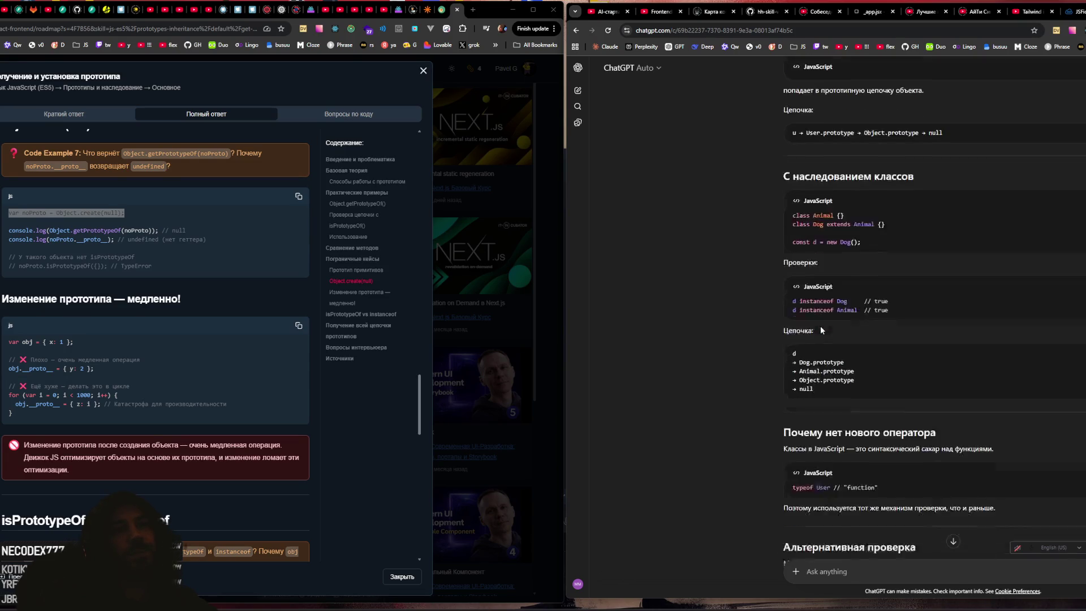
{"action": "scroll", "coordinate": [821, 328], "scroll_direction": "down", "scroll_amount": 2}
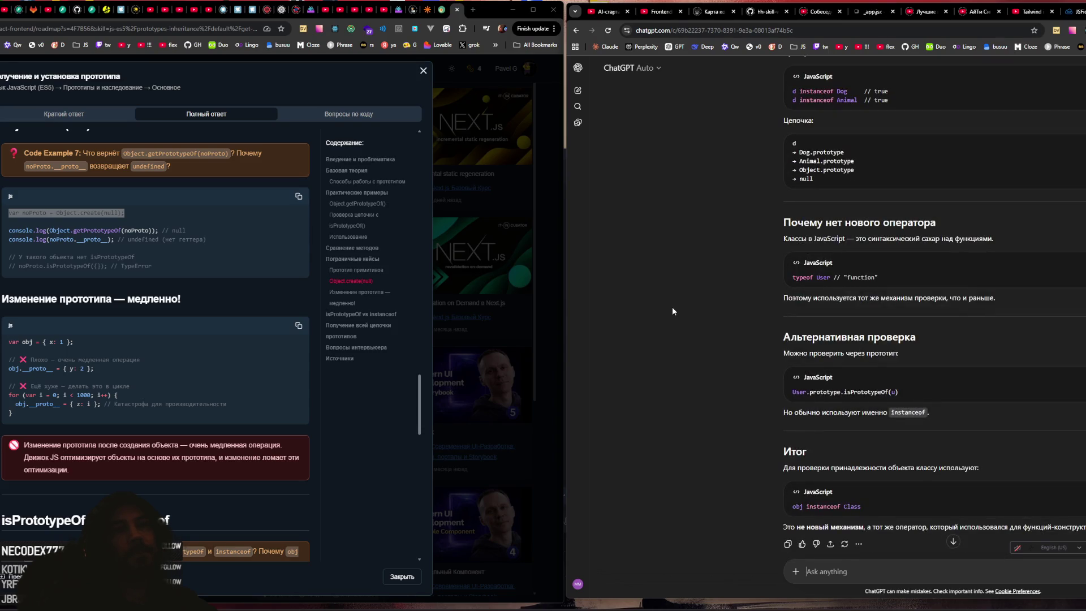
{"action": "scroll", "coordinate": [675, 298], "scroll_direction": "down", "scroll_amount": 2}
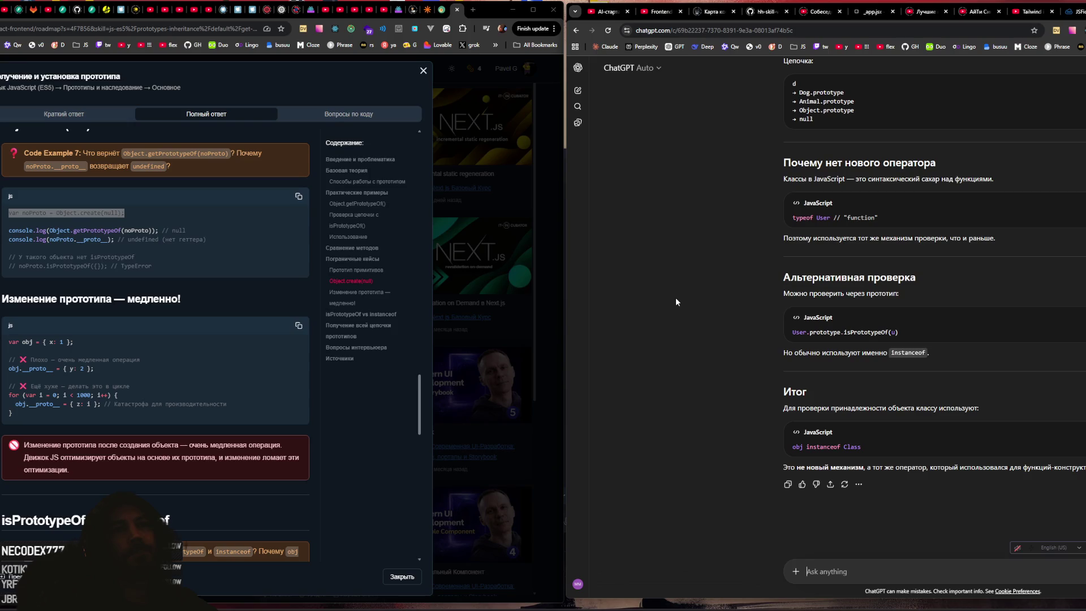
{"action": "scroll", "coordinate": [676, 298], "scroll_direction": "up", "scroll_amount": 2}
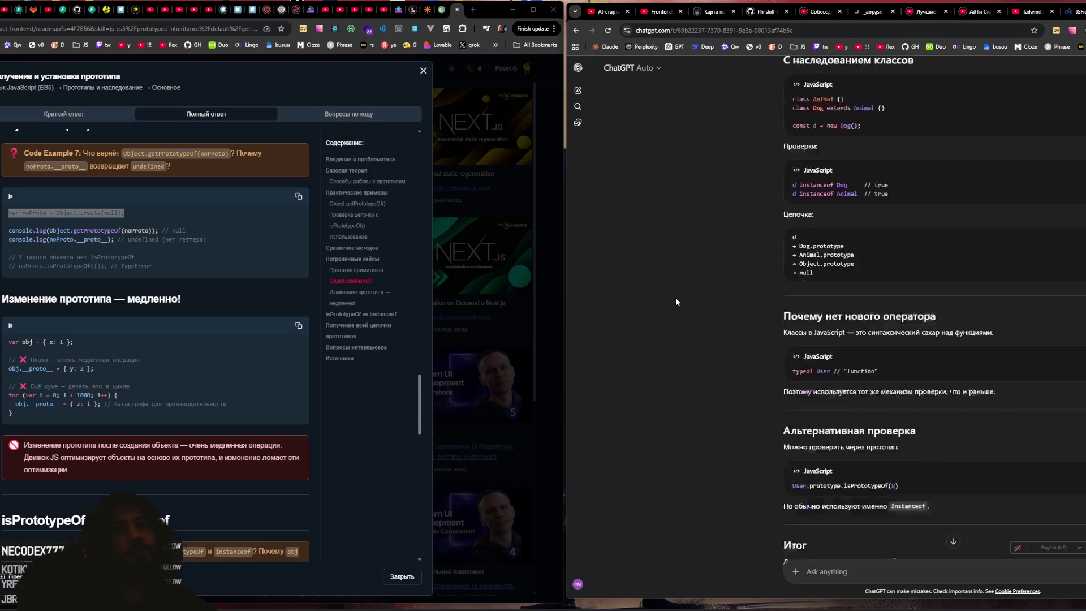
{"action": "scroll", "coordinate": [675, 297], "scroll_direction": "up", "scroll_amount": 10}
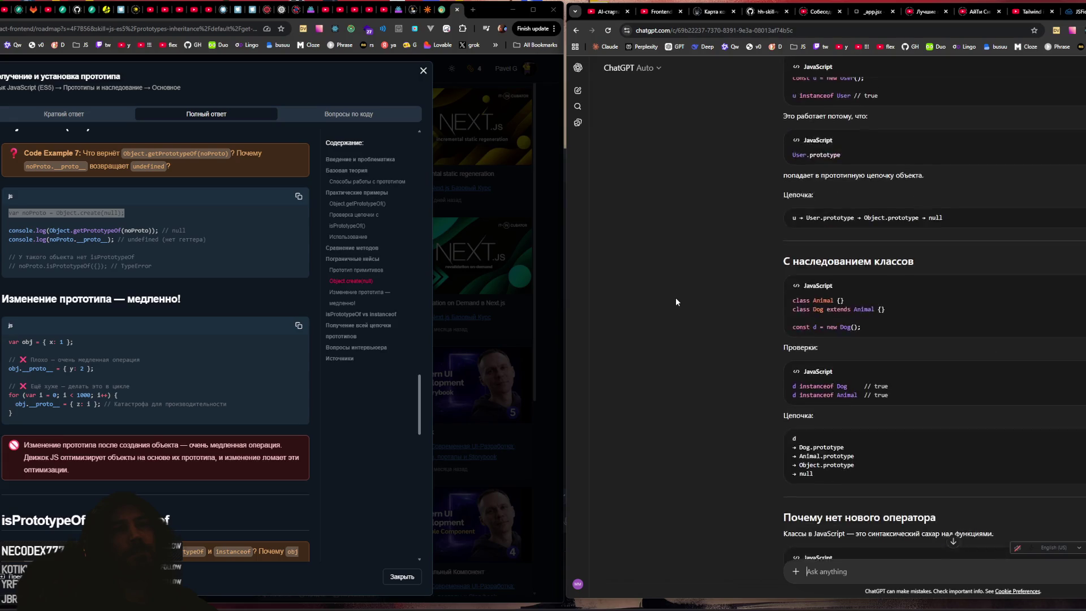
{"action": "scroll", "coordinate": [675, 297], "scroll_direction": "up", "scroll_amount": 2}
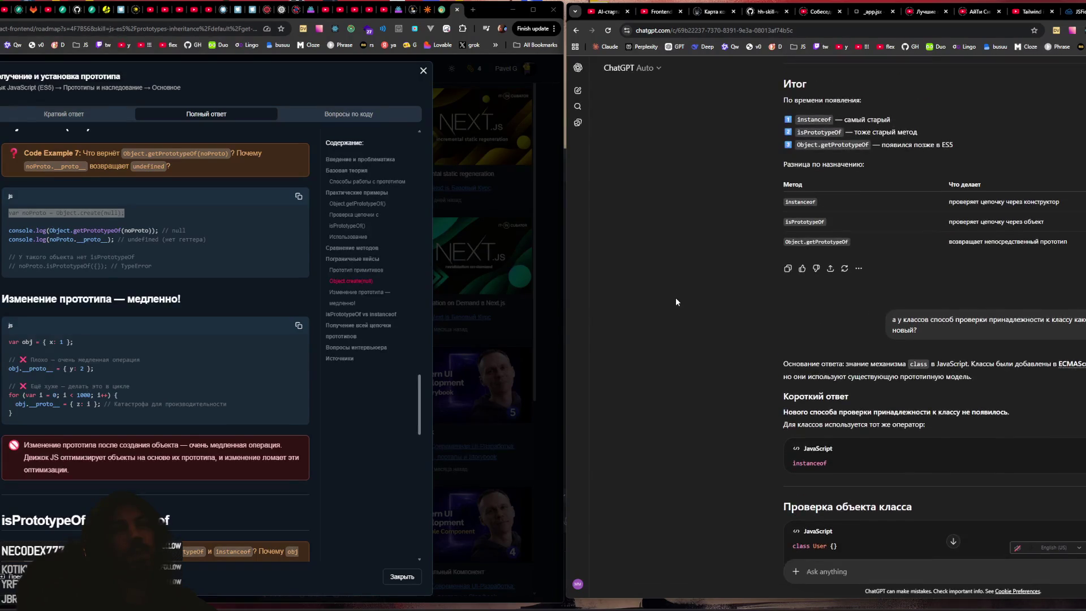
{"action": "scroll", "coordinate": [675, 299], "scroll_direction": "up", "scroll_amount": 3}
{"action": "scroll", "coordinate": [676, 301], "scroll_direction": "up", "scroll_amount": 3}
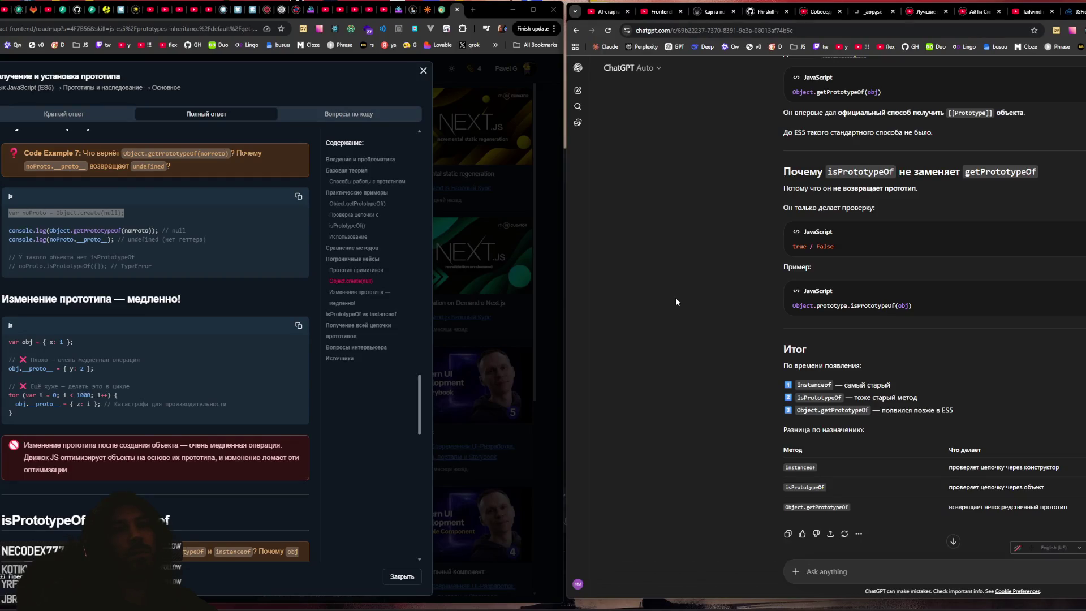
{"action": "left_click_drag", "start_coordinate": [795, 385], "coordinate": [871, 385]}
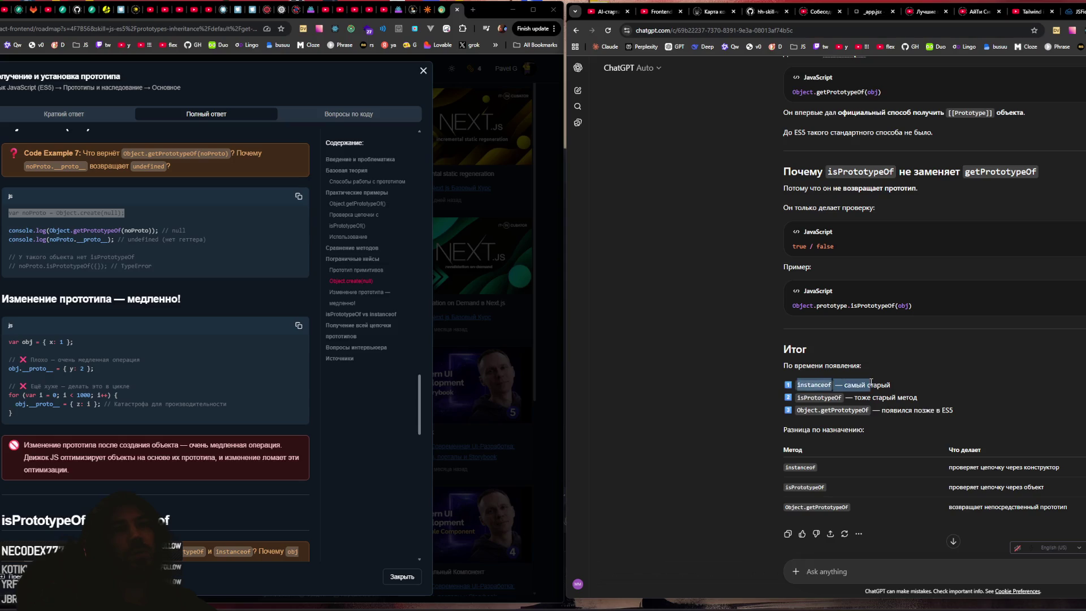
{"action": "left_click", "coordinate": [871, 383]}
{"action": "scroll", "coordinate": [113, 334], "scroll_direction": "down", "scroll_amount": 3}
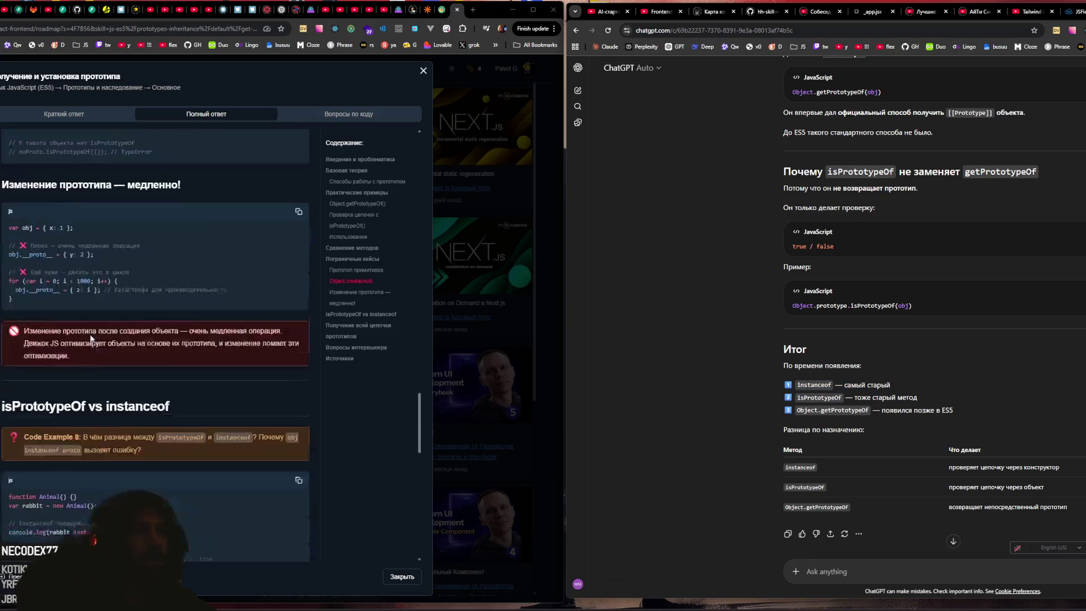
Step: Scroll to 'isPrototypeOf vs instanceof' and highlight instanceof and 'rabbit instanceof Animal'
{"action": "scroll", "coordinate": [113, 333], "scroll_direction": "down", "scroll_amount": 2}
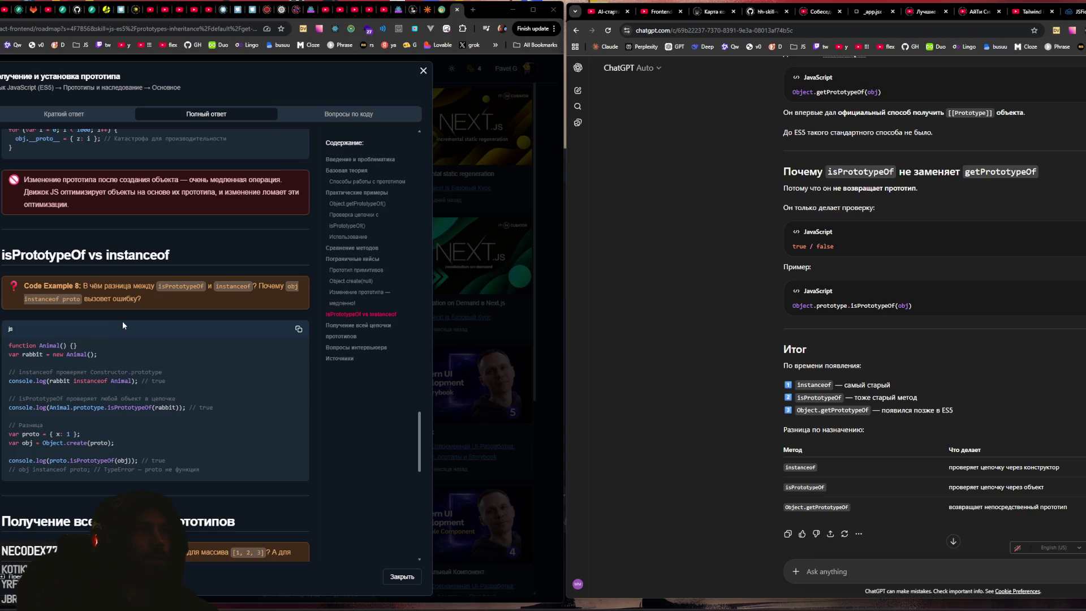
{"action": "scroll", "coordinate": [125, 322], "scroll_direction": "down", "scroll_amount": 2}
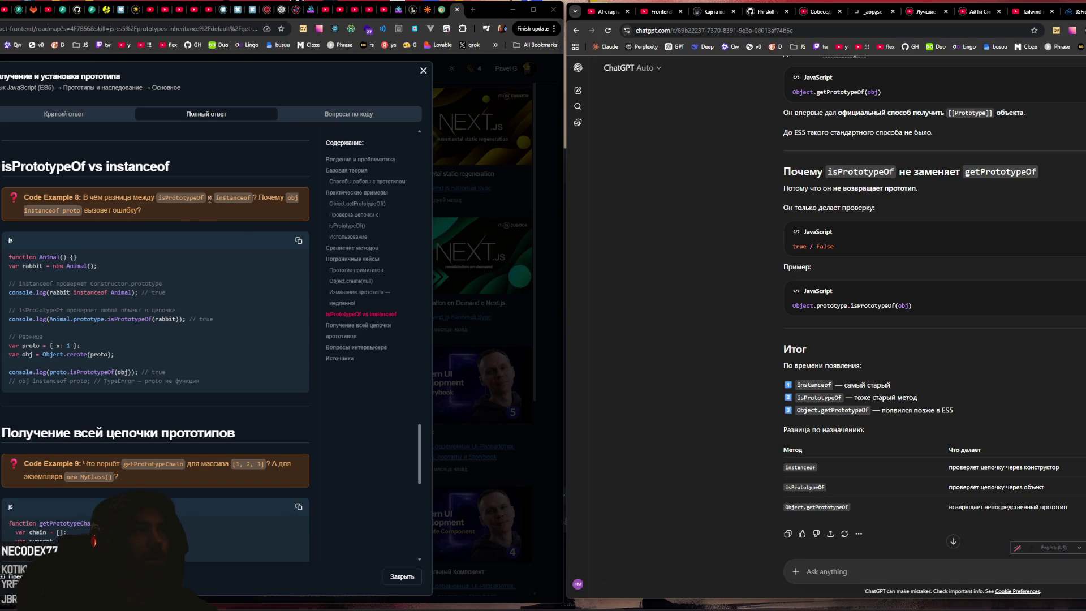
{"action": "double_click", "coordinate": [233, 197]}
{"action": "left_click", "coordinate": [185, 199]}
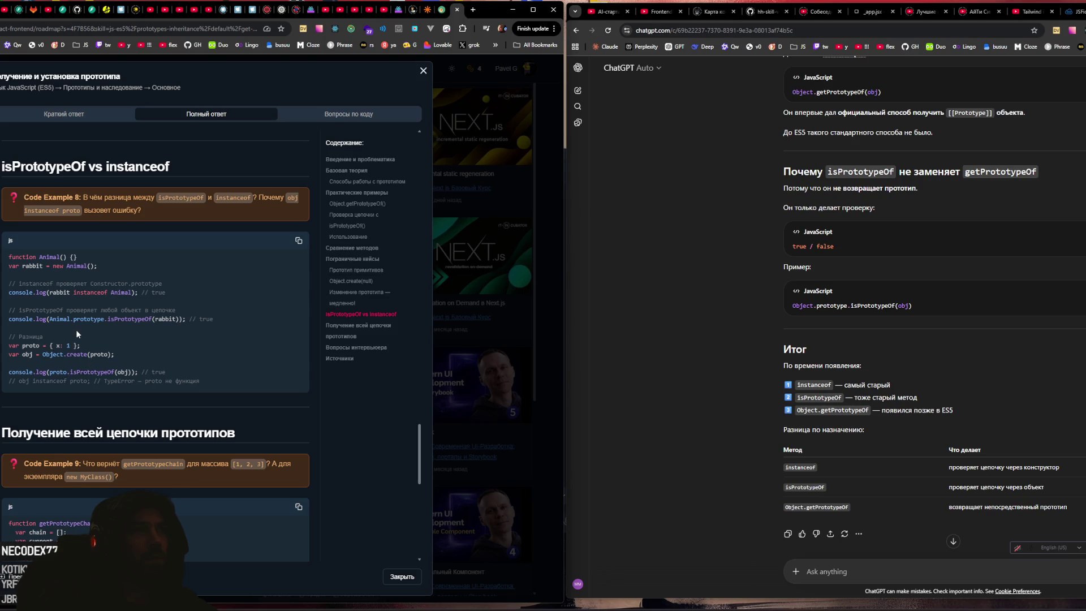
{"action": "mouse_move", "coordinate": [49, 293]}
{"action": "left_mouse_down"}
{"action": "mouse_move", "coordinate": [167, 301]}
{"action": "mouse_move", "coordinate": [154, 301]}
{"action": "left_mouse_up"}
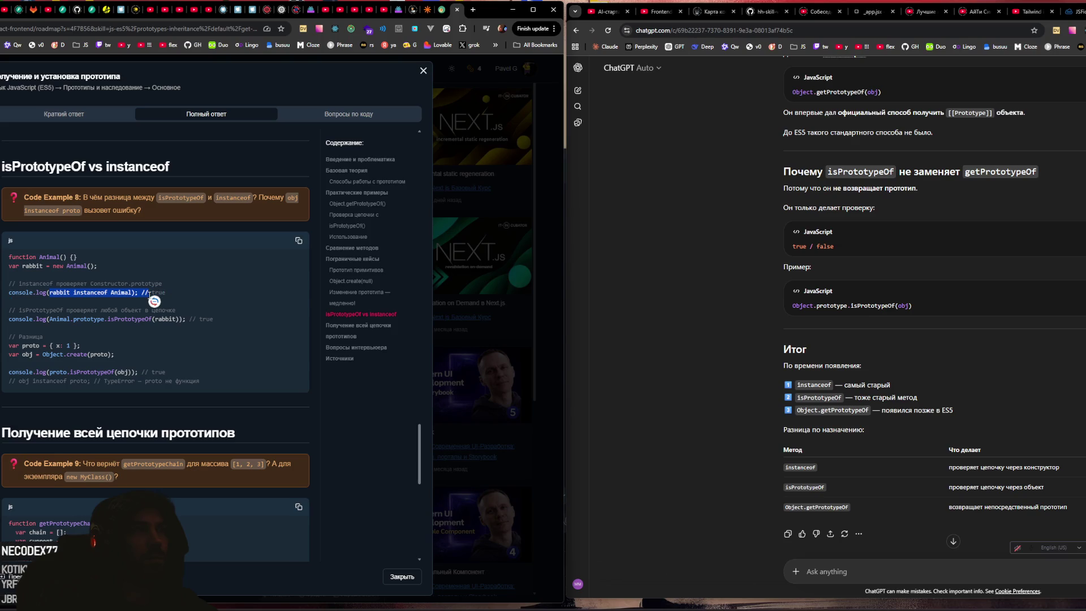
{"action": "left_click", "coordinate": [53, 310]}
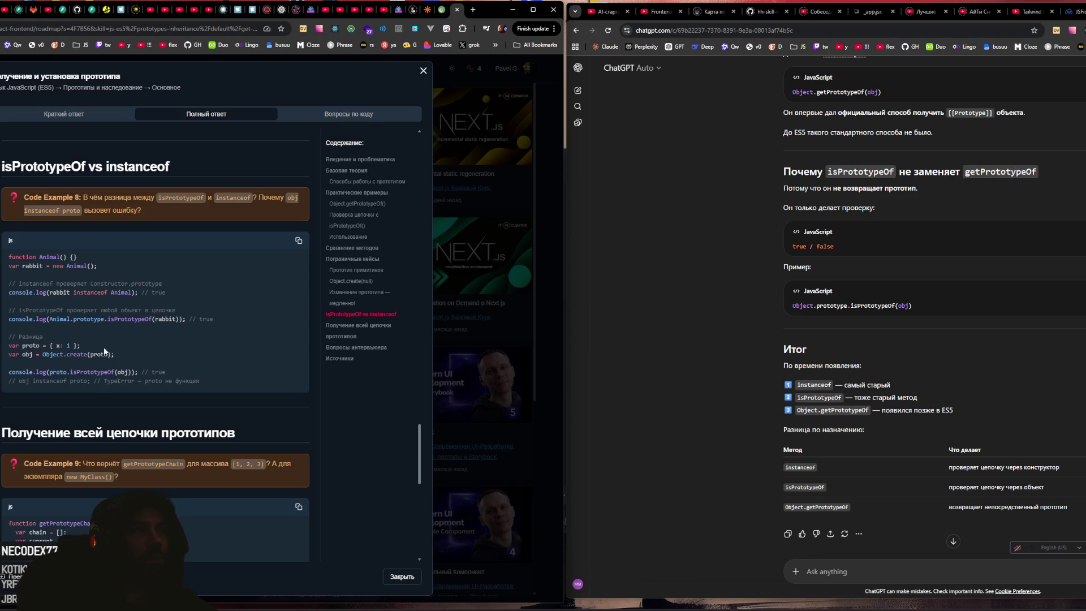
Step: Copy the Code Example 8 question into ChatGPT's message box
{"action": "triple_click", "coordinate": [113, 203]}
{"action": "key", "text": "ctrl+c"}
{"action": "left_click", "coordinate": [873, 567]}
{"action": "key", "text": "ctrl+v"}
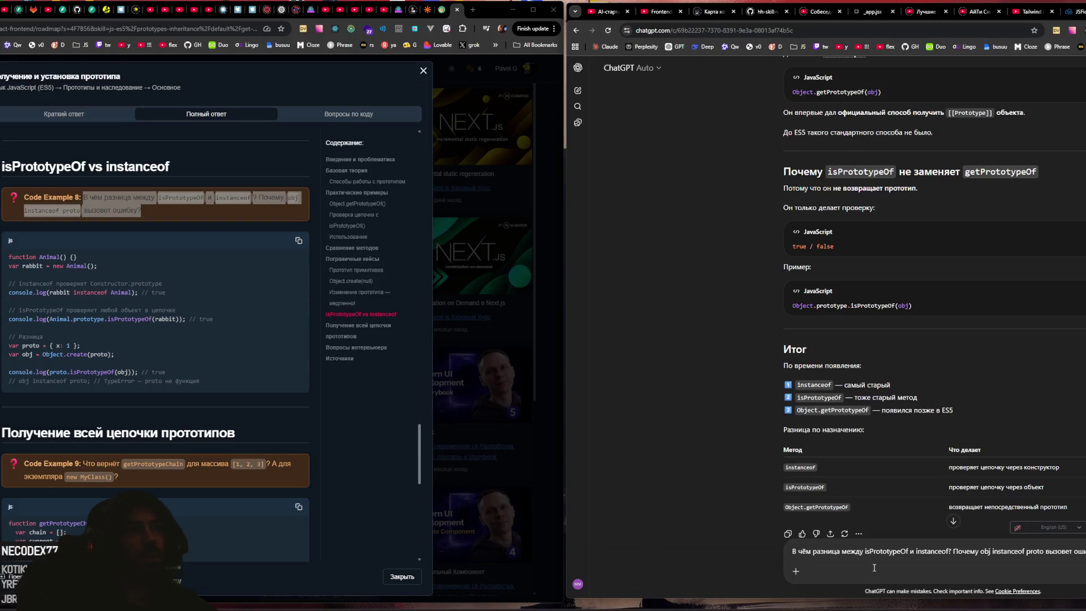
Step: Send the Code Example 8 question and read why obj instanceof proto throws a TypeError
{"action": "key", "text": "Return"}
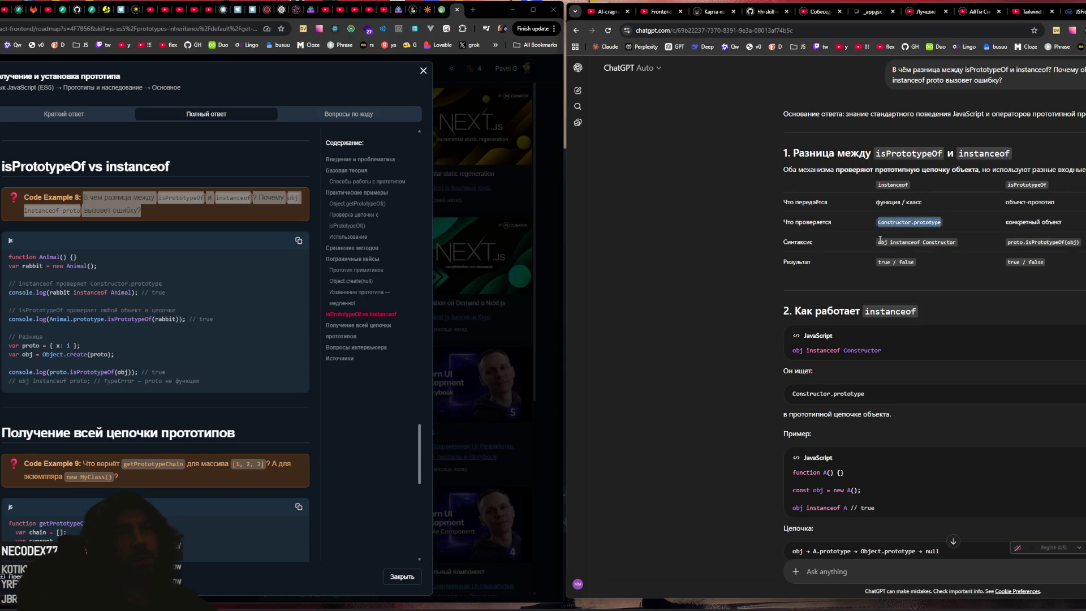
{"action": "scroll", "coordinate": [855, 273], "scroll_direction": "down", "scroll_amount": 2}
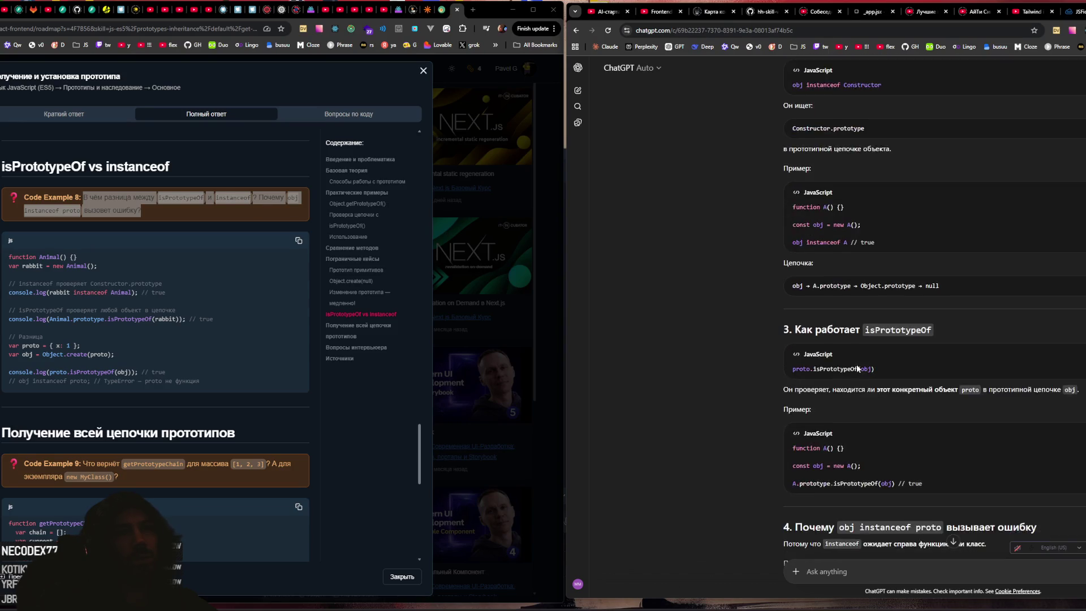
{"action": "scroll", "coordinate": [877, 365], "scroll_direction": "down", "scroll_amount": 2}
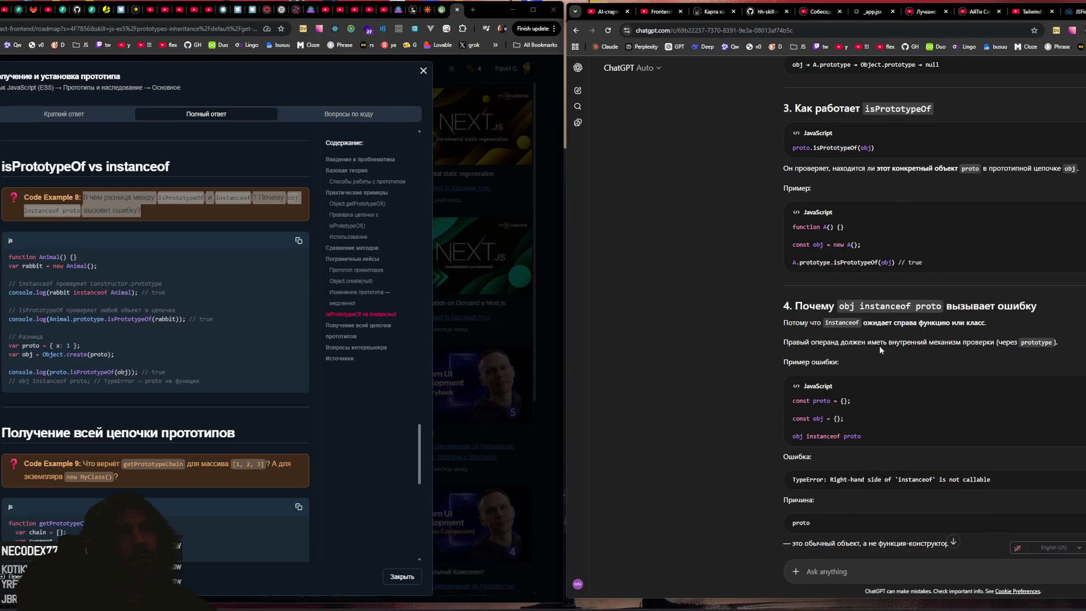
{"action": "scroll", "coordinate": [879, 343], "scroll_direction": "down", "scroll_amount": 3}
{"action": "scroll", "coordinate": [879, 342], "scroll_direction": "down", "scroll_amount": 1}
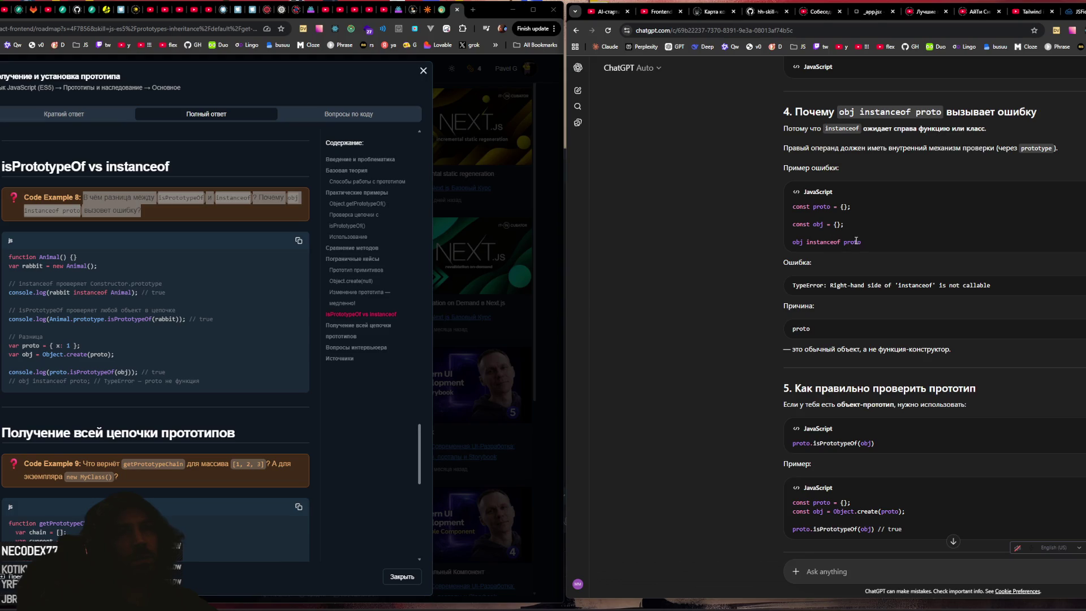
{"action": "scroll", "coordinate": [855, 241], "scroll_direction": "up", "scroll_amount": 2}
{"action": "left_click_drag", "start_coordinate": [843, 373], "coordinate": [939, 374]}
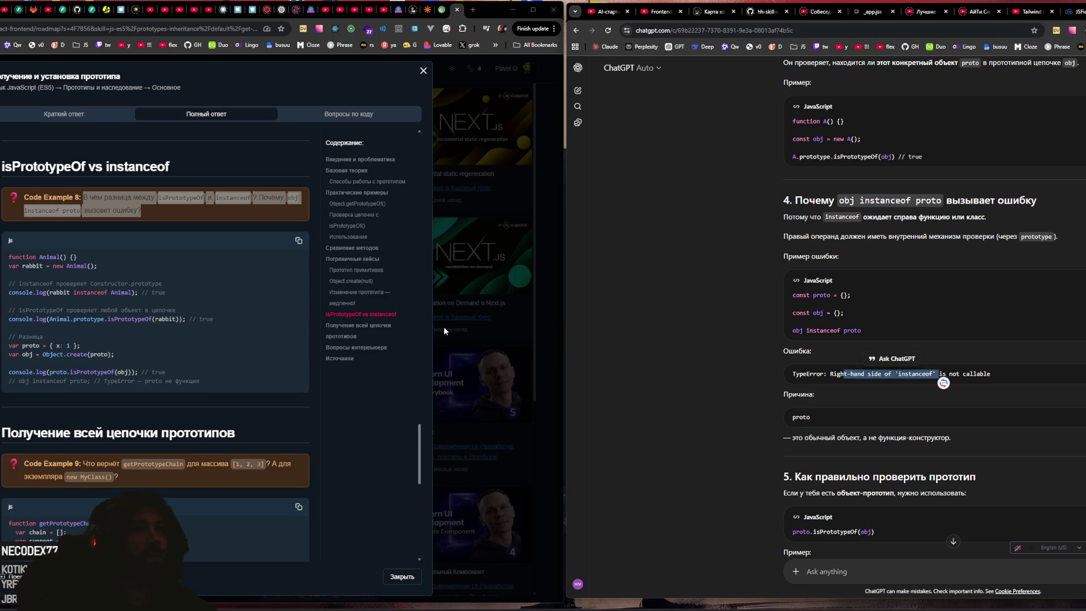
{"action": "scroll", "coordinate": [129, 328], "scroll_direction": "down", "scroll_amount": 1}
{"action": "scroll", "coordinate": [130, 326], "scroll_direction": "up", "scroll_amount": 2}
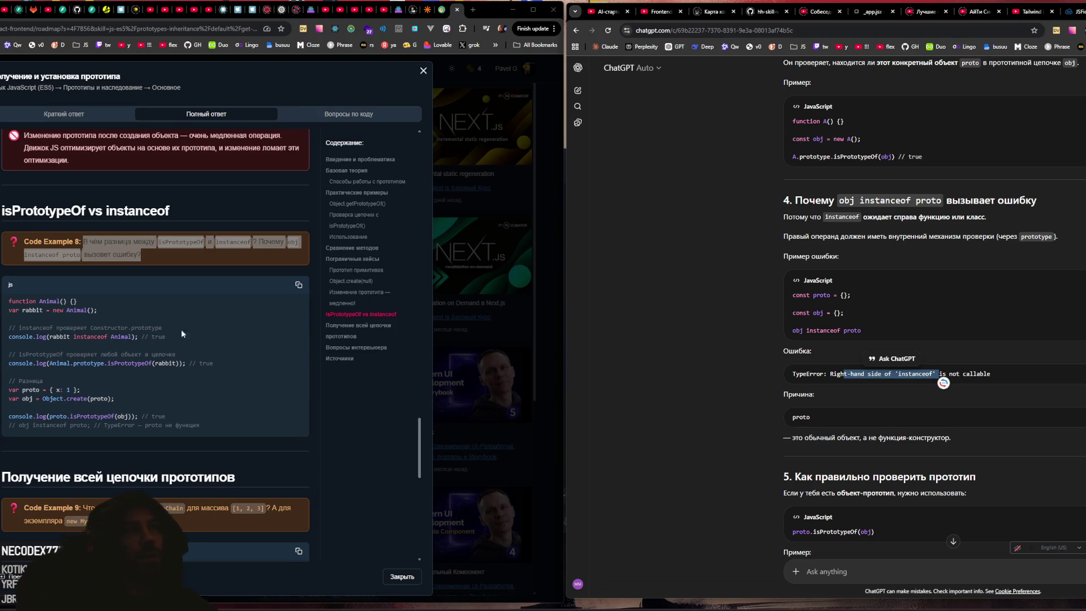
{"action": "left_click", "coordinate": [849, 572]}
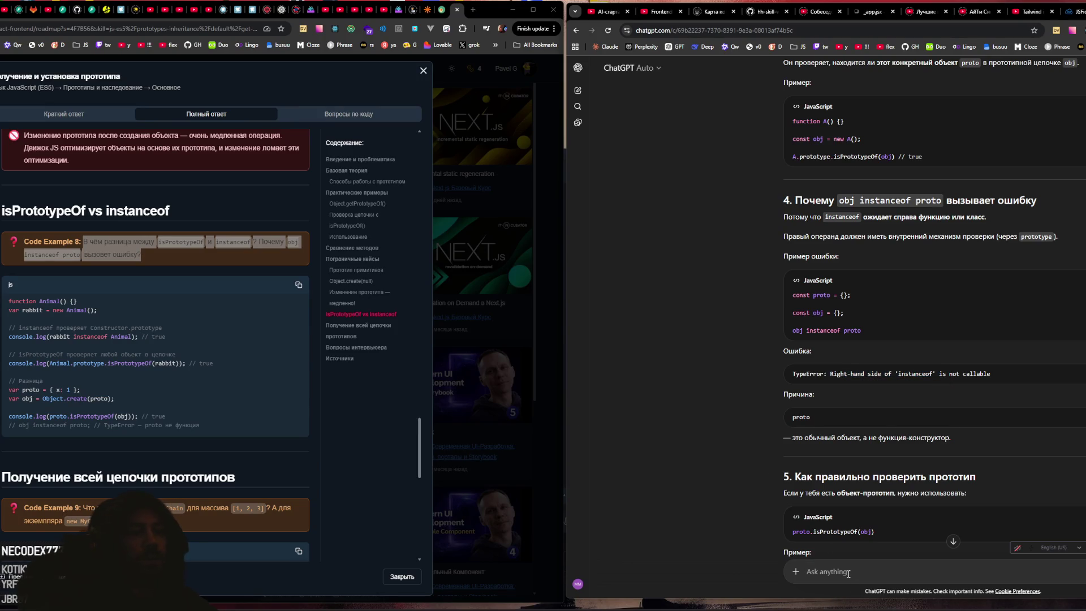
{"action": "type", "text": "инстанс оф не работает "}
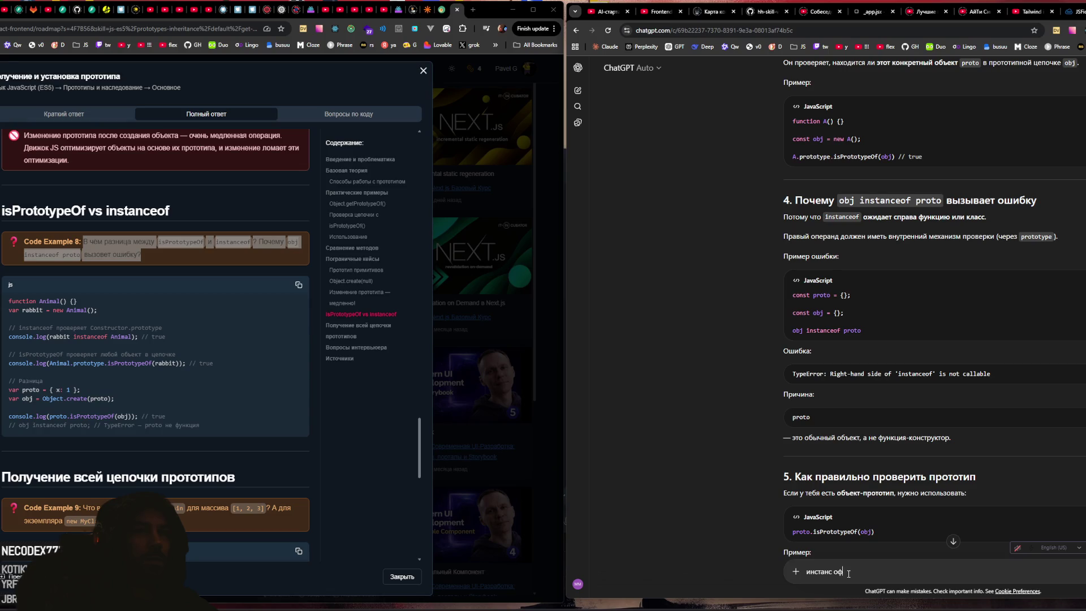
{"action": "type", "text": "с обычными объе"}
{"action": "type", "text": "ктами"}
{"action": "key", "text": "Return"}
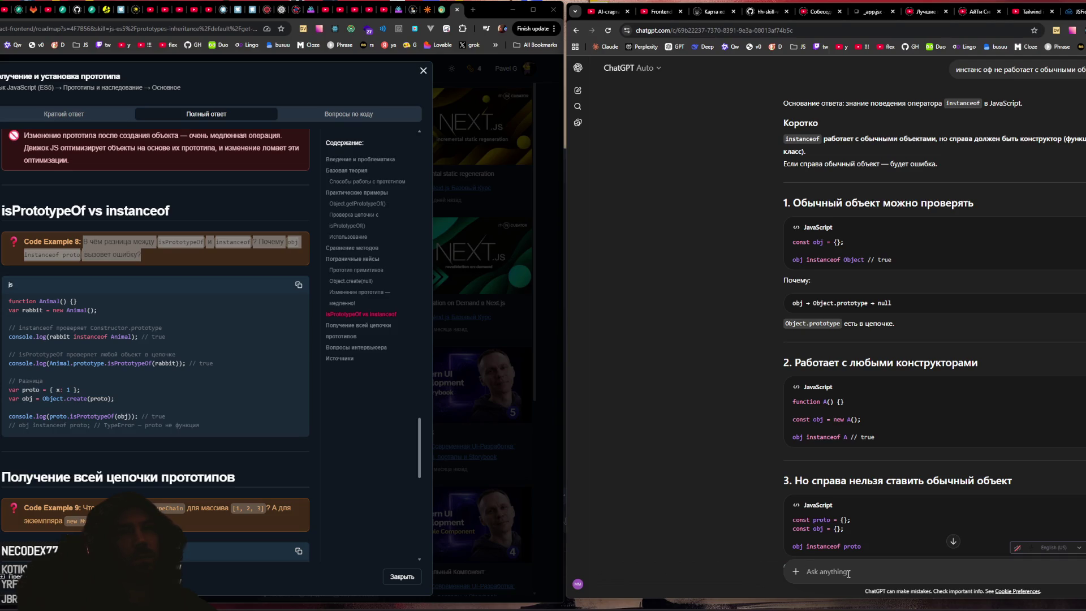
{"action": "scroll", "coordinate": [738, 416], "scroll_direction": "down", "scroll_amount": 5}
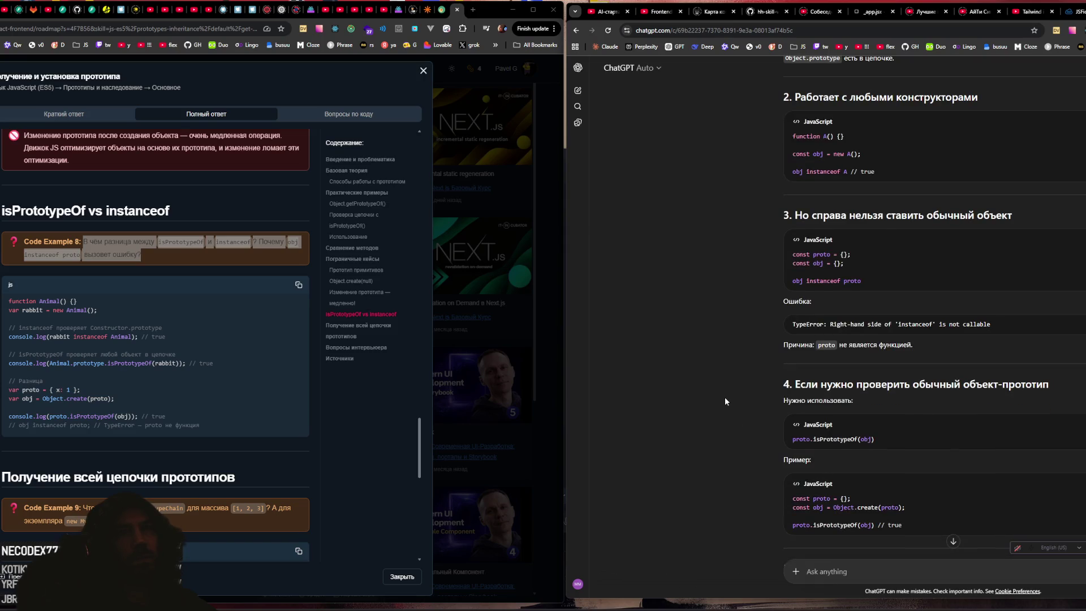
{"action": "scroll", "coordinate": [726, 401], "scroll_direction": "down", "scroll_amount": 2}
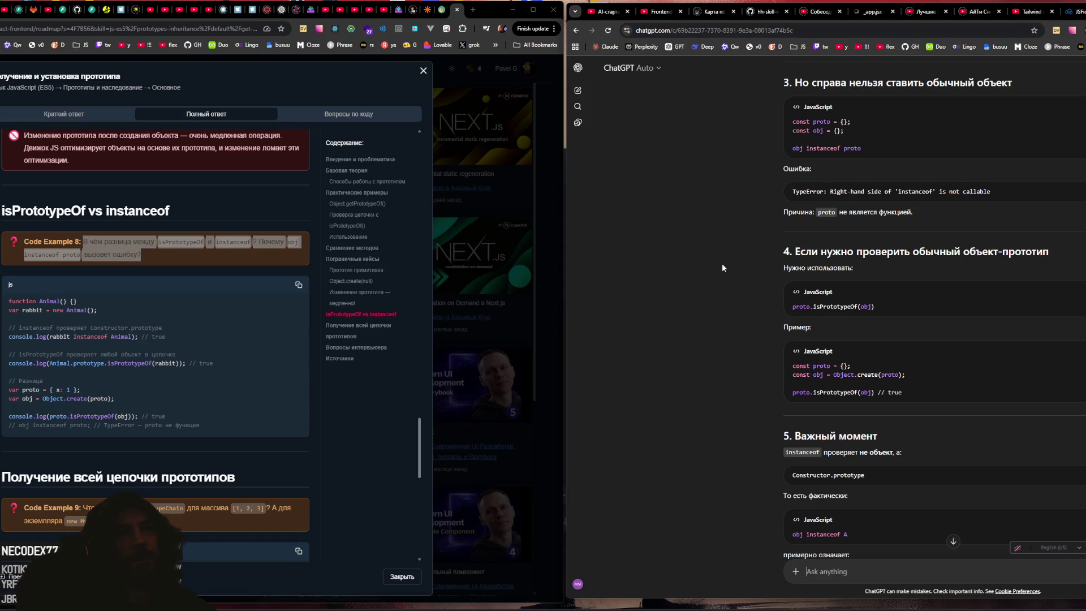
{"action": "scroll", "coordinate": [723, 266], "scroll_direction": "down", "scroll_amount": 2}
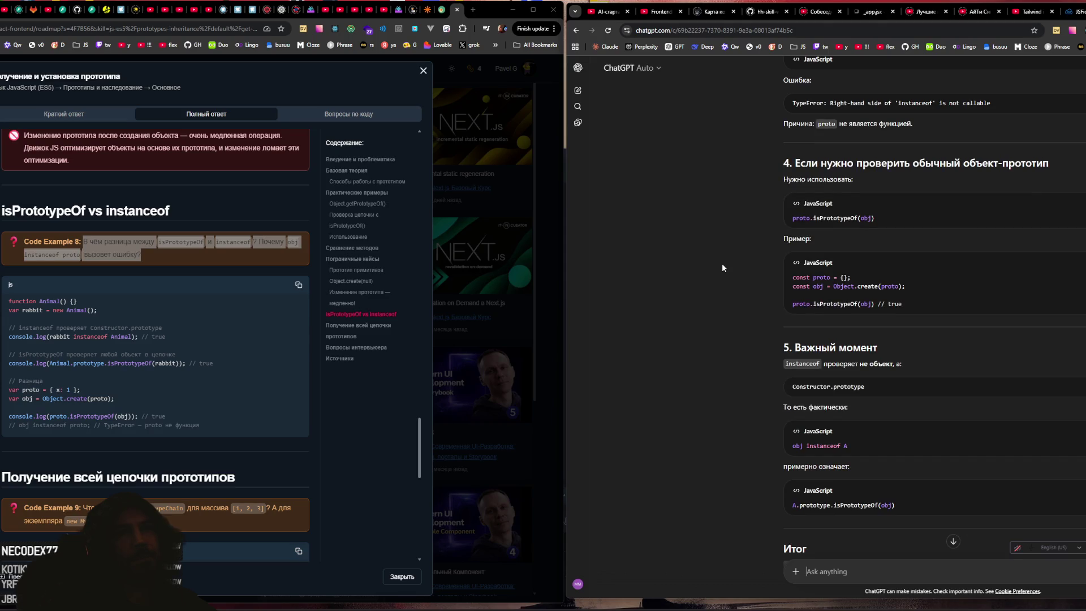
{"action": "scroll", "coordinate": [722, 263], "scroll_direction": "down", "scroll_amount": 1}
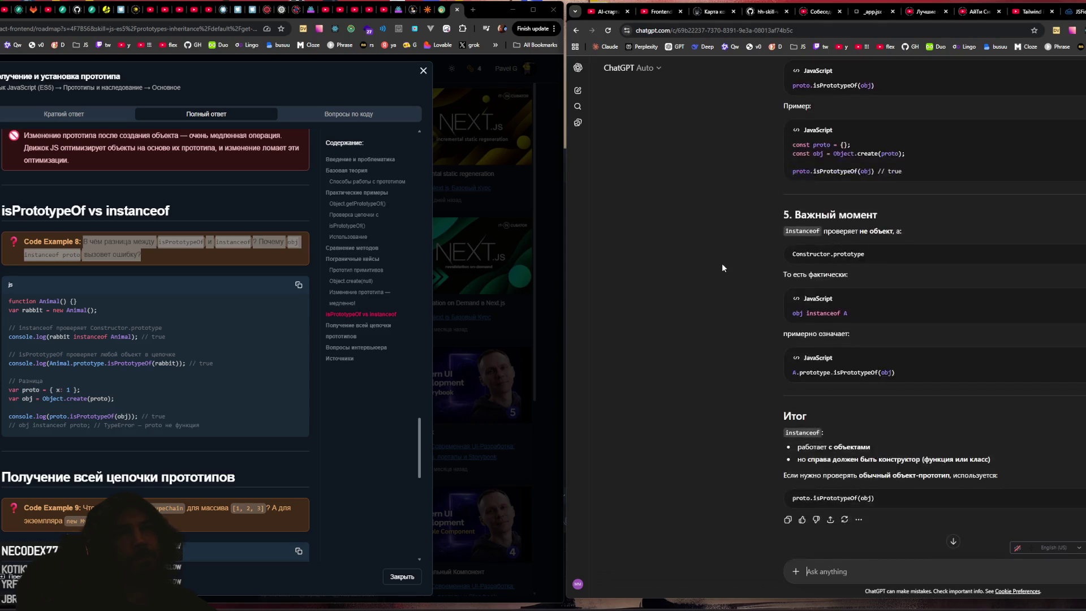
{"action": "left_click_drag", "start_coordinate": [820, 234], "coordinate": [907, 243]}
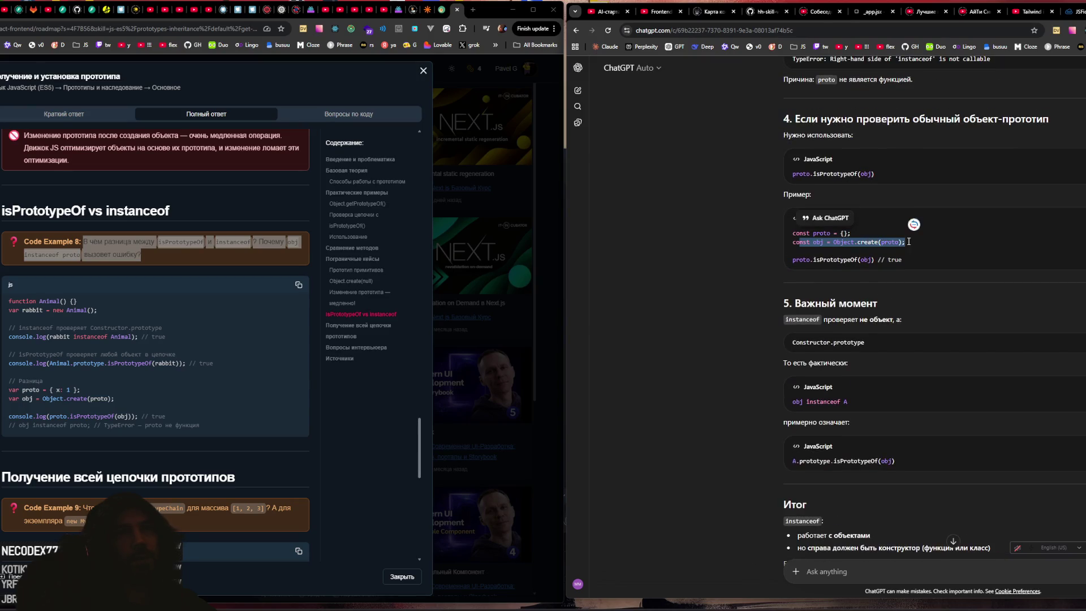
{"action": "left_click", "coordinate": [817, 243]}
{"action": "left_click_drag", "start_coordinate": [817, 243], "coordinate": [908, 243]}
{"action": "left_click", "coordinate": [814, 252]}
{"action": "left_click", "coordinate": [859, 258]}
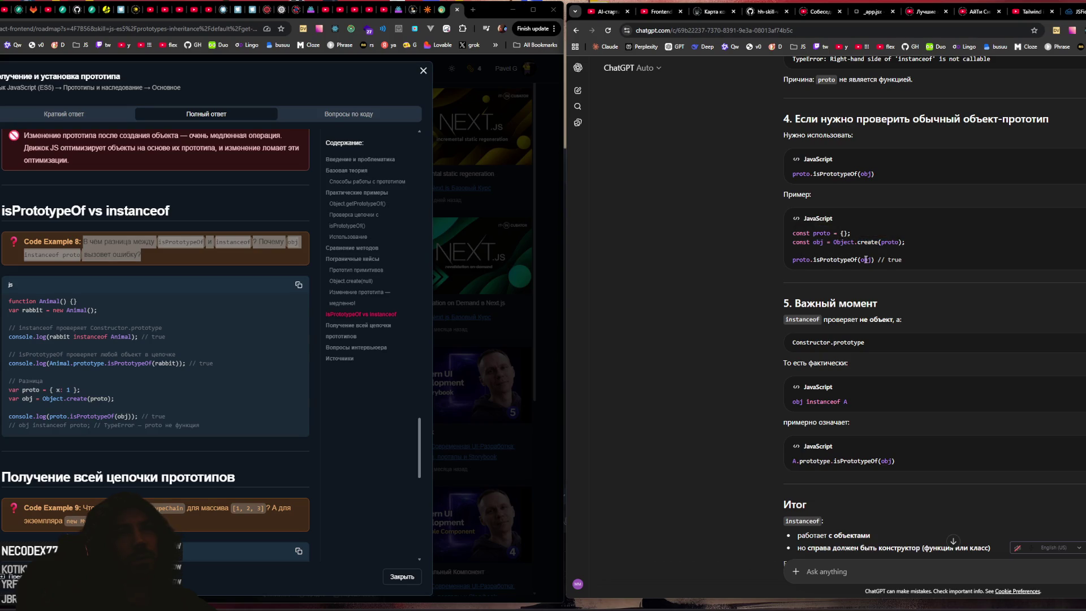
{"action": "scroll", "coordinate": [865, 238], "scroll_direction": "up", "scroll_amount": 1}
{"action": "scroll", "coordinate": [841, 256], "scroll_direction": "down", "scroll_amount": 5}
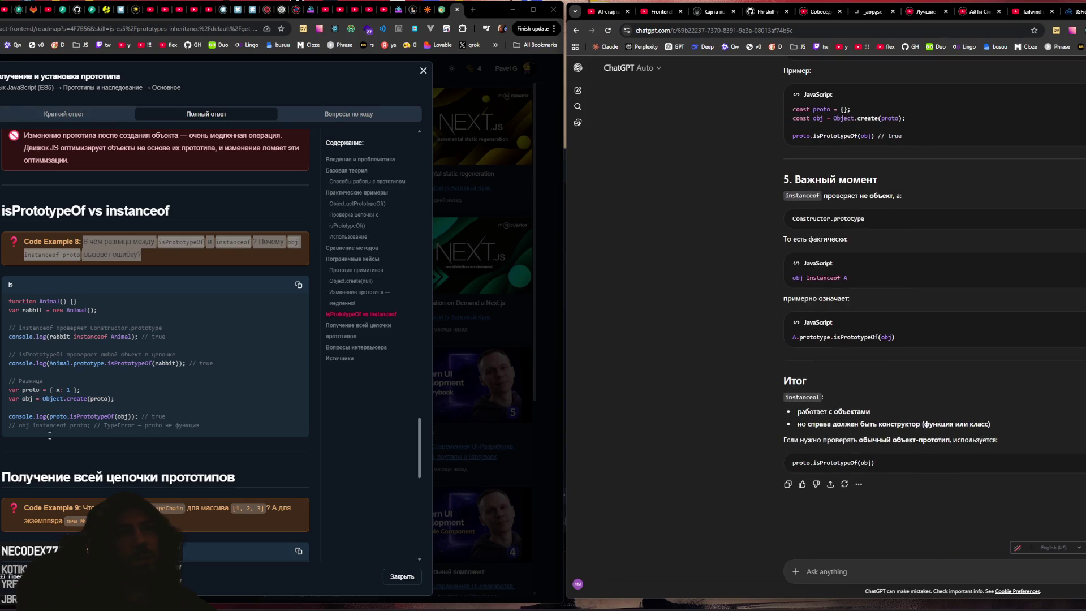
{"action": "scroll", "coordinate": [109, 389], "scroll_direction": "down", "scroll_amount": 4}
{"action": "scroll", "coordinate": [144, 347], "scroll_direction": "up", "scroll_amount": 3}
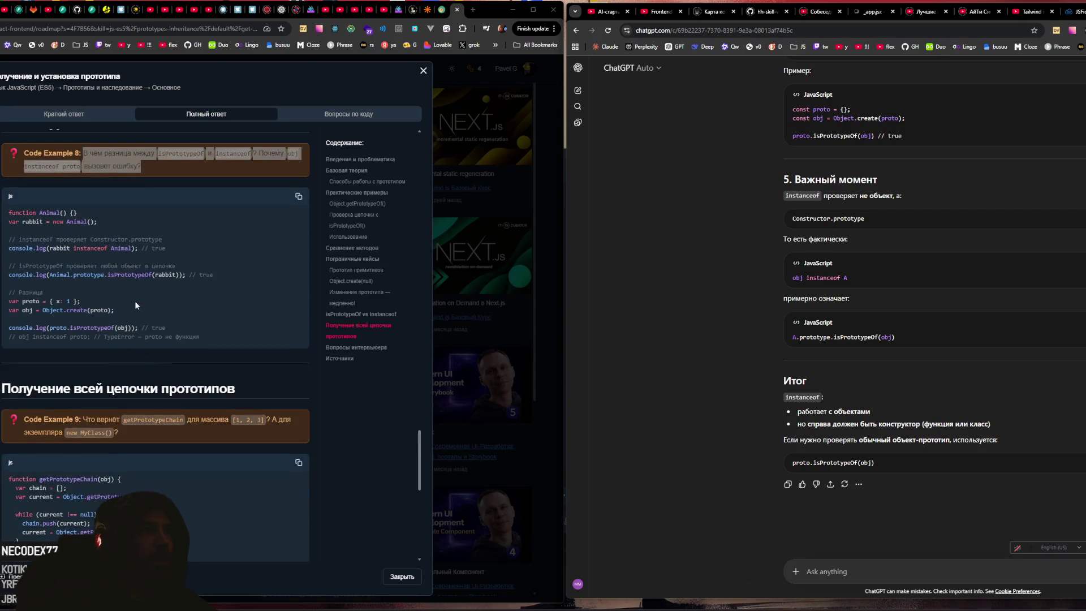
Step: Highlight the TypeError comment, the Object.create(proto) line and the proto.isPrototypeOf(obj) call
{"action": "left_click", "coordinate": [105, 165]}
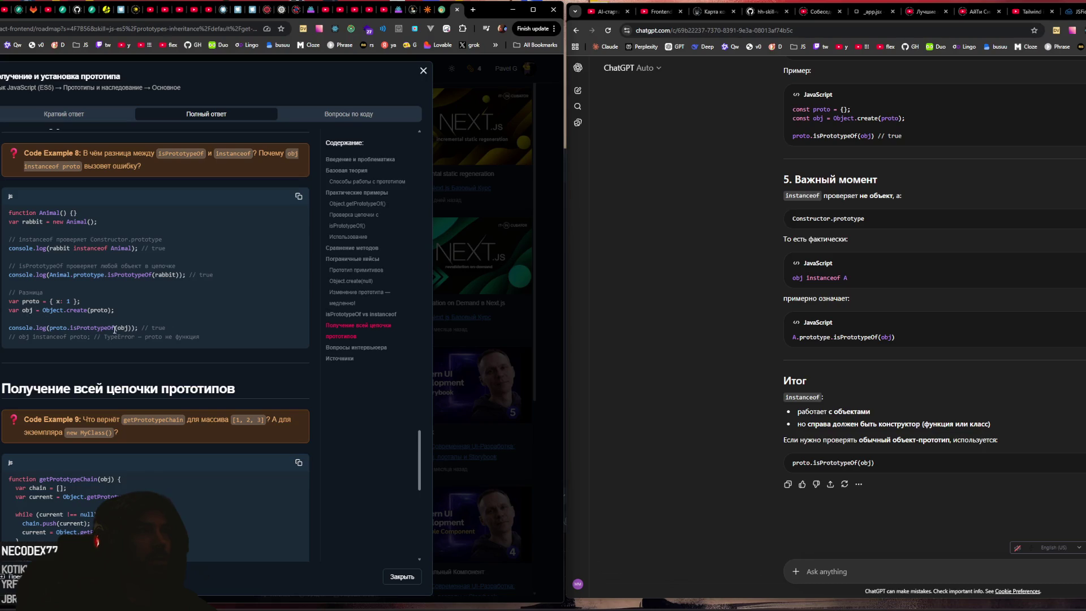
{"action": "mouse_move", "coordinate": [222, 344]}
{"action": "left_mouse_down"}
{"action": "mouse_move", "coordinate": [34, 325]}
{"action": "mouse_move", "coordinate": [23, 296]}
{"action": "mouse_move", "coordinate": [13, 301]}
{"action": "left_mouse_up"}
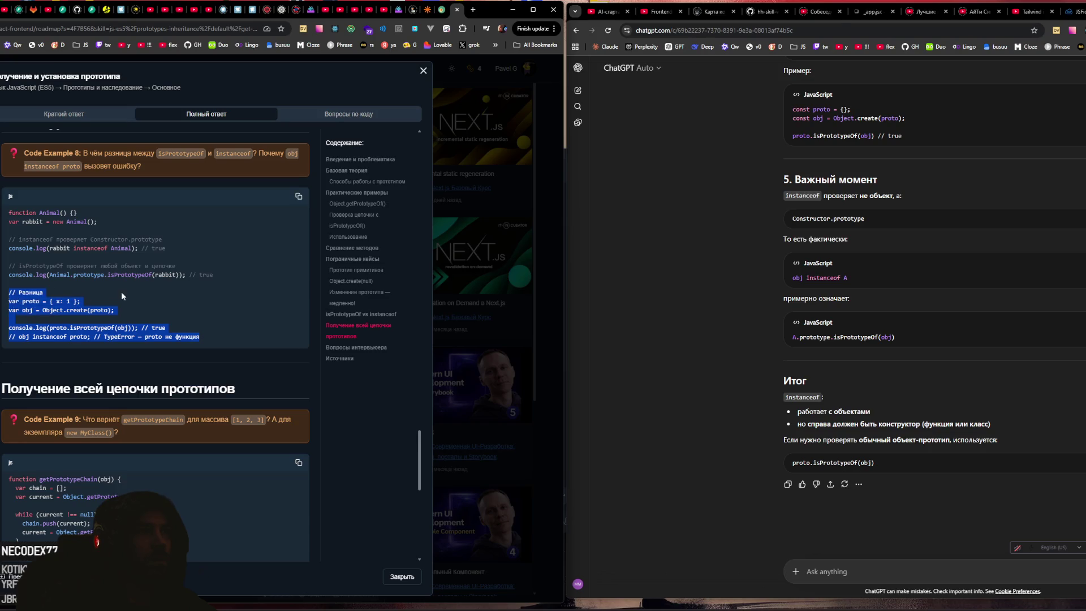
{"action": "left_click", "coordinate": [62, 298]}
{"action": "mouse_move", "coordinate": [23, 308]}
{"action": "left_mouse_down"}
{"action": "mouse_move", "coordinate": [17, 300]}
{"action": "mouse_move", "coordinate": [123, 311]}
{"action": "left_mouse_up"}
{"action": "left_click", "coordinate": [35, 329]}
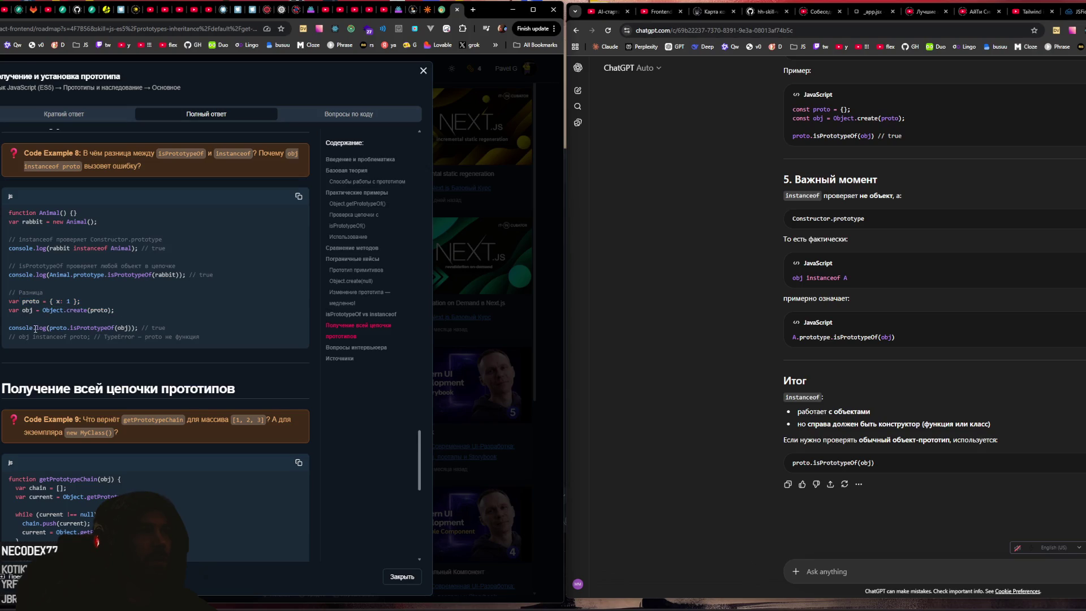
{"action": "left_click_drag", "start_coordinate": [51, 328], "coordinate": [131, 326]}
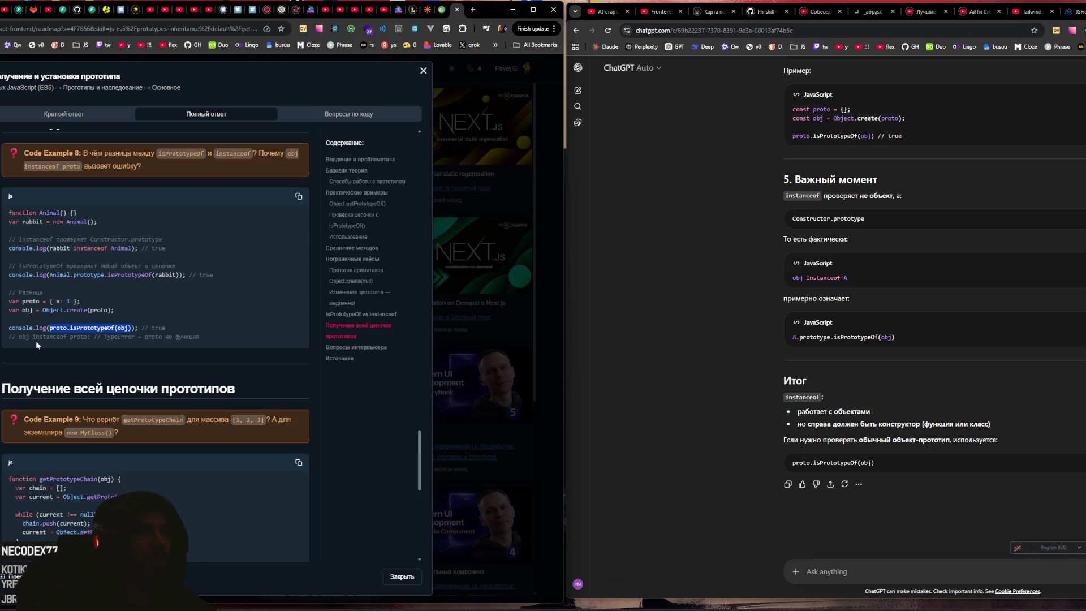
{"action": "left_click", "coordinate": [62, 323]}
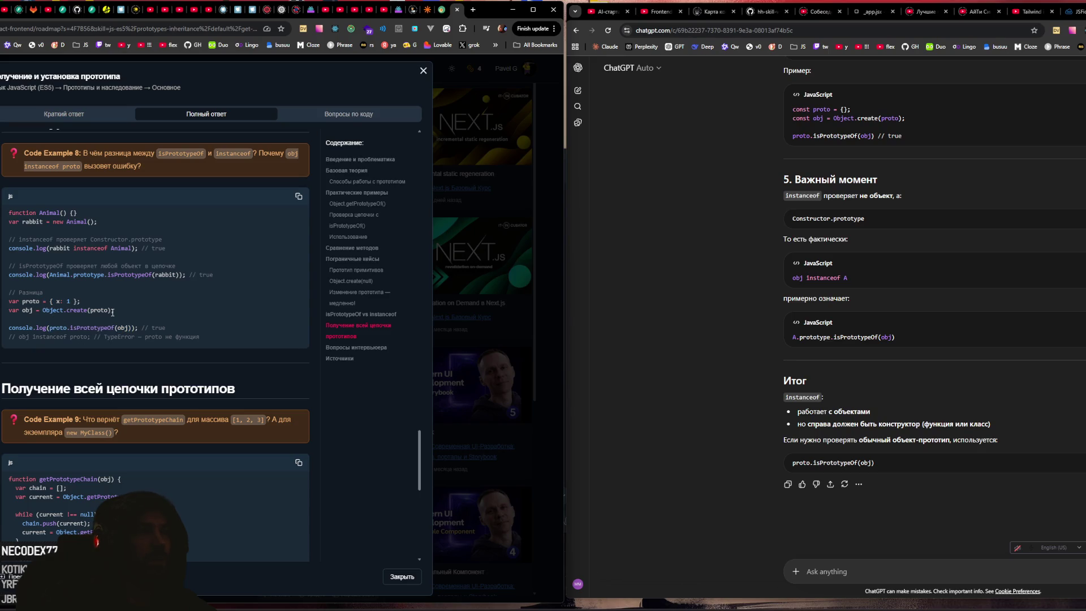
Step: Paste the example from var proto to the instanceof comment into ChatGPT's message box
{"action": "left_click_drag", "start_coordinate": [8, 301], "coordinate": [200, 338]}
{"action": "key", "text": "ctrl+c"}
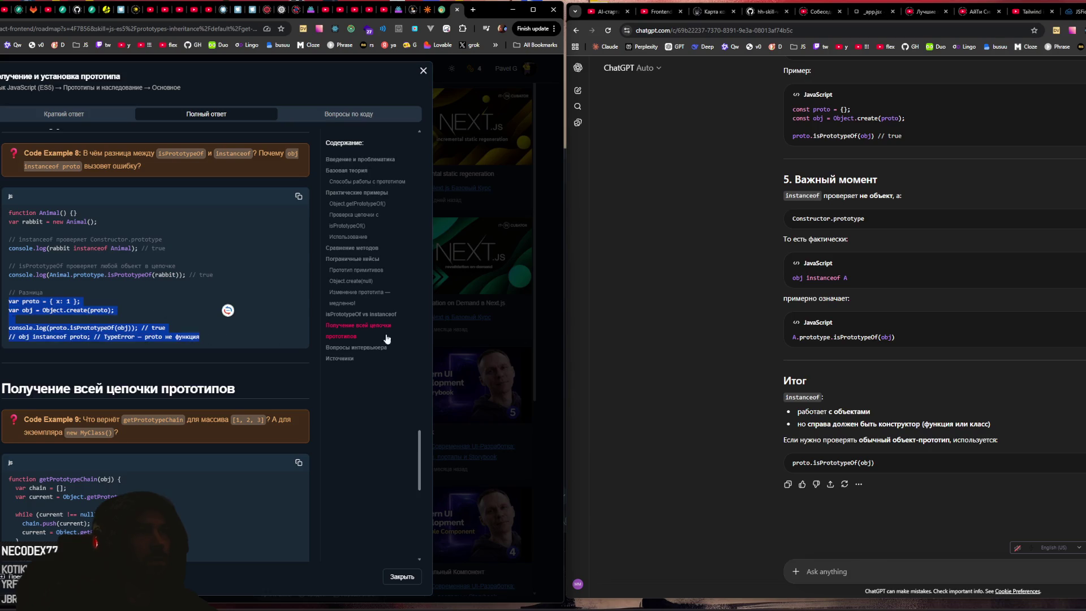
{"action": "left_click", "coordinate": [883, 571]}
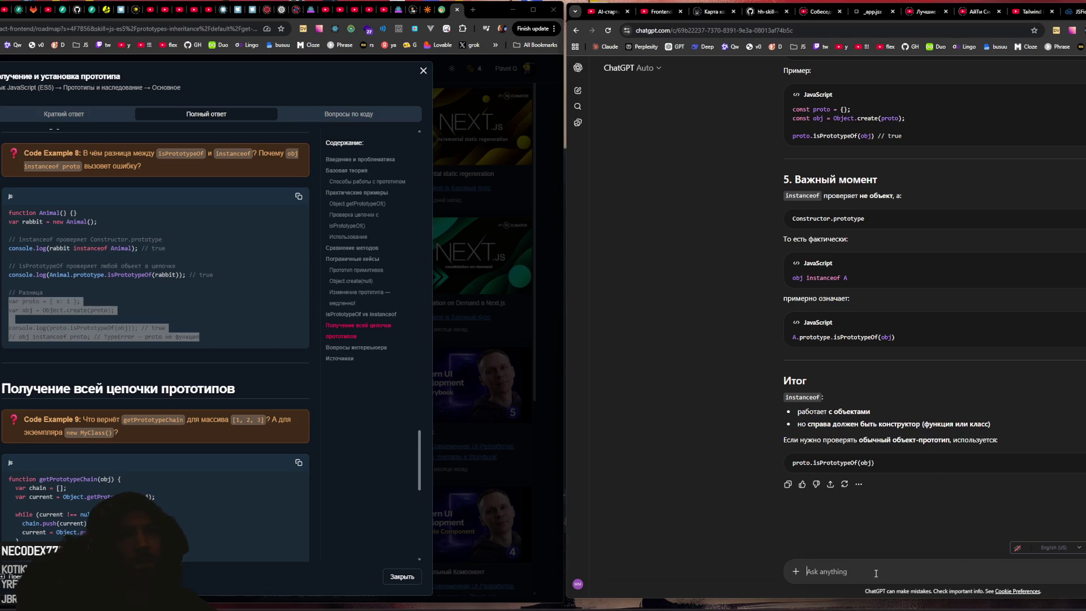
{"action": "key", "text": "ctrl+v"}
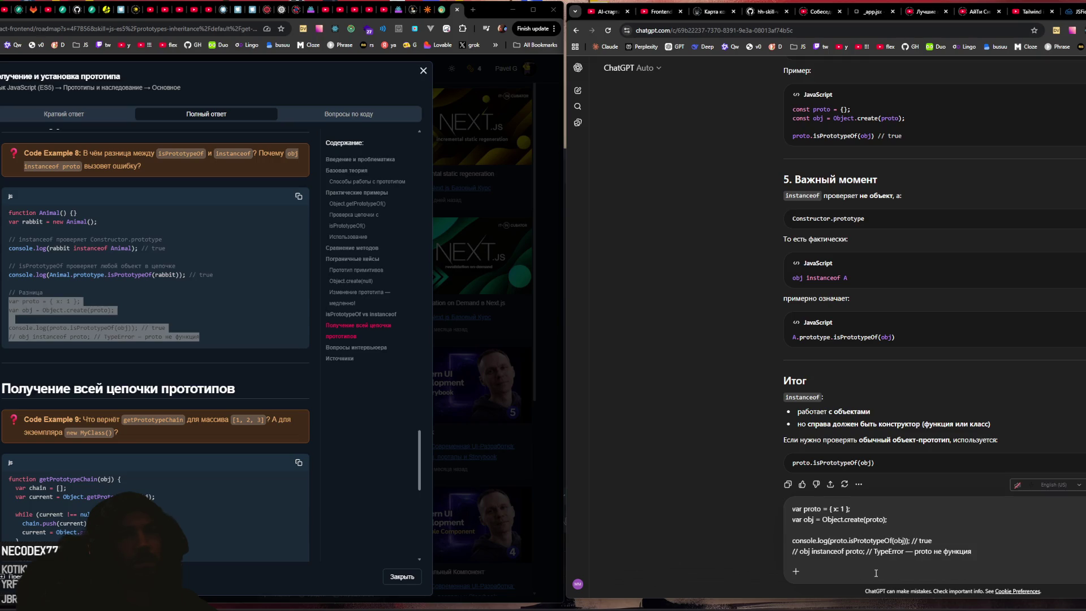
Step: Drop the console.log line, add 'верно?', send it and read ChatGPT's confirmation
{"action": "triple_click", "coordinate": [936, 537]}
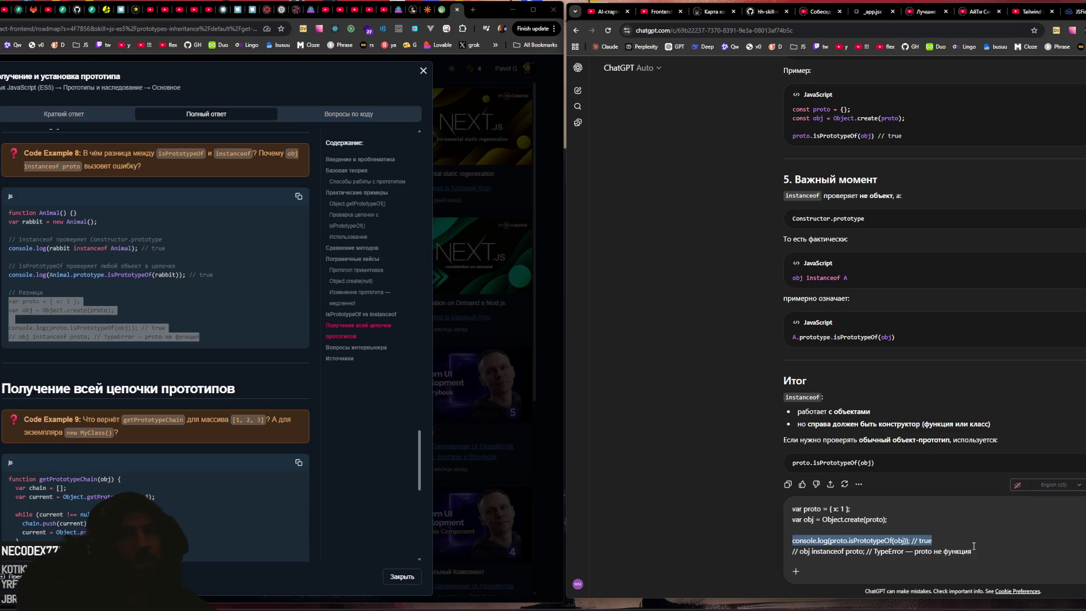
{"action": "key", "text": "BackSpace"}
{"action": "type", "text": "верно?"}
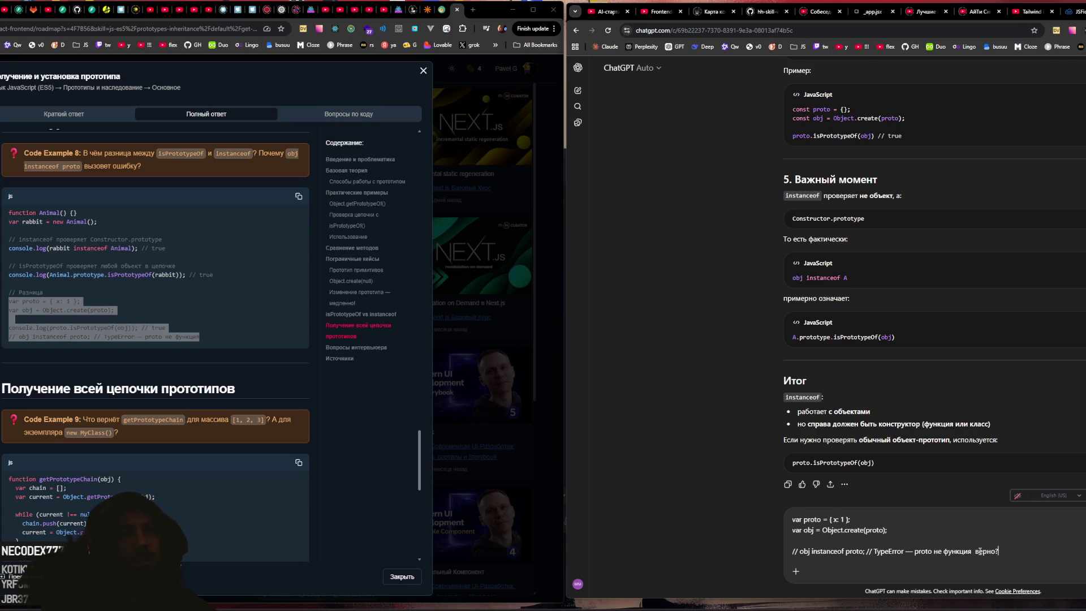
{"action": "key", "text": "Return"}
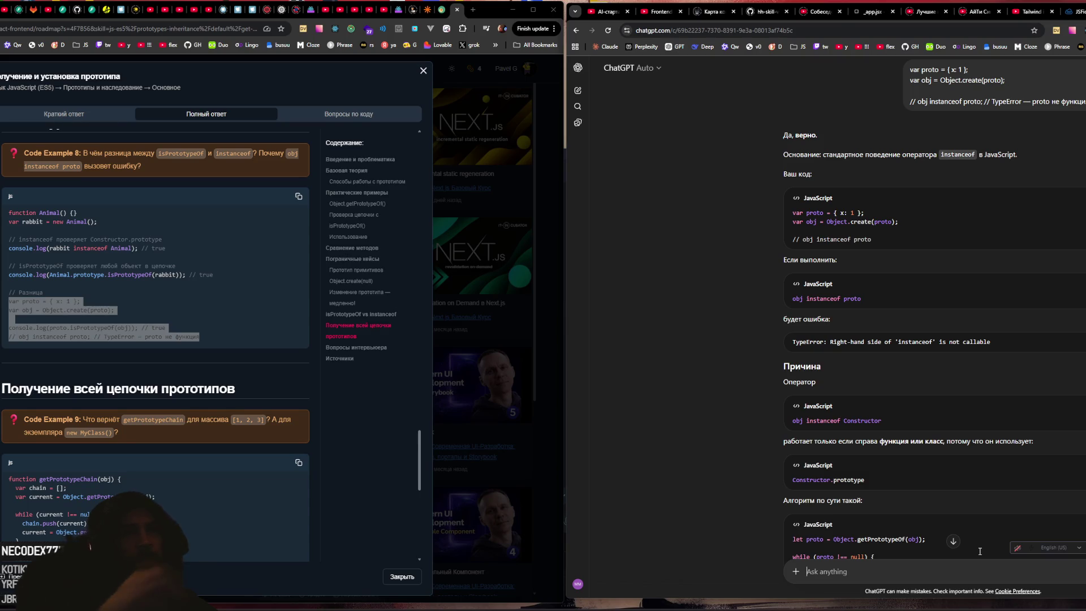
{"action": "scroll", "coordinate": [1010, 479], "scroll_direction": "down", "scroll_amount": 1}
{"action": "scroll", "coordinate": [1004, 477], "scroll_direction": "down", "scroll_amount": 1}
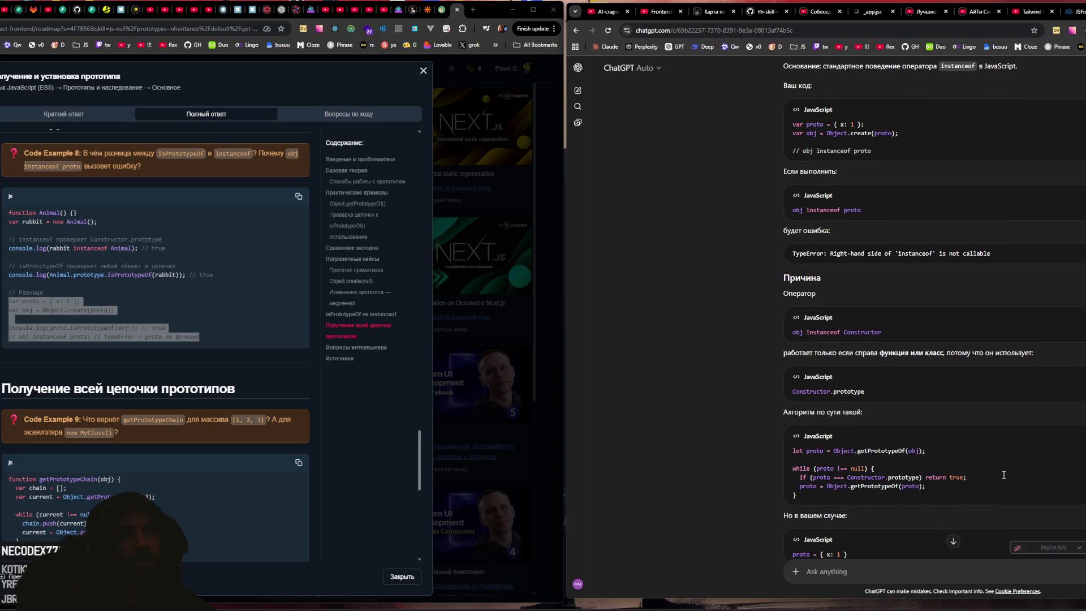
{"action": "scroll", "coordinate": [945, 458], "scroll_direction": "down", "scroll_amount": 2}
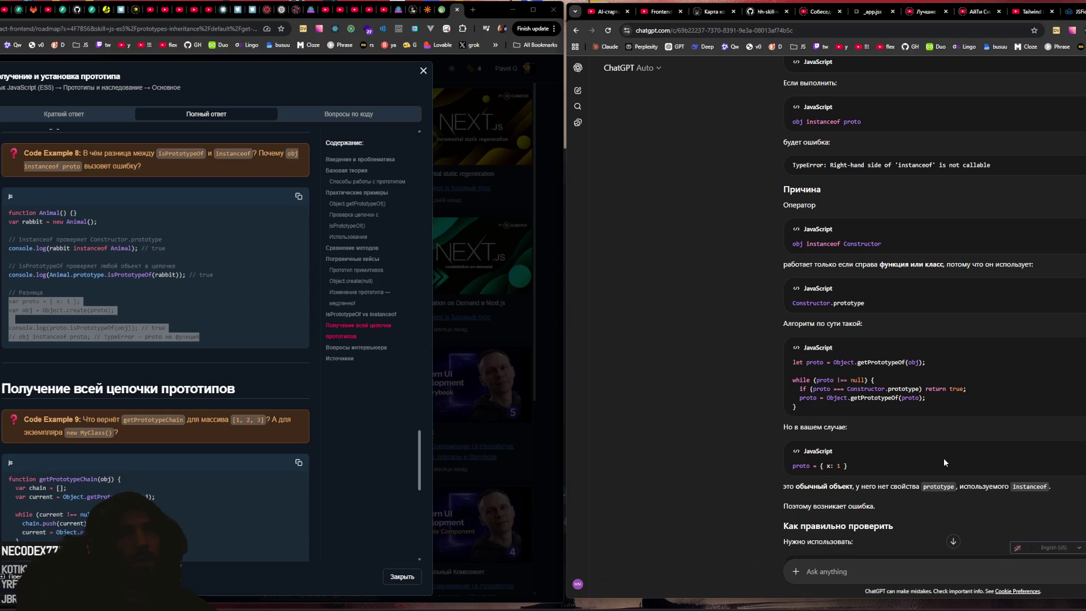
{"action": "scroll", "coordinate": [943, 457], "scroll_direction": "down", "scroll_amount": 1}
{"action": "scroll", "coordinate": [943, 463], "scroll_direction": "down", "scroll_amount": 2}
{"action": "scroll", "coordinate": [943, 463], "scroll_direction": "down", "scroll_amount": 2}
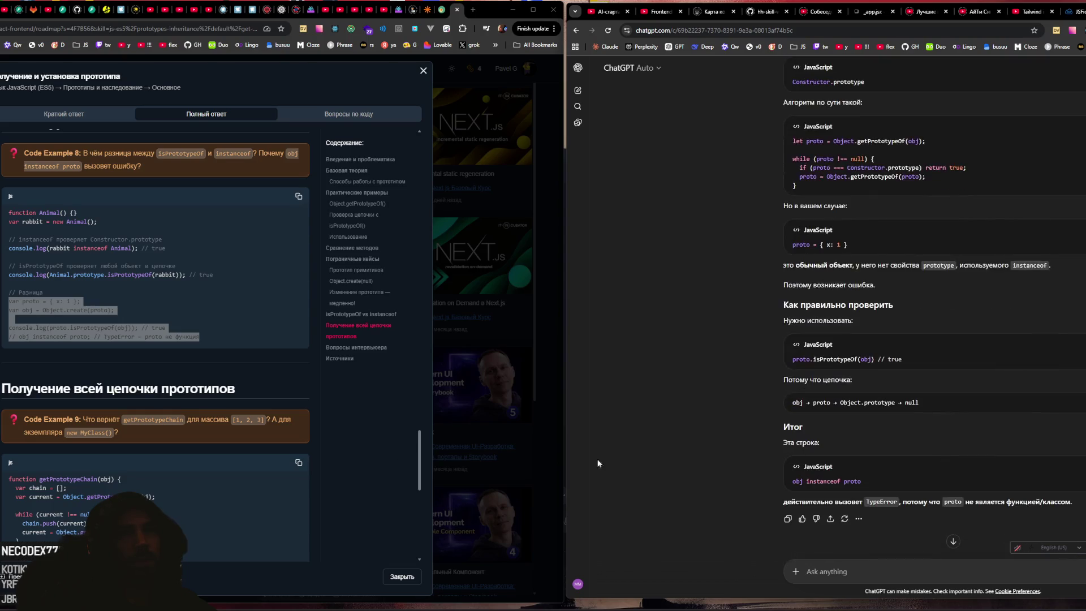
{"action": "scroll", "coordinate": [33, 357], "scroll_direction": "down", "scroll_amount": 4}
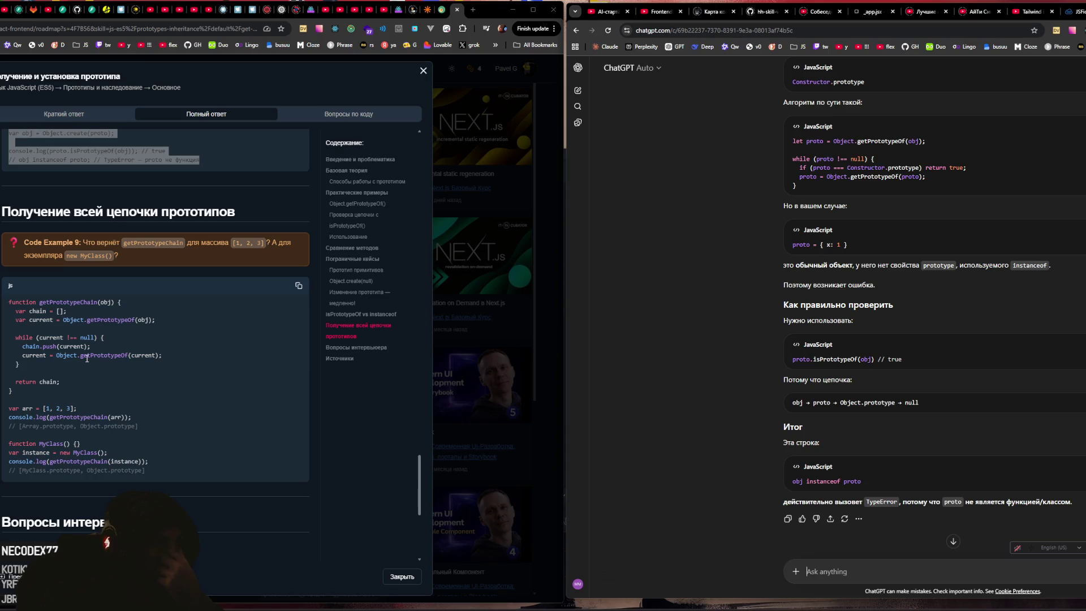
Step: Scroll to Вопросы интервьюера and select 'Можно ли изменить прототип объекта после создания?'
{"action": "scroll", "coordinate": [32, 363], "scroll_direction": "down", "scroll_amount": 3}
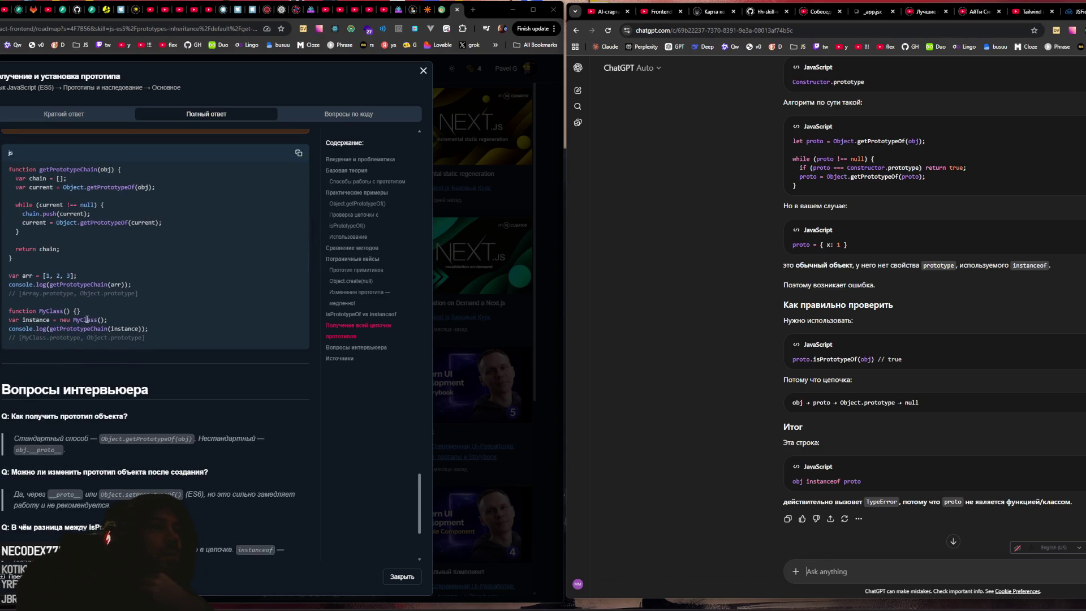
{"action": "scroll", "coordinate": [139, 285], "scroll_direction": "up", "scroll_amount": 2}
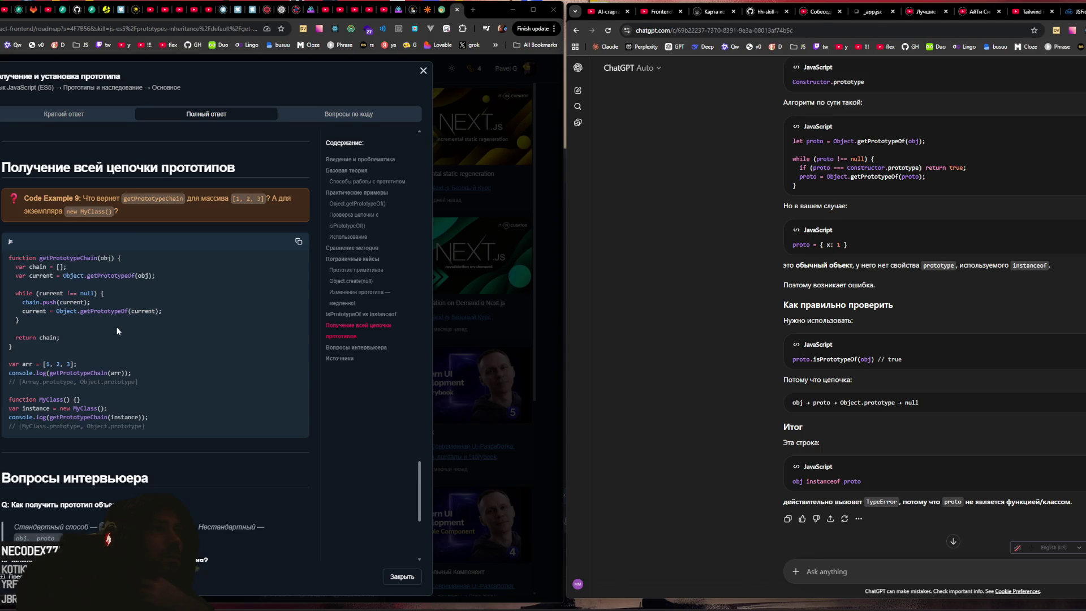
{"action": "scroll", "coordinate": [138, 322], "scroll_direction": "down", "scroll_amount": 2}
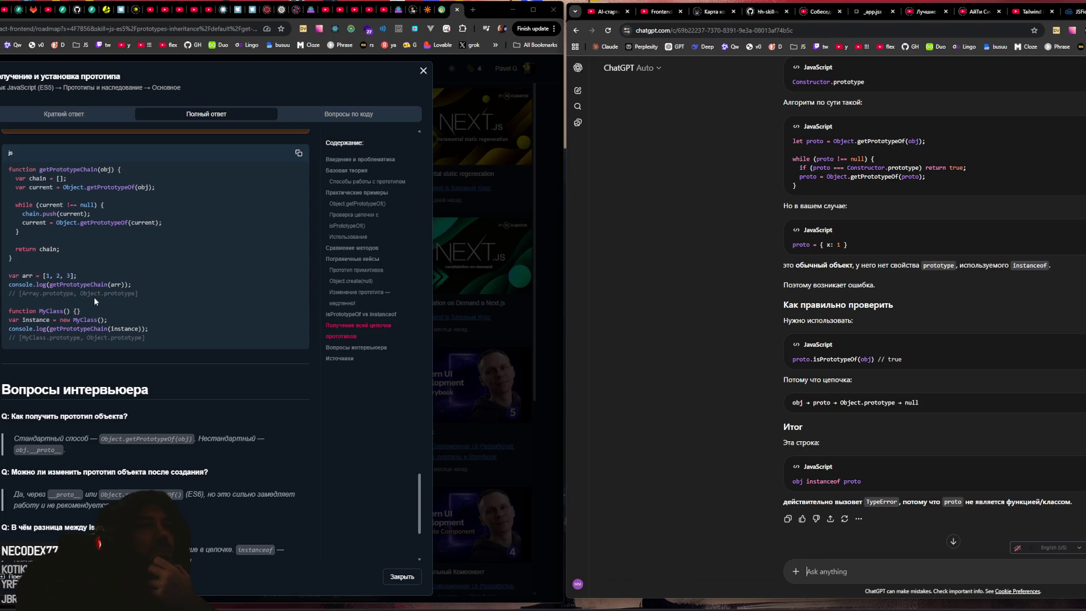
{"action": "left_click_drag", "start_coordinate": [102, 284], "coordinate": [91, 285]}
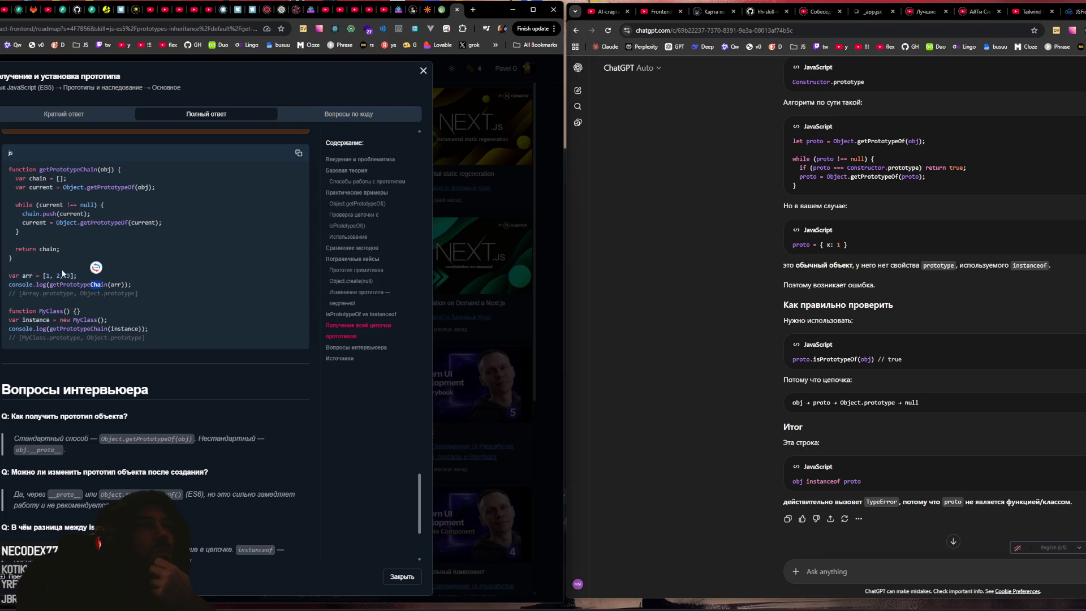
{"action": "left_click", "coordinate": [38, 281]}
{"action": "scroll", "coordinate": [131, 260], "scroll_direction": "down", "scroll_amount": 2}
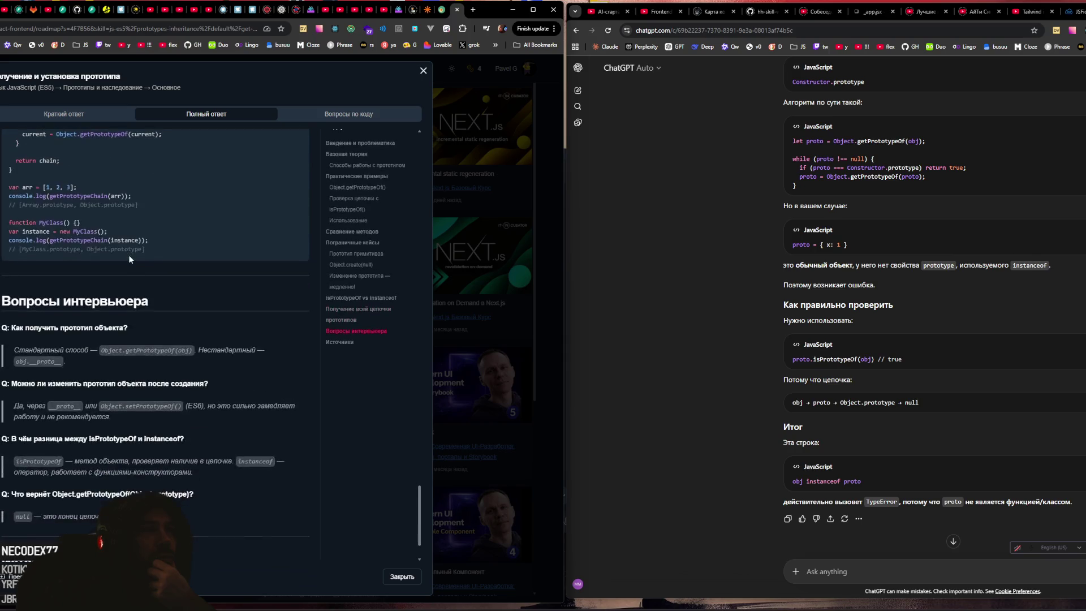
{"action": "scroll", "coordinate": [128, 253], "scroll_direction": "down", "scroll_amount": 2}
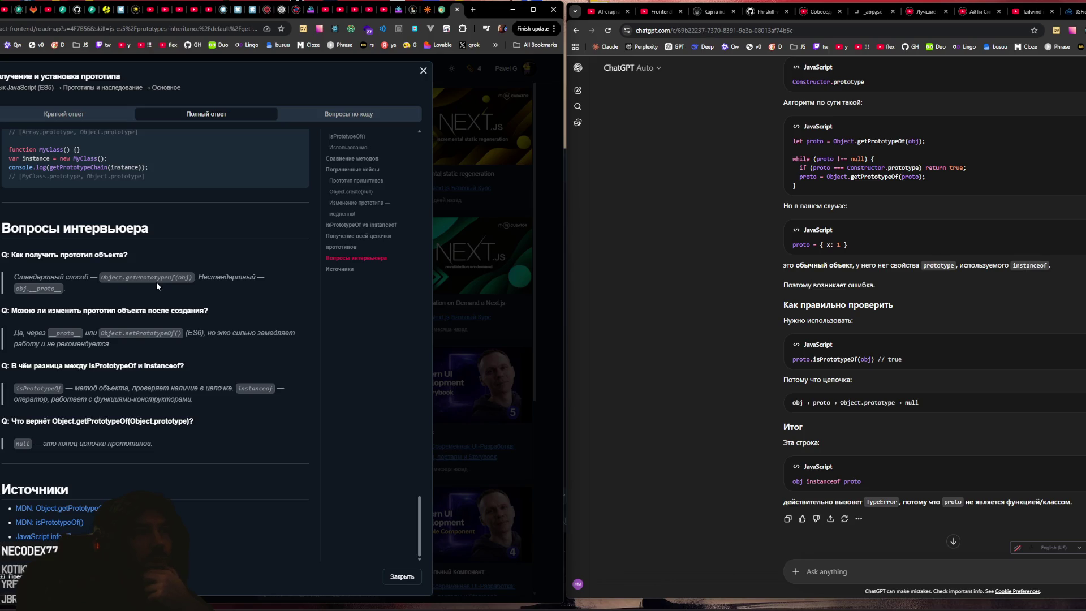
{"action": "left_click_drag", "start_coordinate": [122, 277], "coordinate": [165, 277]}
{"action": "left_click_drag", "start_coordinate": [11, 310], "coordinate": [280, 313]}
{"action": "key", "text": "ctrl+c"}
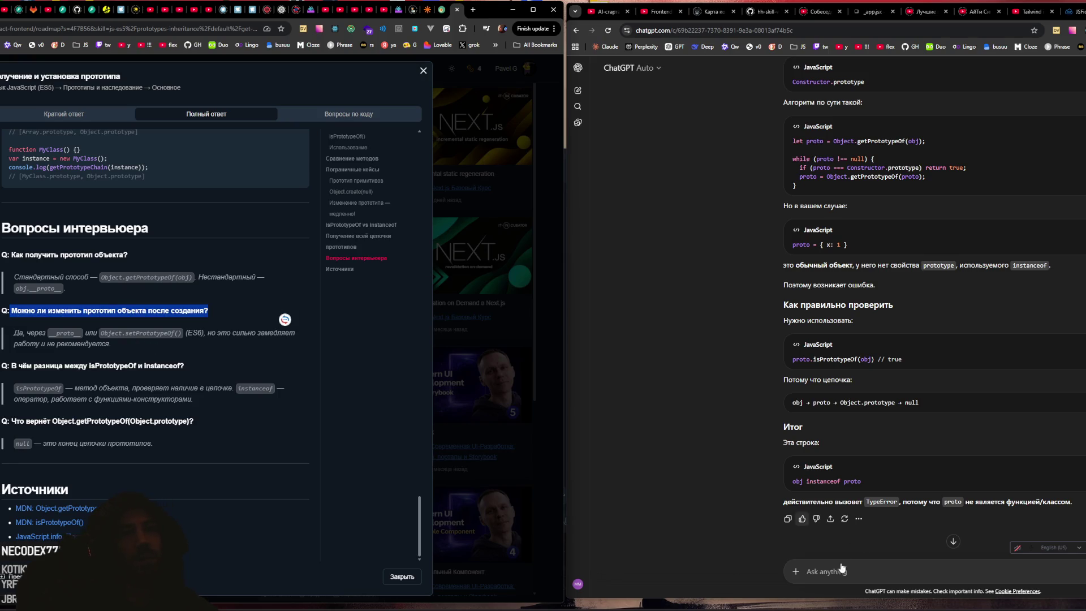
Step: Paste the prototype-change question with 'все способы', send it, and read down to the Итог table
{"action": "left_click", "coordinate": [842, 567]}
{"action": "key", "text": "ctrl+v"}
{"action": "type", "text": "вс"}
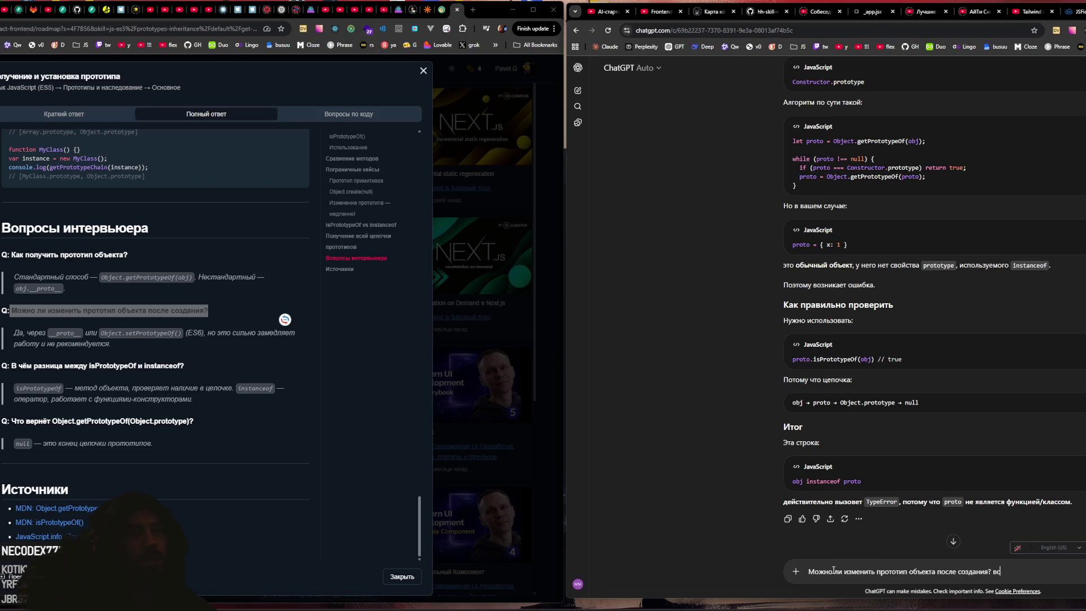
{"action": "type", "text": "е способы"}
{"action": "key", "text": "Return"}
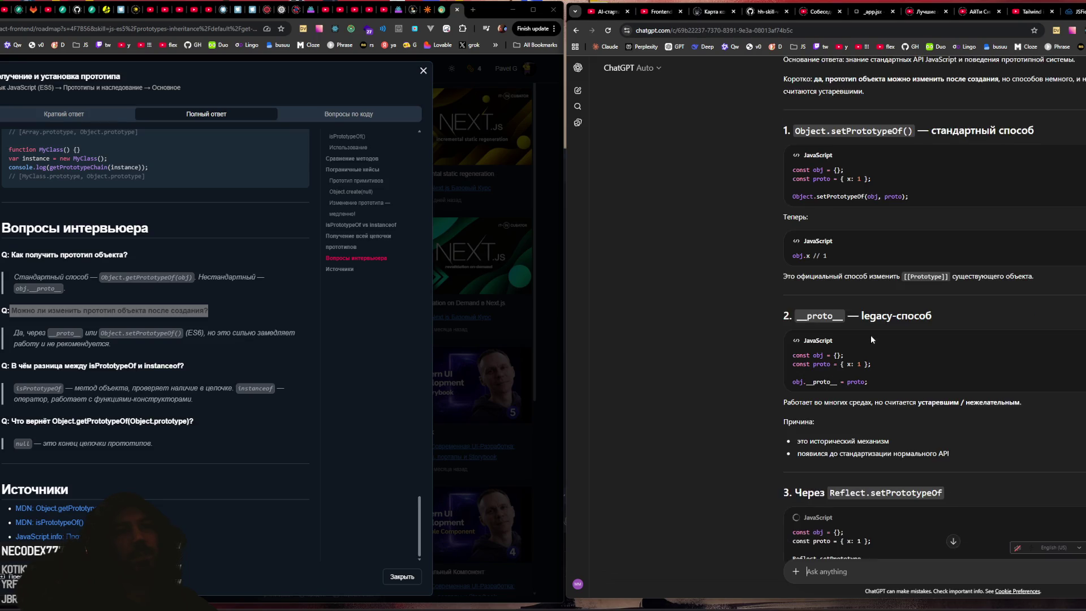
{"action": "scroll", "coordinate": [870, 335], "scroll_direction": "up", "scroll_amount": 4}
{"action": "scroll", "coordinate": [870, 339], "scroll_direction": "down", "scroll_amount": 6}
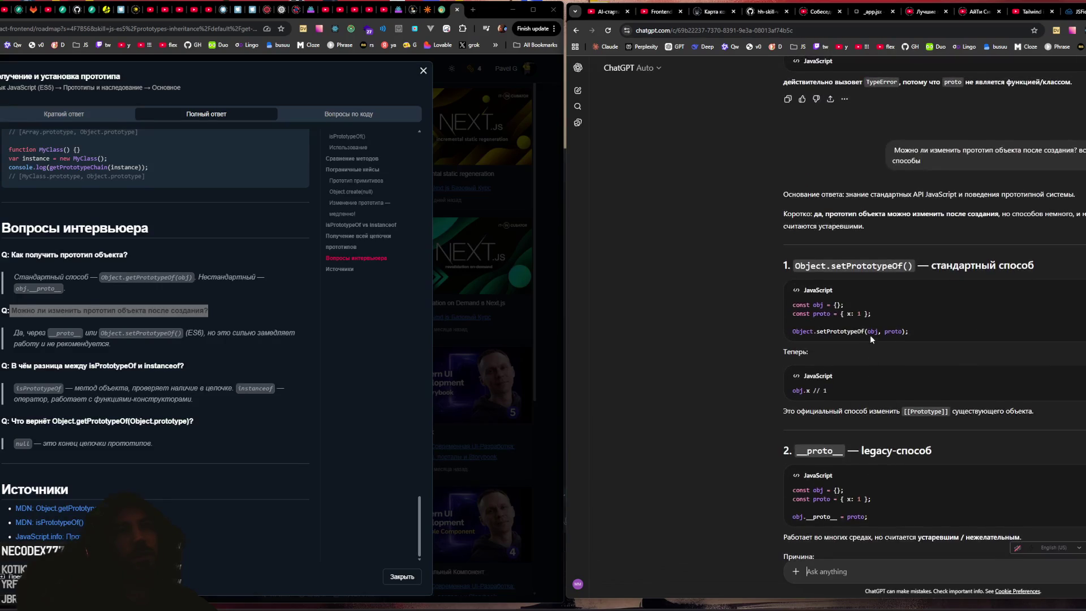
{"action": "scroll", "coordinate": [848, 331], "scroll_direction": "down", "scroll_amount": 3}
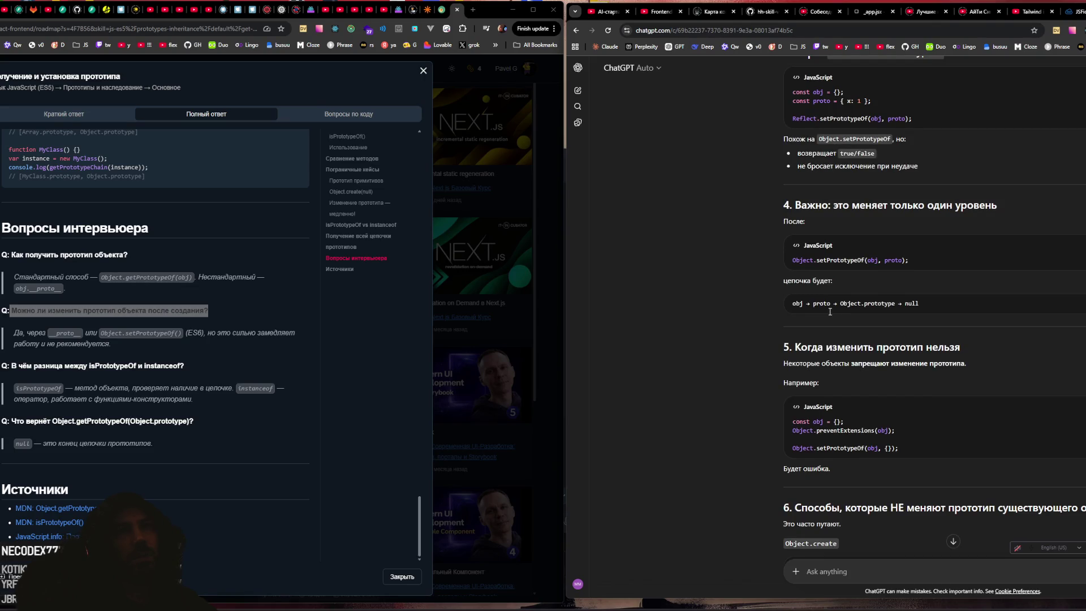
{"action": "scroll", "coordinate": [829, 311], "scroll_direction": "down", "scroll_amount": 1}
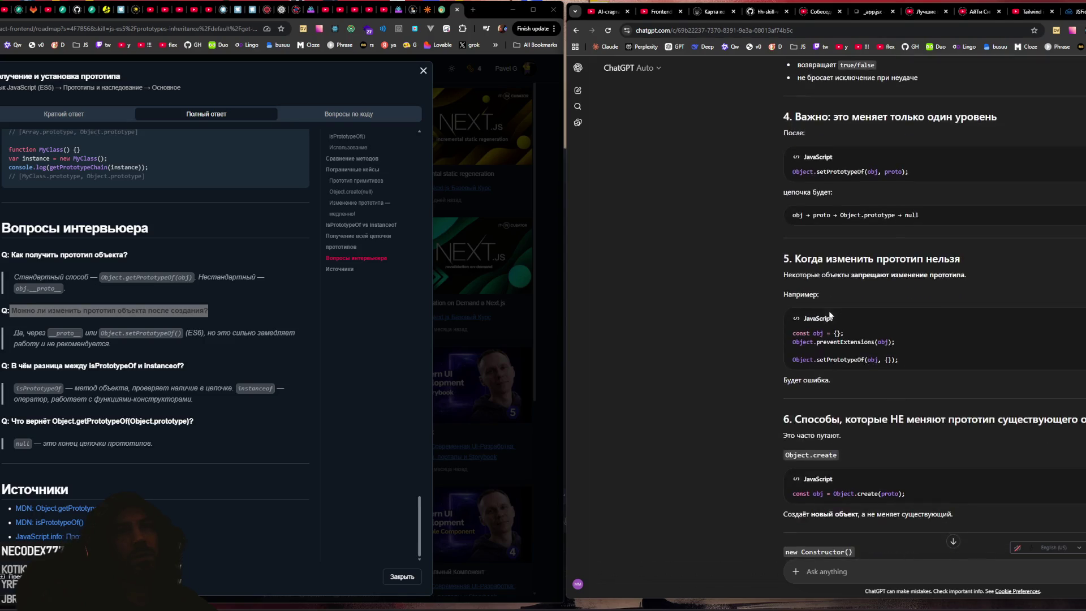
{"action": "scroll", "coordinate": [830, 312], "scroll_direction": "down", "scroll_amount": 3}
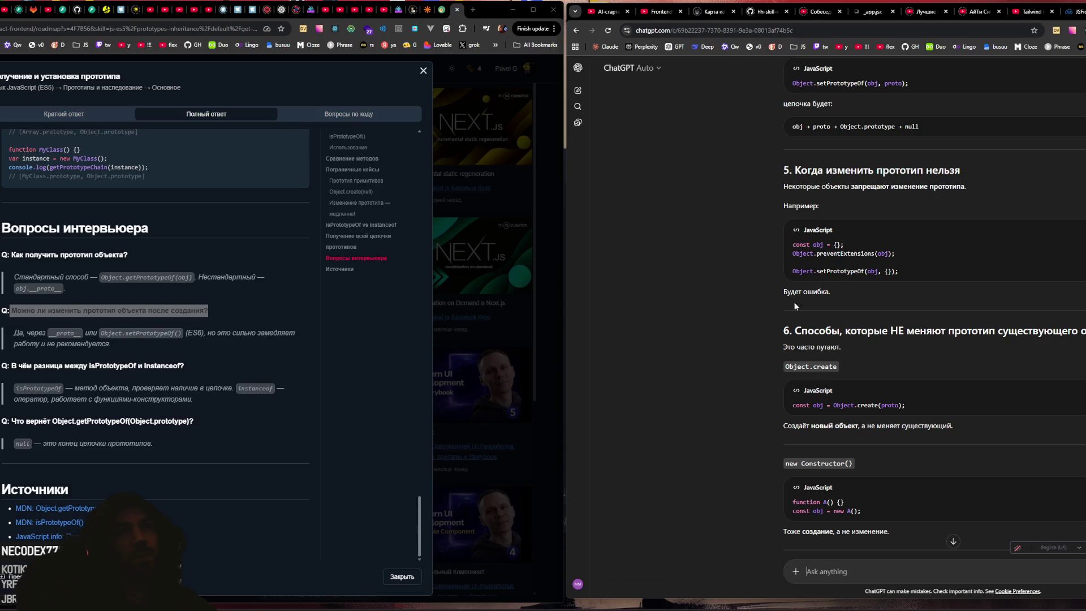
{"action": "scroll", "coordinate": [758, 283], "scroll_direction": "down", "scroll_amount": 3}
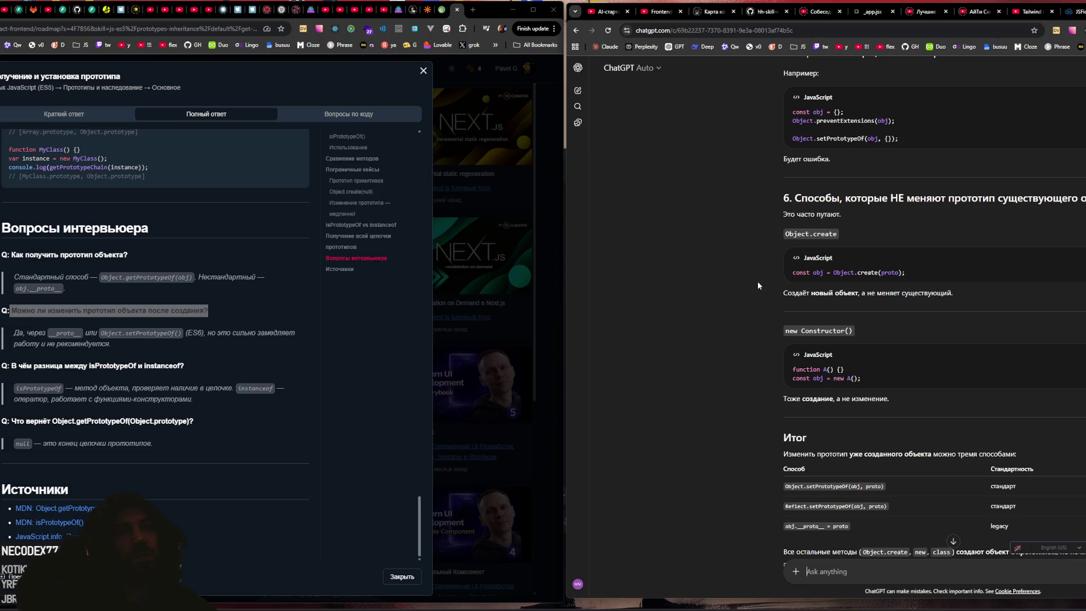
{"action": "scroll", "coordinate": [758, 280], "scroll_direction": "down", "scroll_amount": 3}
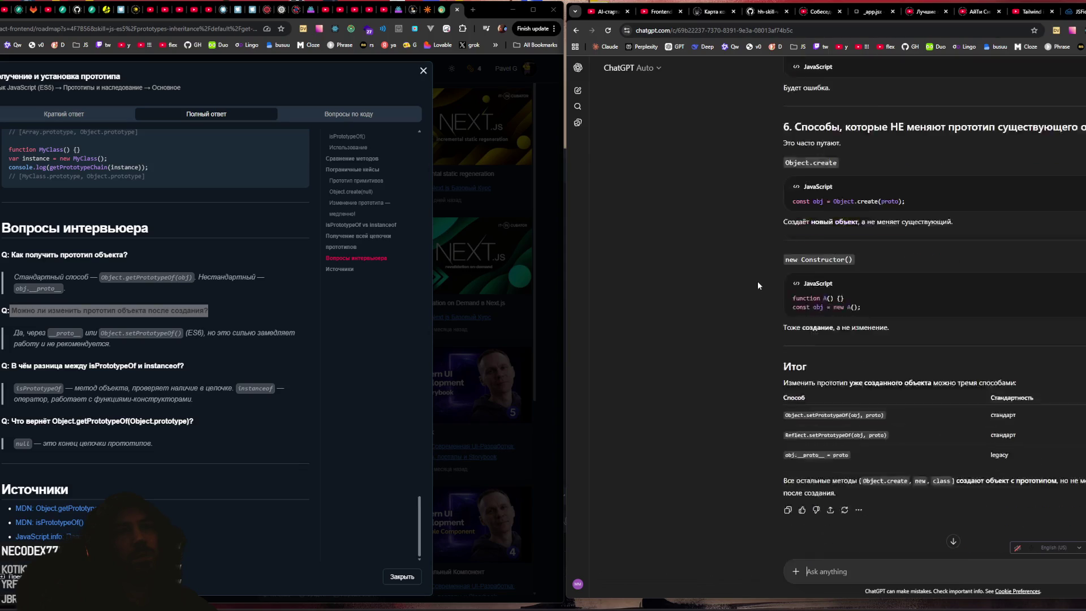
Step: Ask whether a new object can simply be assigned to __proto__ and read the reply
{"action": "type", "text": "а нельзя просто в прото "}
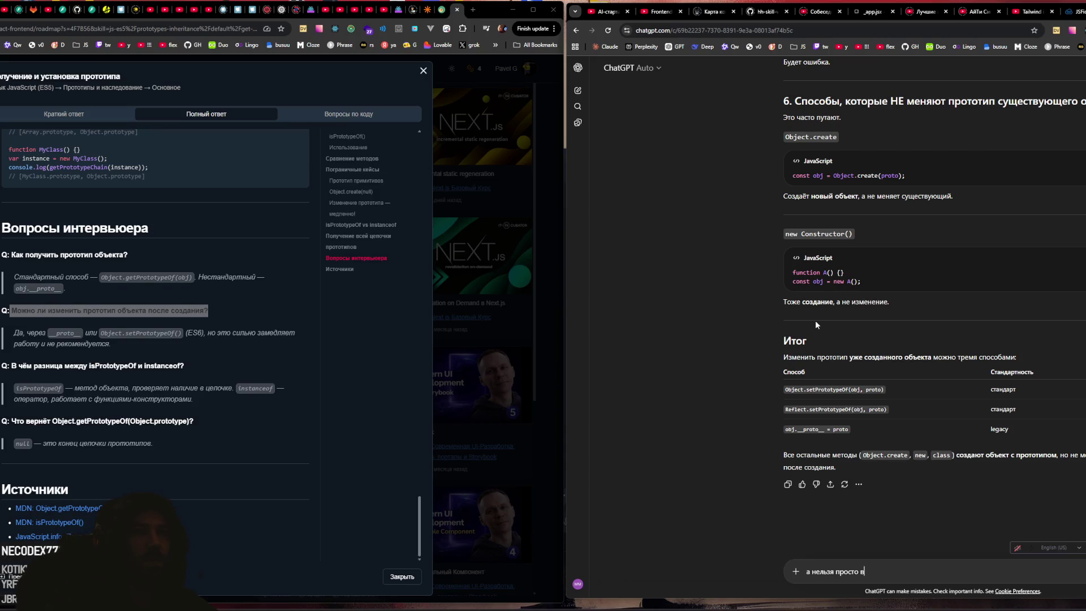
{"action": "type", "text": "ук"}
{"action": "type", "text": "азать новый об"}
{"action": "type", "text": "ъекта?"}
{"action": "key", "text": "Return"}
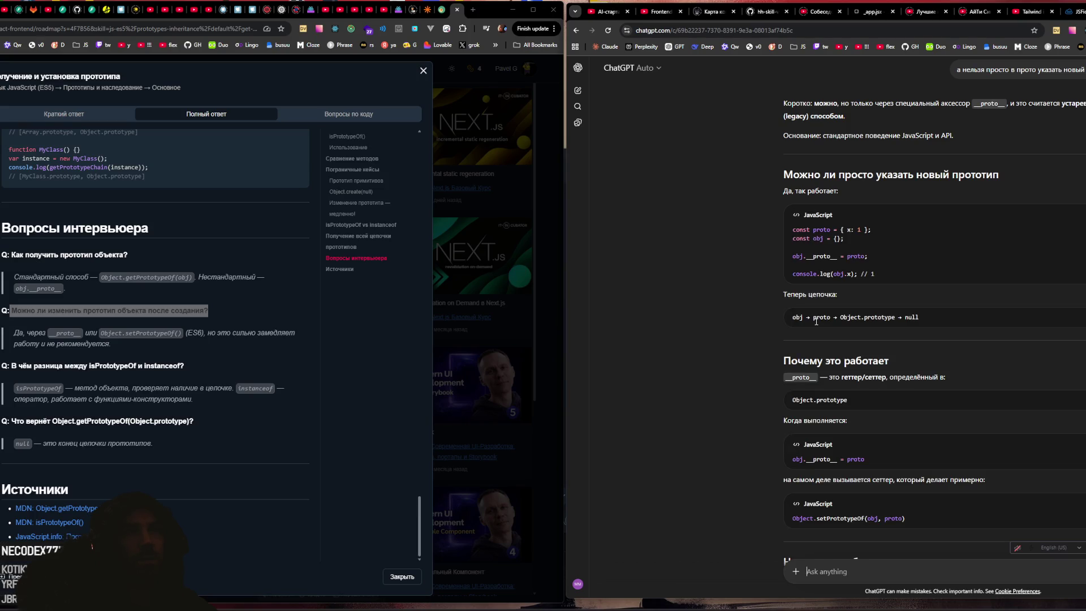
{"action": "scroll", "coordinate": [945, 291], "scroll_direction": "down", "scroll_amount": 3}
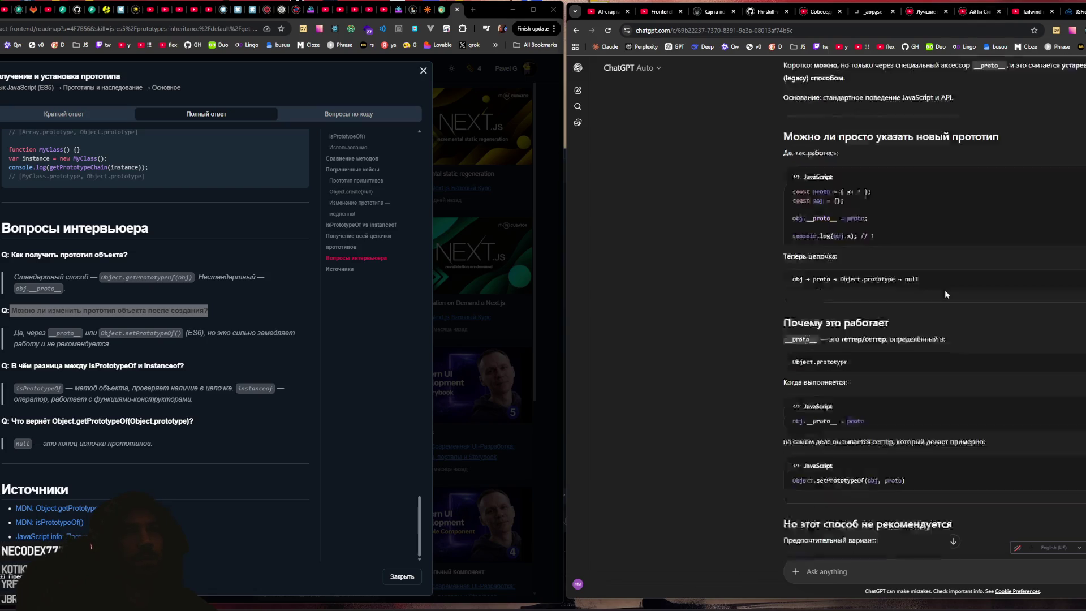
{"action": "scroll", "coordinate": [949, 263], "scroll_direction": "down", "scroll_amount": 3}
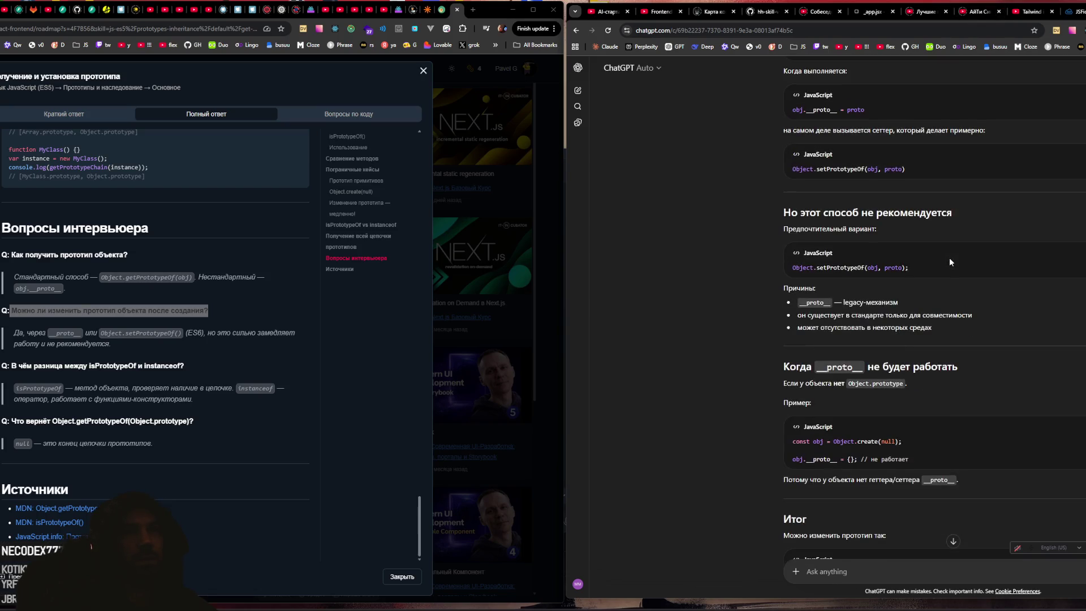
{"action": "scroll", "coordinate": [949, 262], "scroll_direction": "down", "scroll_amount": 1}
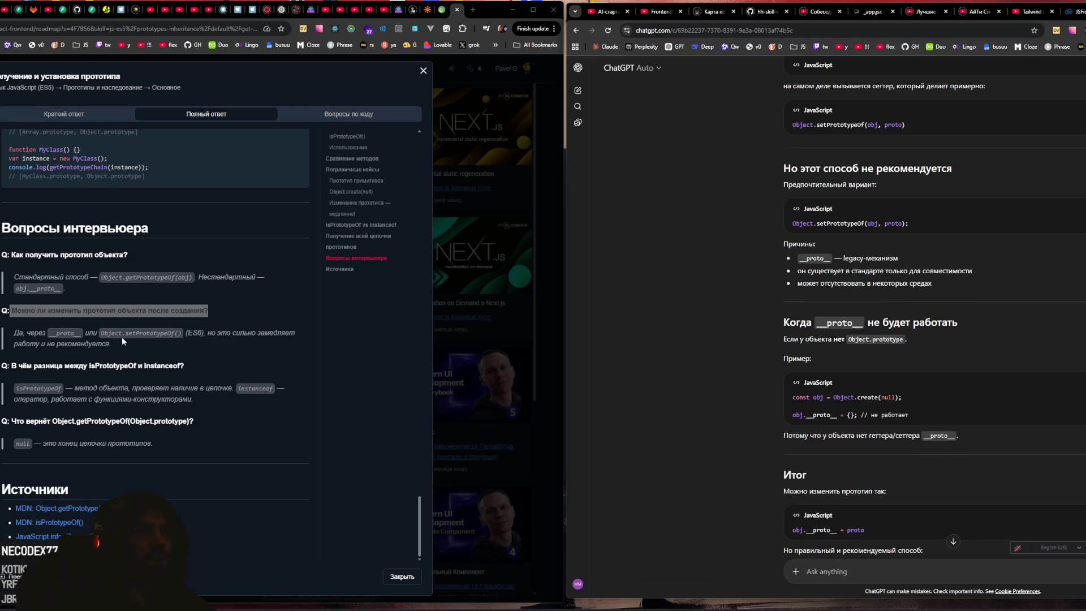
Step: Highlight the isPrototypeOf vs instanceof question and its explanation lines in the roadmap modal
{"action": "left_click", "coordinate": [197, 351]}
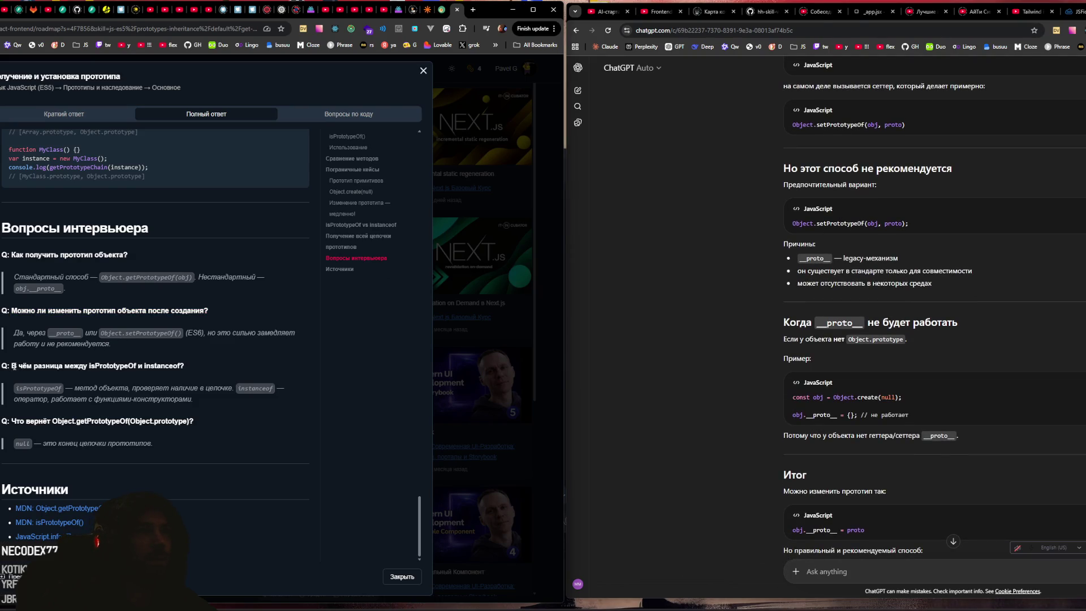
{"action": "left_click_drag", "start_coordinate": [12, 366], "coordinate": [178, 364]}
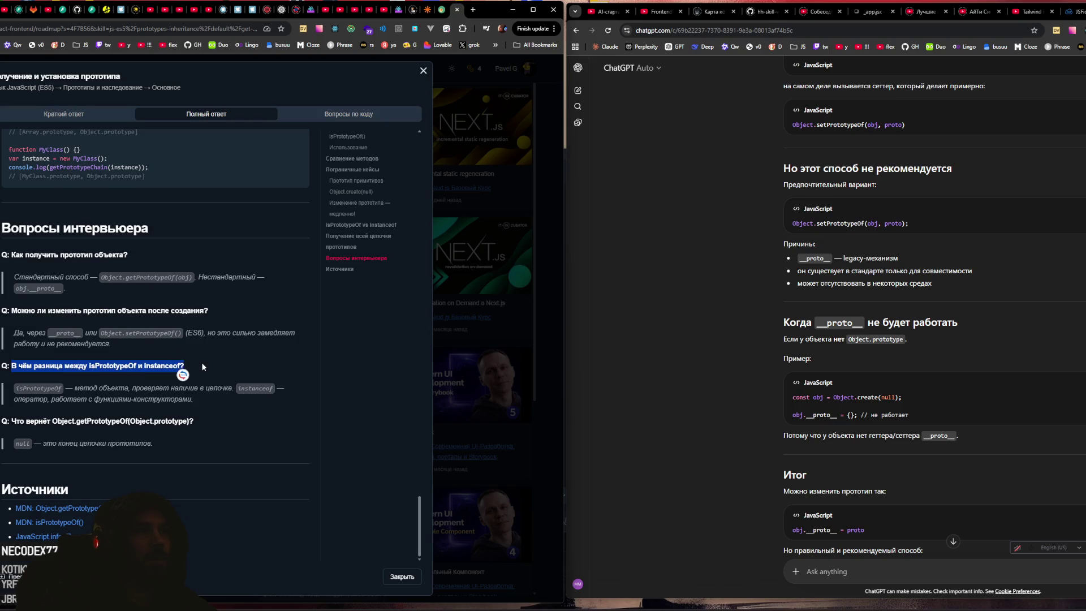
{"action": "mouse_move", "coordinate": [141, 388]}
{"action": "left_mouse_down"}
{"action": "mouse_move", "coordinate": [228, 388]}
{"action": "mouse_move", "coordinate": [149, 389]}
{"action": "left_mouse_up"}
{"action": "left_click", "coordinate": [153, 390]}
{"action": "left_click_drag", "start_coordinate": [32, 397], "coordinate": [202, 403]}
{"action": "left_click", "coordinate": [219, 421]}
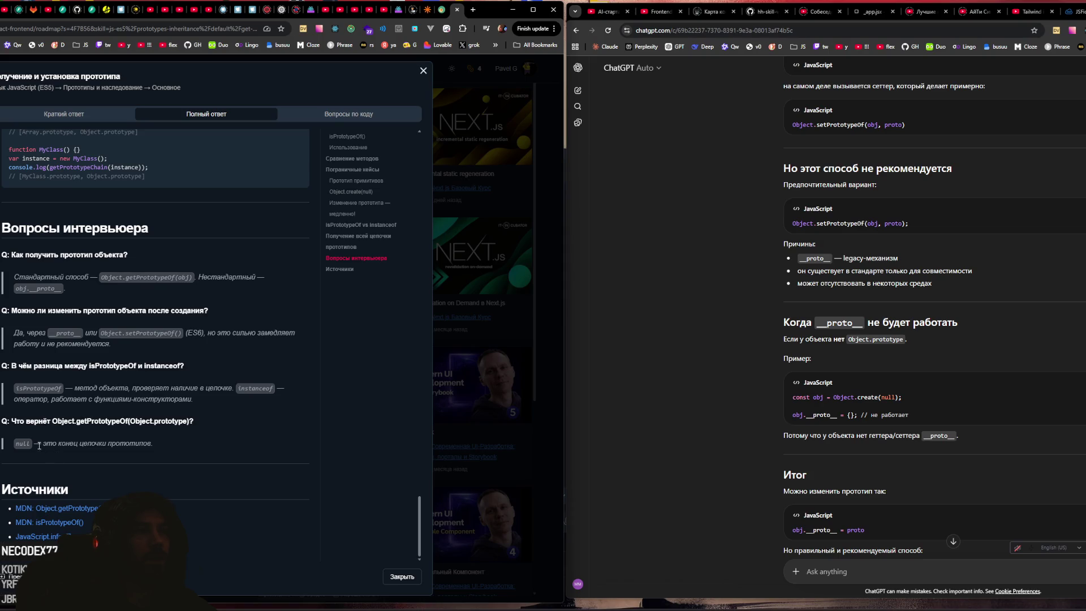
Step: Select the word getPrototypeOf in the getPrototypeOf(Object.prototype) question heading
{"action": "triple_click", "coordinate": [192, 421]}
{"action": "left_click", "coordinate": [73, 456]}
{"action": "left_click_drag", "start_coordinate": [17, 421], "coordinate": [190, 420]}
{"action": "left_click", "coordinate": [121, 431]}
{"action": "left_click_drag", "start_coordinate": [50, 421], "coordinate": [173, 421]}
{"action": "left_click_drag", "start_coordinate": [42, 444], "coordinate": [121, 447]}
{"action": "left_click", "coordinate": [114, 445]}
{"action": "left_click_drag", "start_coordinate": [52, 421], "coordinate": [175, 421]}
{"action": "left_click", "coordinate": [112, 436]}
{"action": "left_click_drag", "start_coordinate": [57, 422], "coordinate": [187, 422]}
{"action": "left_click", "coordinate": [73, 424]}
{"action": "left_click", "coordinate": [138, 421]}
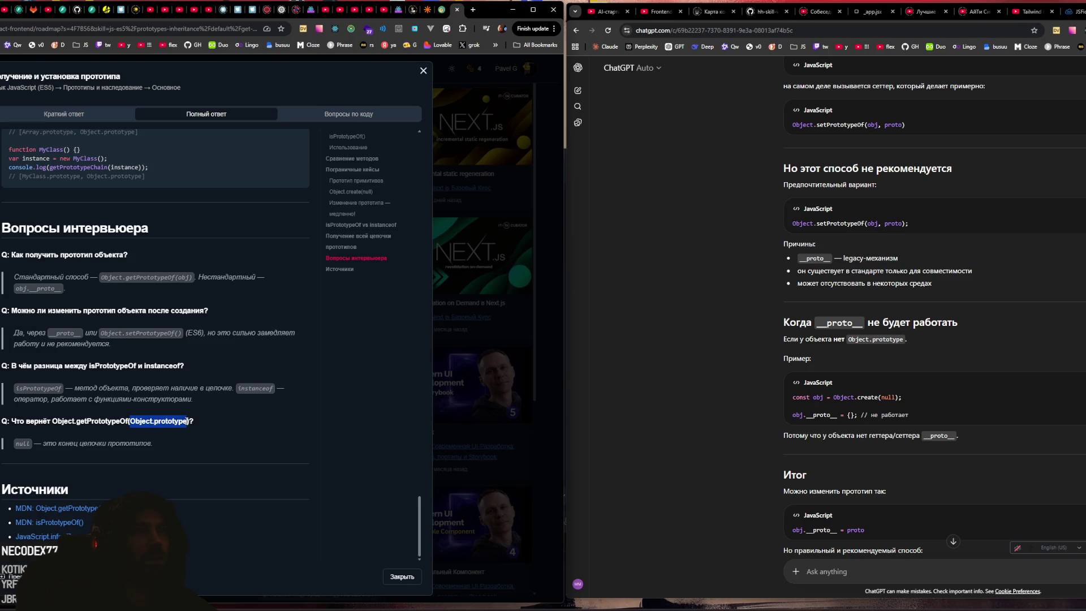
{"action": "left_click_drag", "start_coordinate": [76, 422], "coordinate": [129, 422]}
{"action": "key", "text": "ctrl+c"}
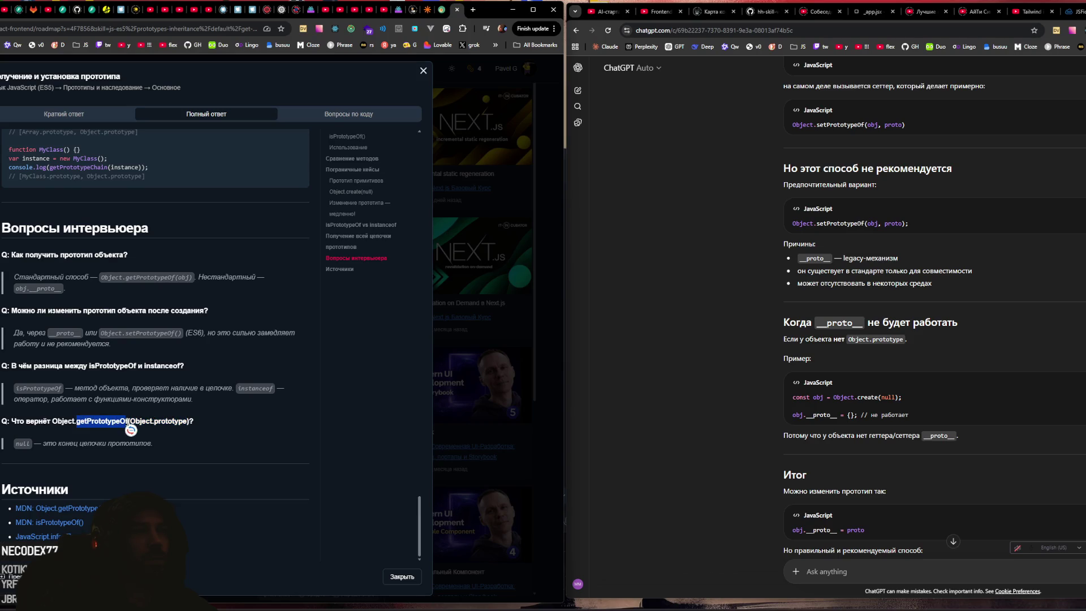
Step: Search the ChatGPT chat for getPrototypeOf, then close the prototype topic card
{"action": "left_click", "coordinate": [780, 391]}
{"action": "key", "text": "ctrl+f"}
{"action": "key", "text": "ctrl+v"}
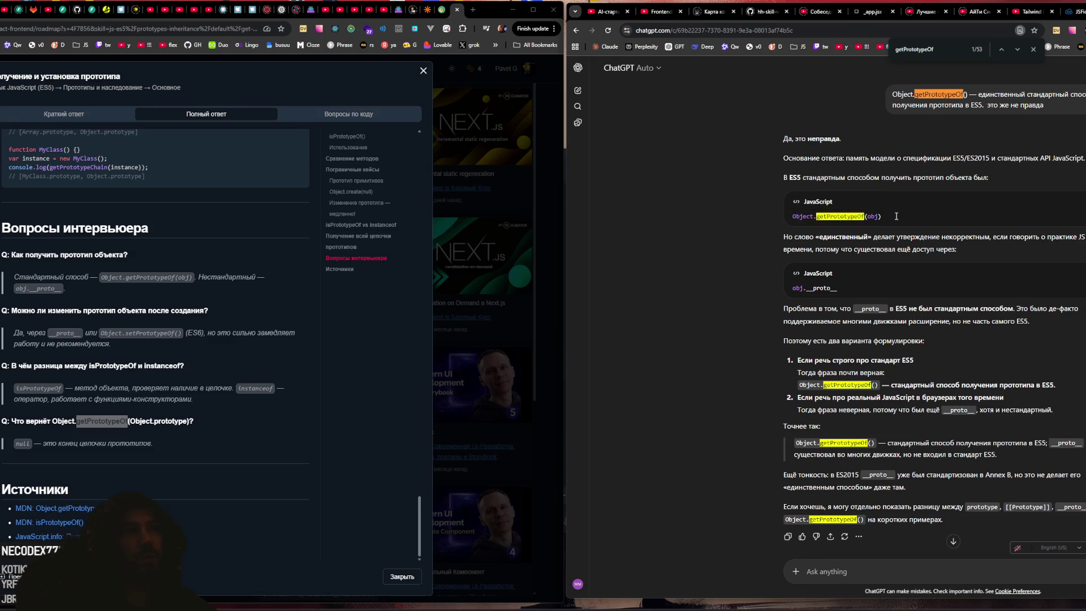
{"action": "left_click_drag", "start_coordinate": [129, 421], "coordinate": [187, 420]}
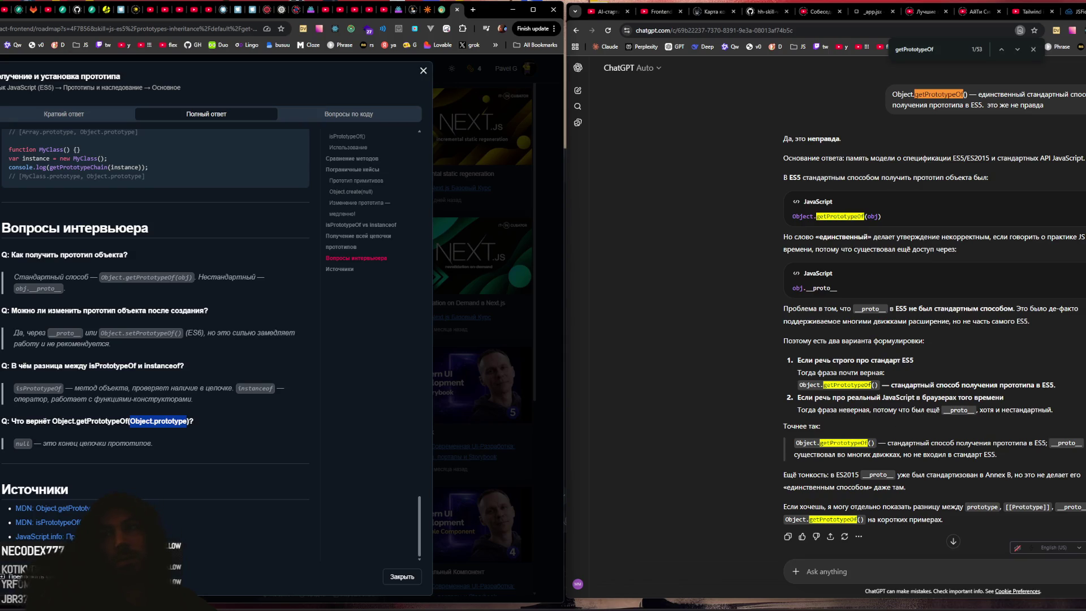
{"action": "left_click", "coordinate": [450, 263]}
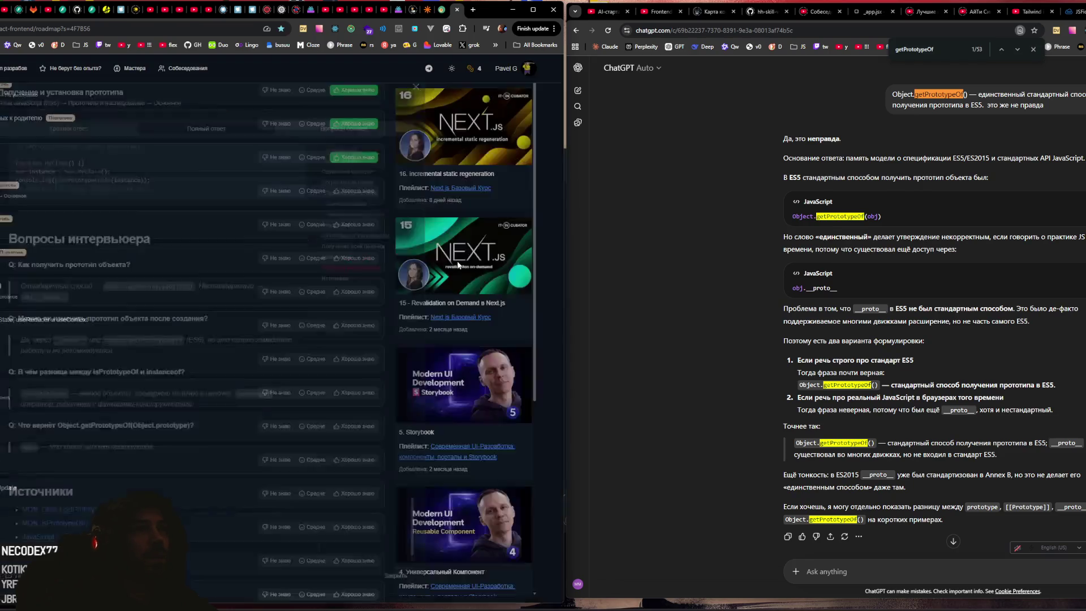
Step: Mark a roadmap topic as Хорошо знаю, open the custom React forms card, and select its intro sentence
{"action": "left_click", "coordinate": [352, 191]}
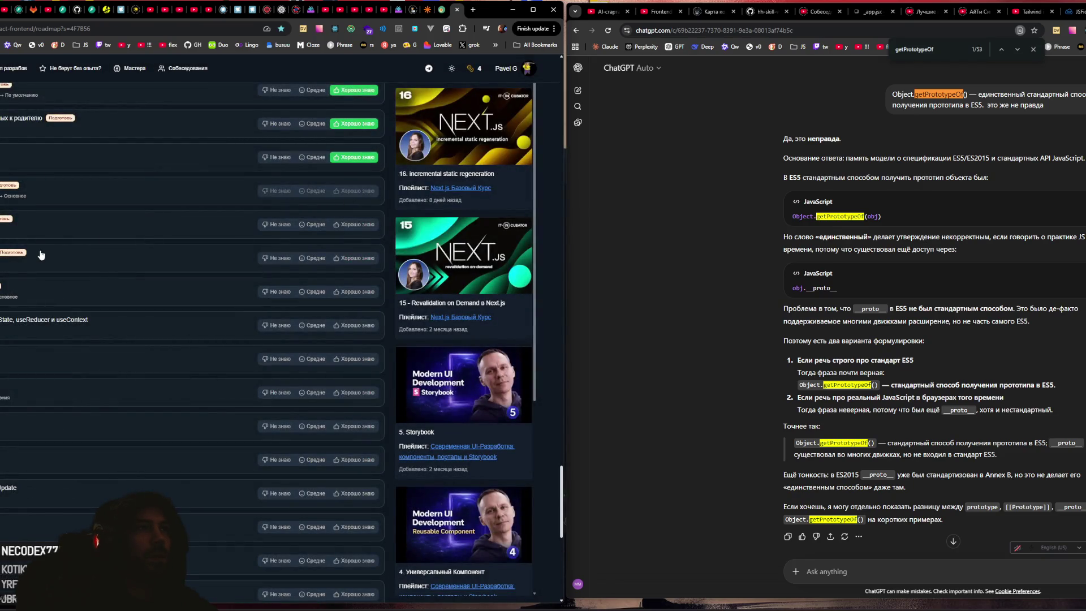
{"action": "left_click", "coordinate": [65, 228]}
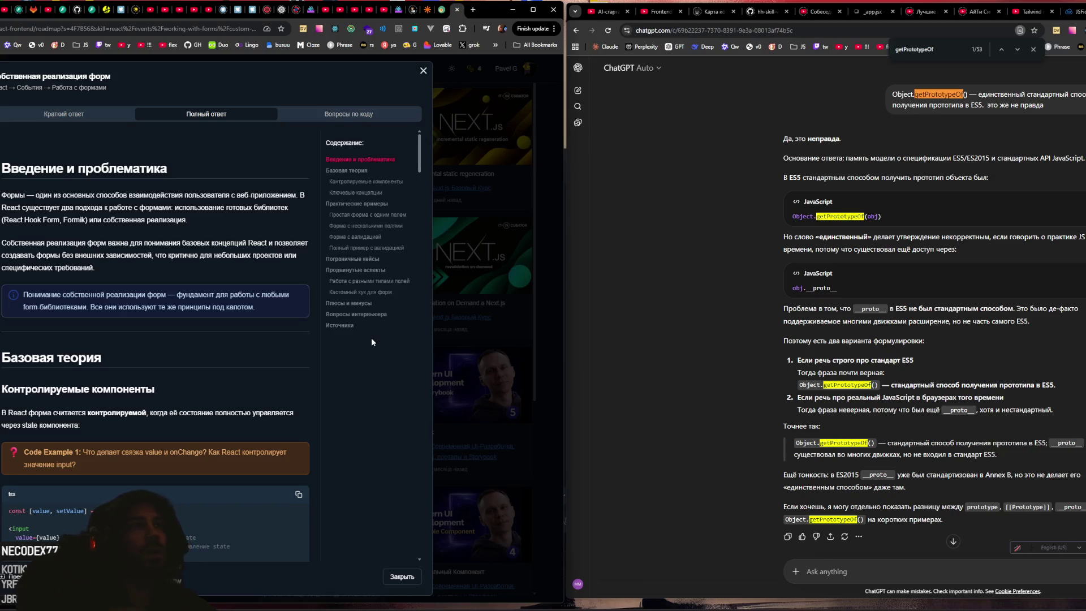
{"action": "mouse_move", "coordinate": [189, 220]}
{"action": "left_mouse_down"}
{"action": "mouse_move", "coordinate": [5, 215]}
{"action": "mouse_move", "coordinate": [275, 185]}
{"action": "mouse_move", "coordinate": [300, 195]}
{"action": "left_mouse_up"}
{"action": "key", "text": "ctrl+c"}
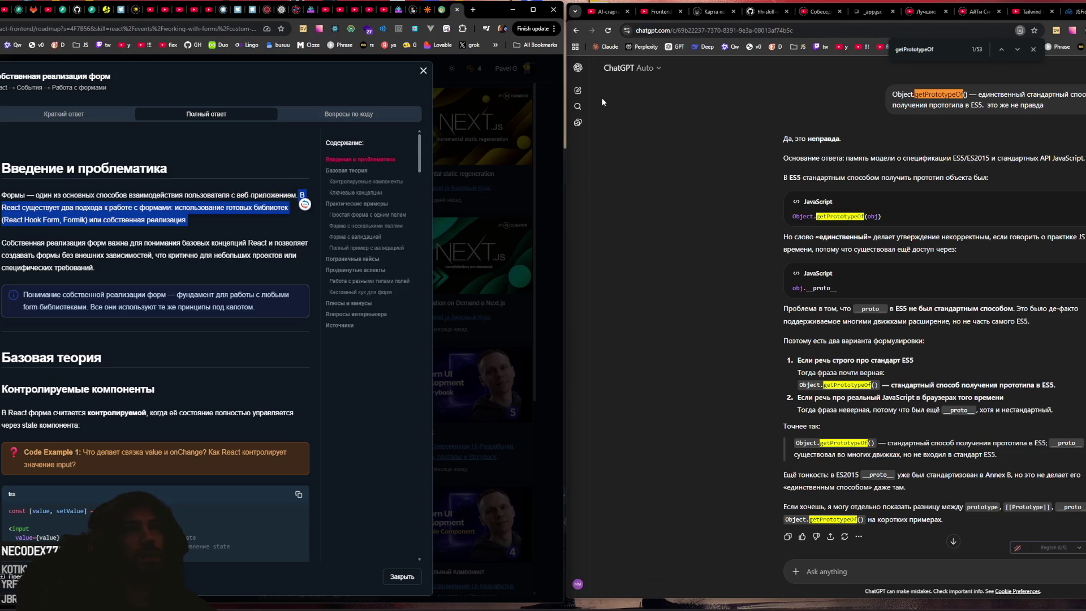
{"action": "left_click", "coordinate": [579, 92]}
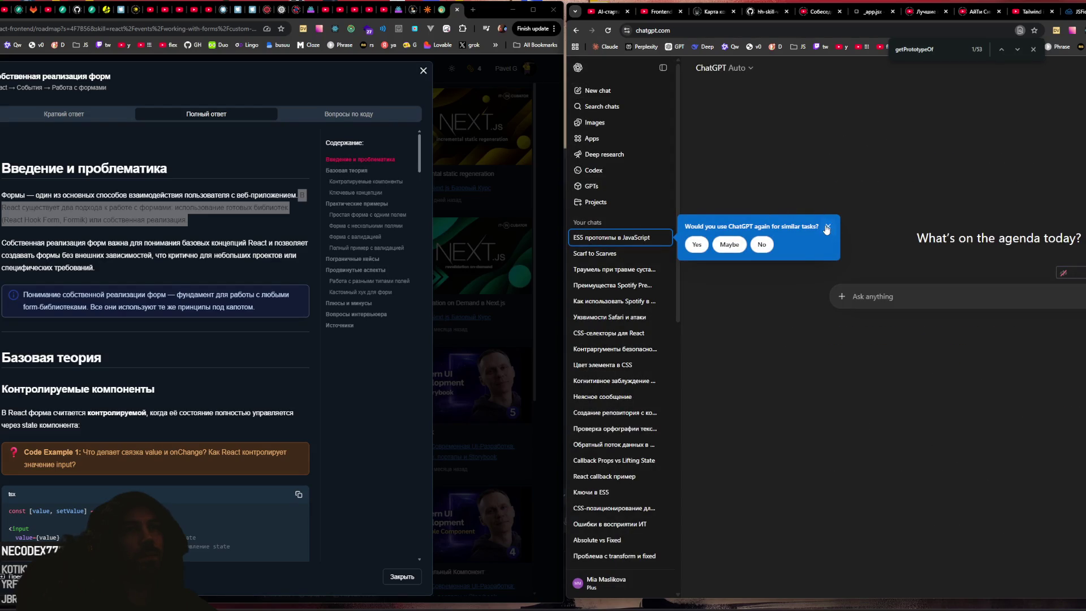
Step: Paste the React forms sentence into a fresh ChatGPT chat and ask 'верно?'
{"action": "left_click", "coordinate": [827, 228]}
{"action": "left_click", "coordinate": [663, 68]}
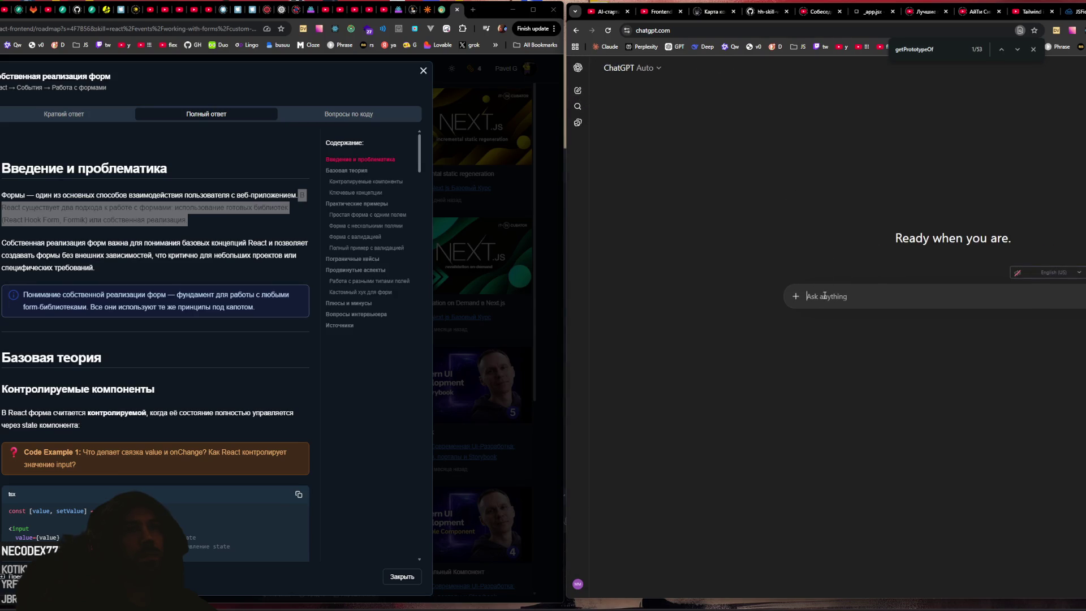
{"action": "key", "text": "ctrl+v"}
{"action": "type", "text": "верно?"}
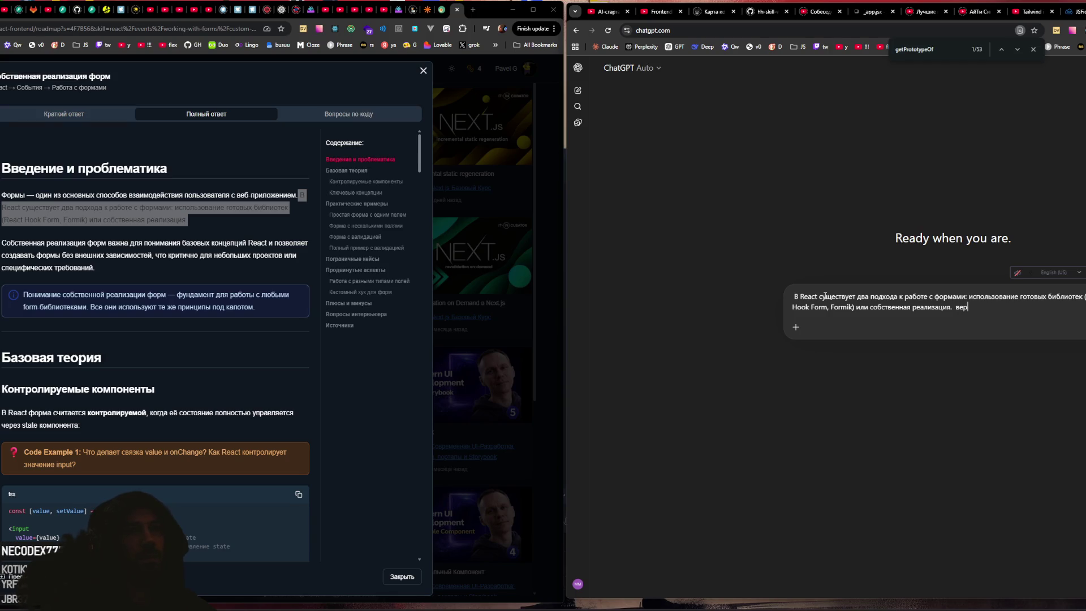
{"action": "key", "text": "Return"}
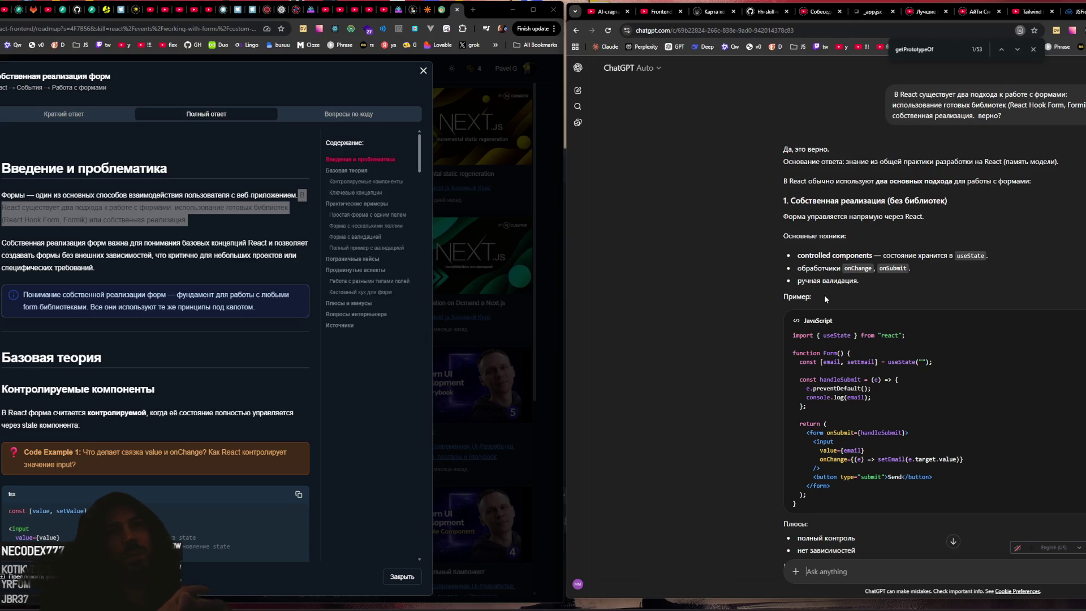
Step: Scroll the ChatGPT reply and highlight its handleSubmit, console.log and form onSubmit code lines
{"action": "scroll", "coordinate": [864, 277], "scroll_direction": "down", "scroll_amount": 2}
{"action": "scroll", "coordinate": [843, 280], "scroll_direction": "down", "scroll_amount": 1}
{"action": "mouse_move", "coordinate": [808, 231]}
{"action": "left_mouse_down"}
{"action": "mouse_move", "coordinate": [945, 235]}
{"action": "mouse_move", "coordinate": [809, 247]}
{"action": "mouse_move", "coordinate": [864, 247]}
{"action": "left_mouse_up"}
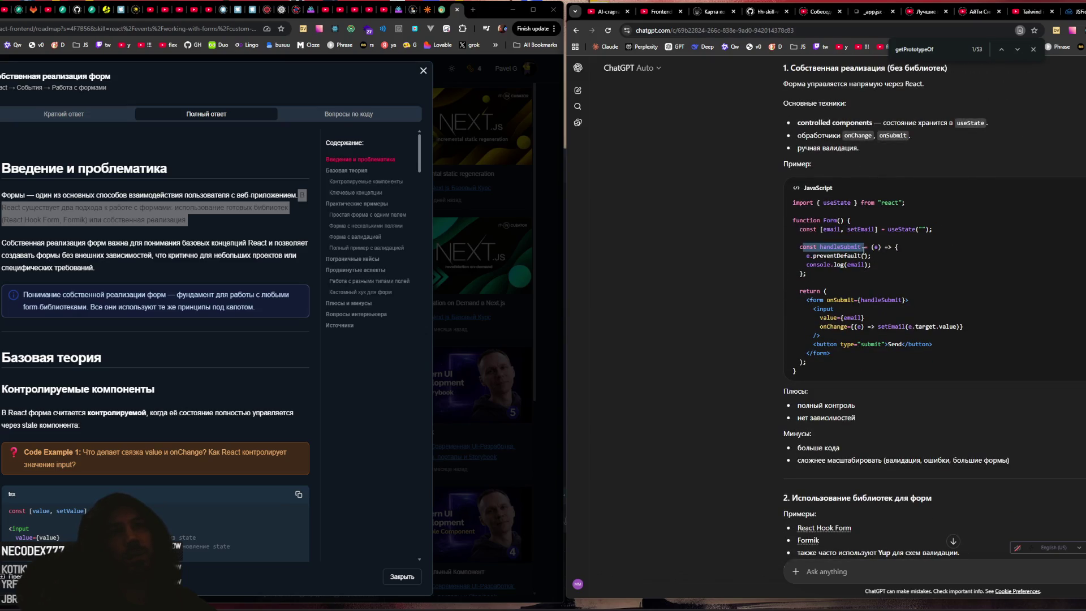
{"action": "left_click", "coordinate": [831, 308]}
{"action": "left_click_drag", "start_coordinate": [806, 265], "coordinate": [865, 263]}
{"action": "left_click", "coordinate": [865, 263]}
{"action": "left_click_drag", "start_coordinate": [808, 300], "coordinate": [889, 300]}
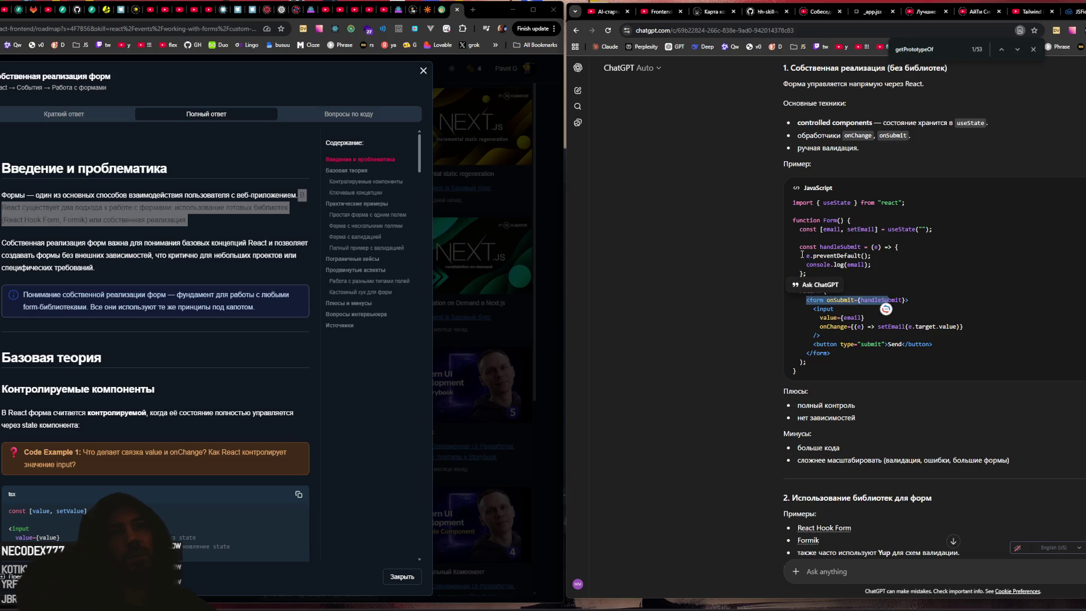
{"action": "left_click_drag", "start_coordinate": [806, 265], "coordinate": [877, 265]}
{"action": "left_click", "coordinate": [928, 267]}
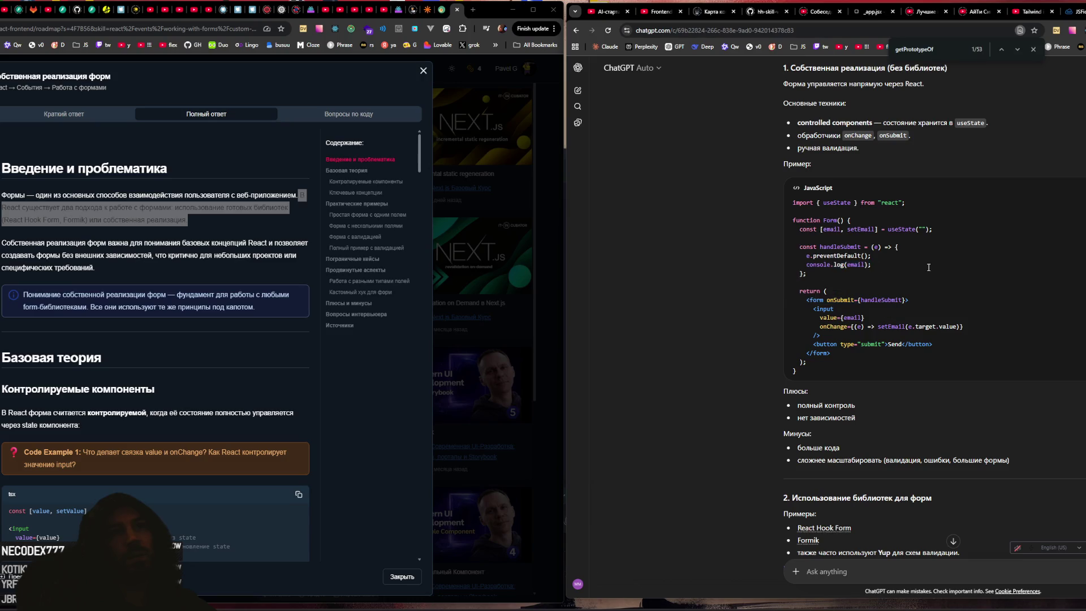
Step: Review the handleSubmit(onSubmit) call and the rest of the React Hook Form example
{"action": "scroll", "coordinate": [913, 270], "scroll_direction": "down", "scroll_amount": 8}
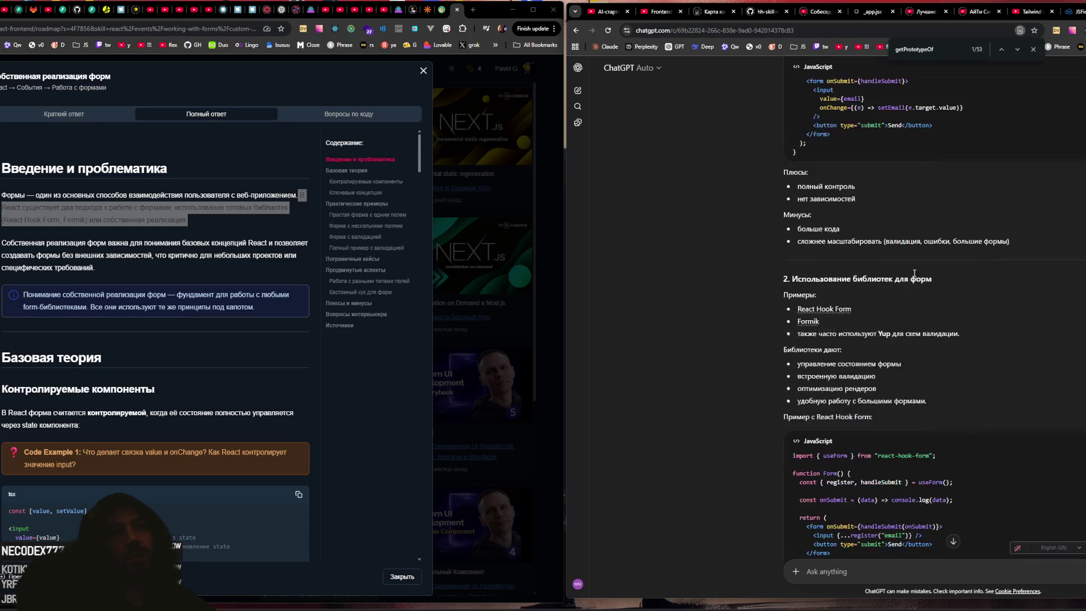
{"action": "scroll", "coordinate": [916, 272], "scroll_direction": "up", "scroll_amount": 2}
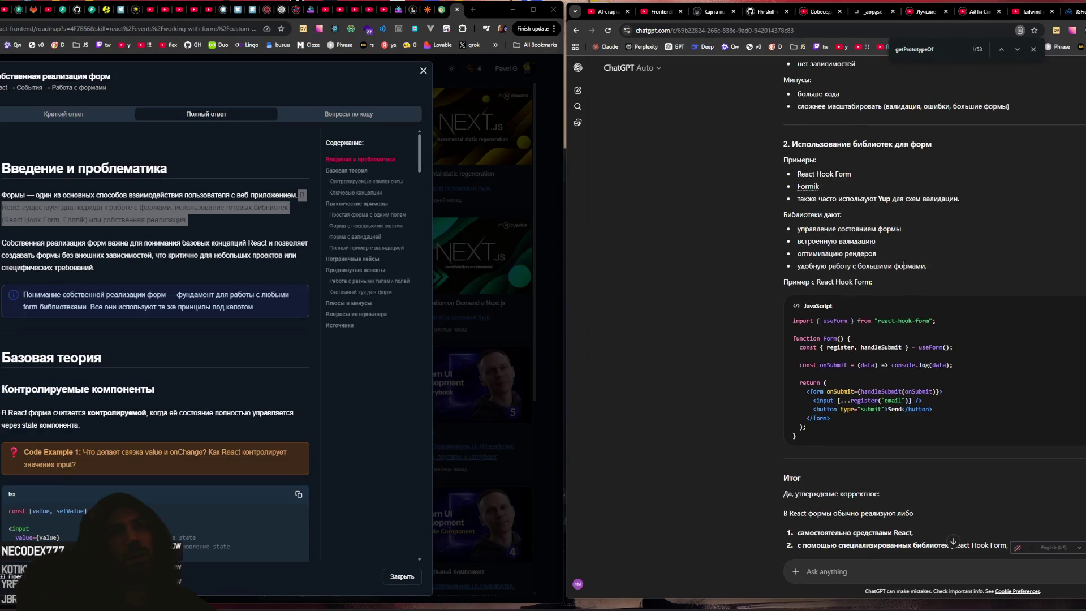
{"action": "scroll", "coordinate": [925, 253], "scroll_direction": "down", "scroll_amount": 1}
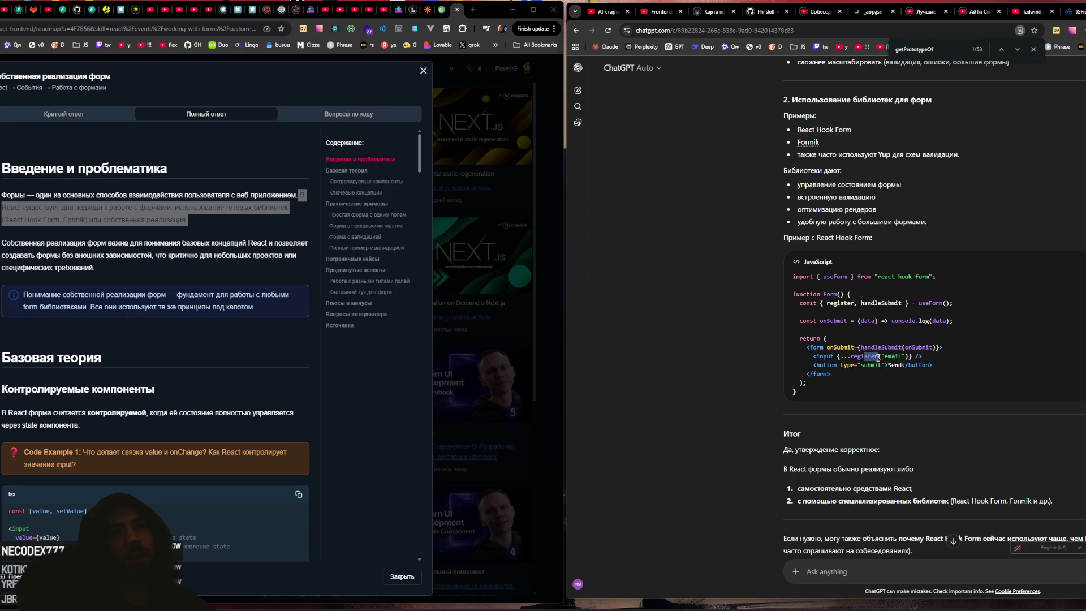
{"action": "left_click_drag", "start_coordinate": [874, 305], "coordinate": [885, 306]}
{"action": "mouse_move", "coordinate": [860, 347]}
{"action": "left_mouse_down"}
{"action": "mouse_move", "coordinate": [923, 347]}
{"action": "mouse_move", "coordinate": [884, 322]}
{"action": "left_mouse_up"}
{"action": "left_click", "coordinate": [888, 350]}
{"action": "left_click", "coordinate": [845, 319]}
{"action": "scroll", "coordinate": [866, 304], "scroll_direction": "down", "scroll_amount": 2}
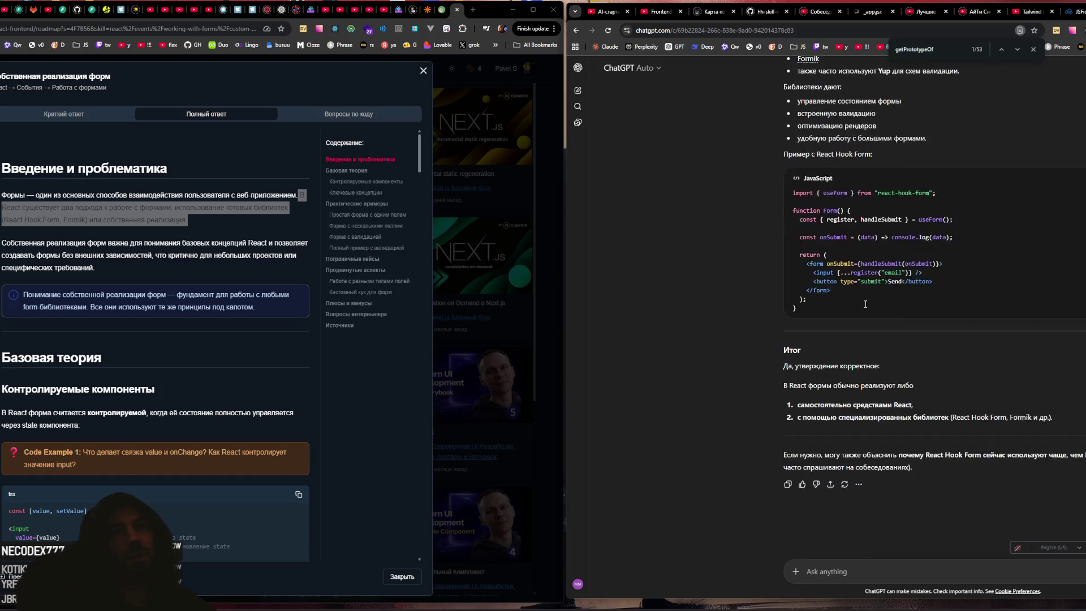
{"action": "left_click", "coordinate": [472, 10]}
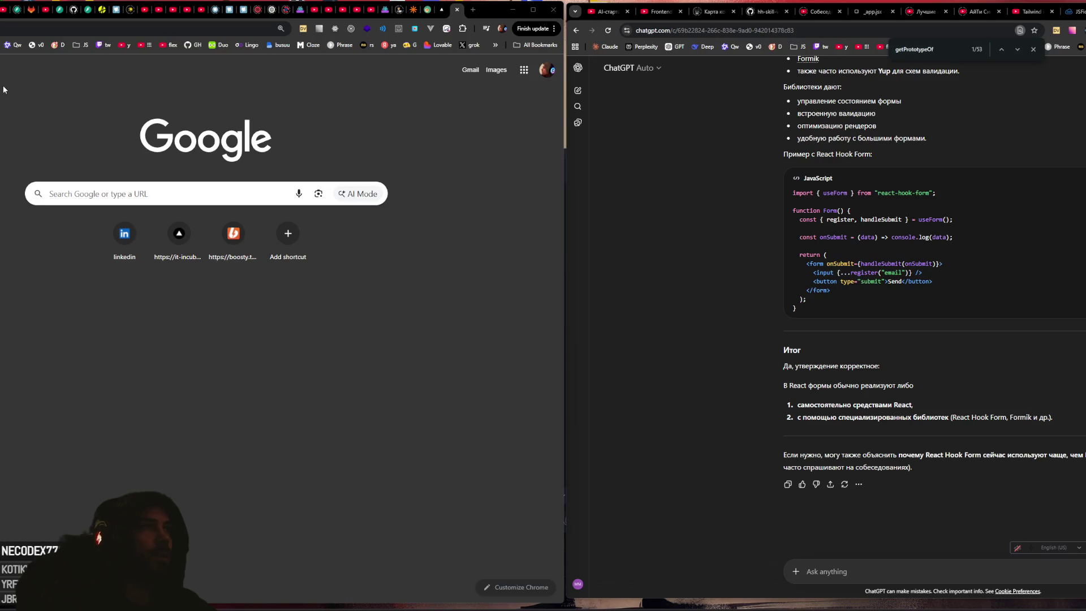
Step: Search Google for 'codewars' and open the Codewars site from the results
{"action": "left_click", "coordinate": [134, 194]}
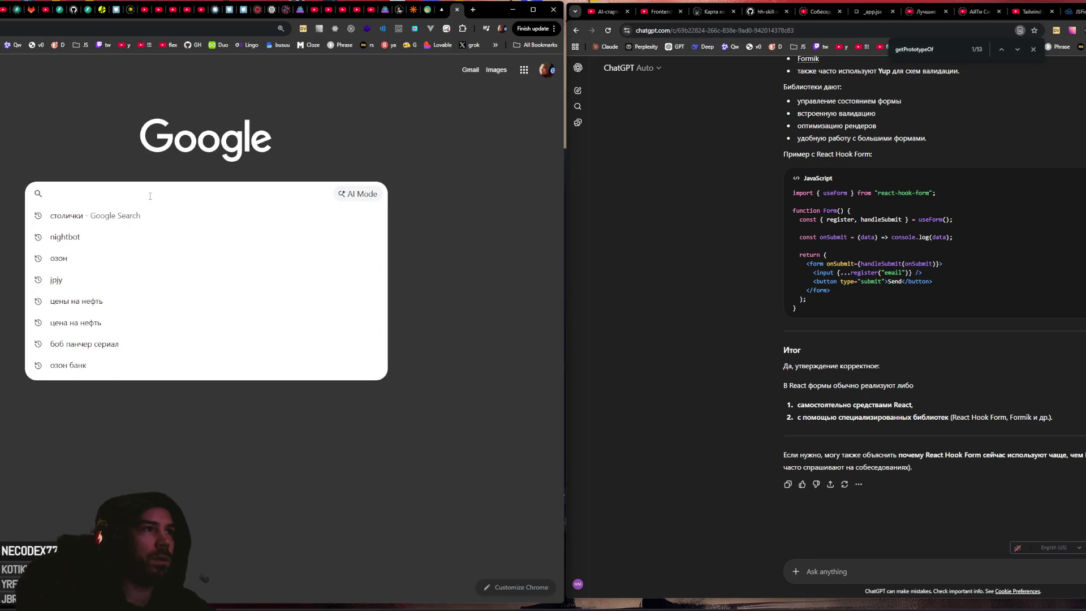
{"action": "type", "text": "сцв"}
{"action": "key", "text": "BackSpace"}
{"action": "key", "text": "BackSpace"}
{"action": "key", "text": "BackSpace"}
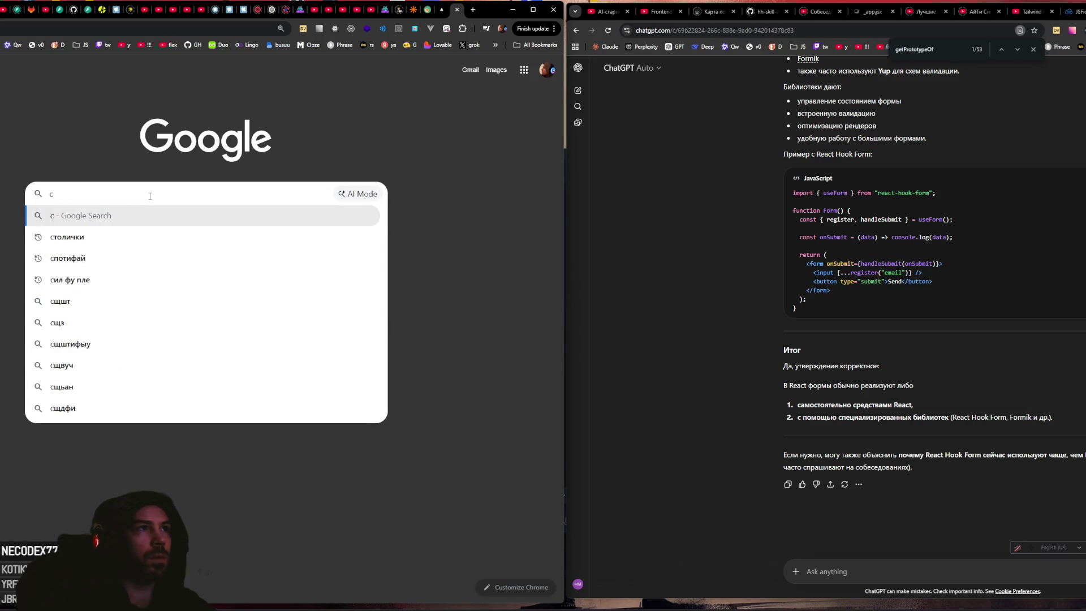
{"action": "type", "text": "code"}
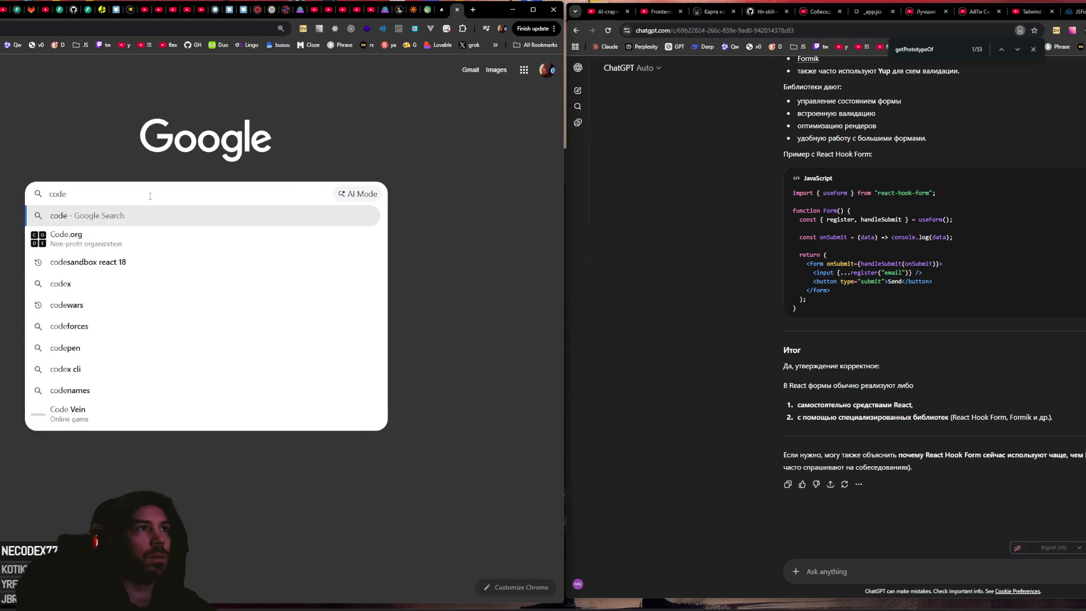
{"action": "type", "text": "wars"}
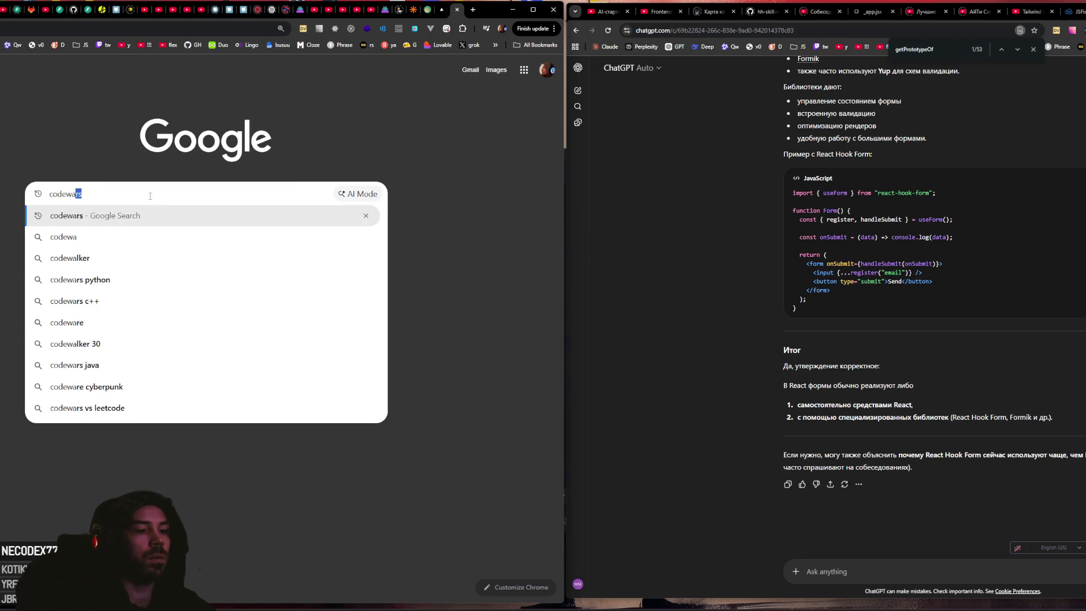
{"action": "key", "text": "Return"}
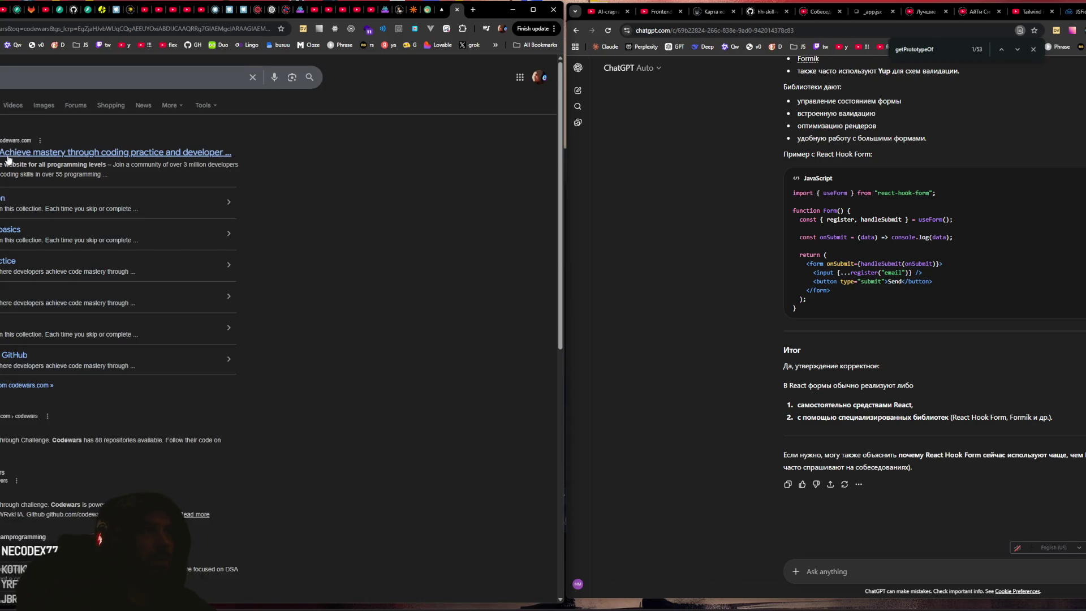
{"action": "left_click", "coordinate": [159, 163]}
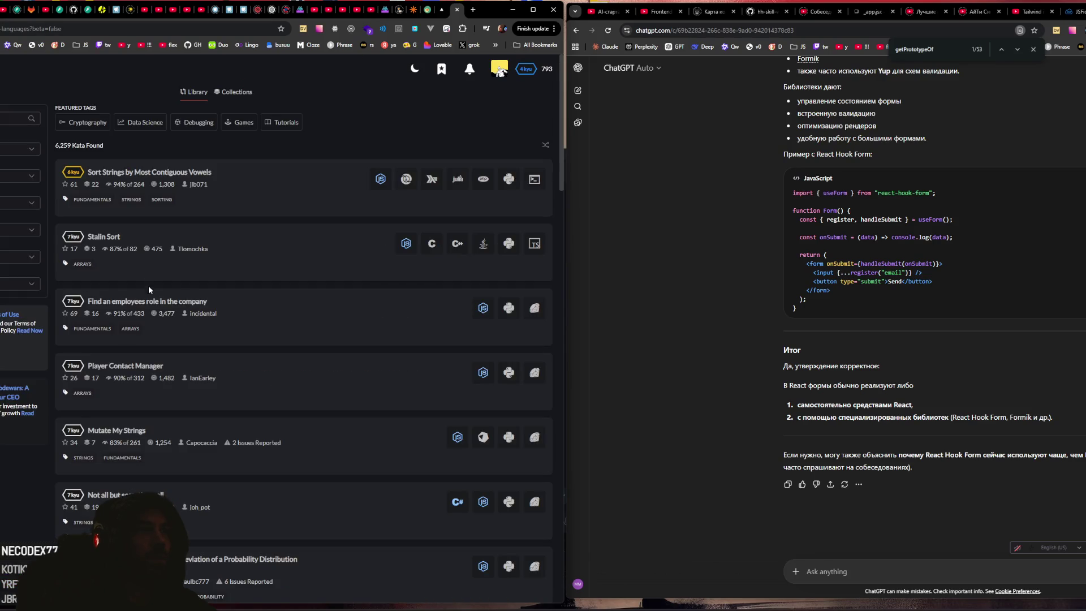
Step: Open the 'Find an employees role in the company' kata and start training it in JavaScript
{"action": "scroll", "coordinate": [208, 234], "scroll_direction": "down", "scroll_amount": 6}
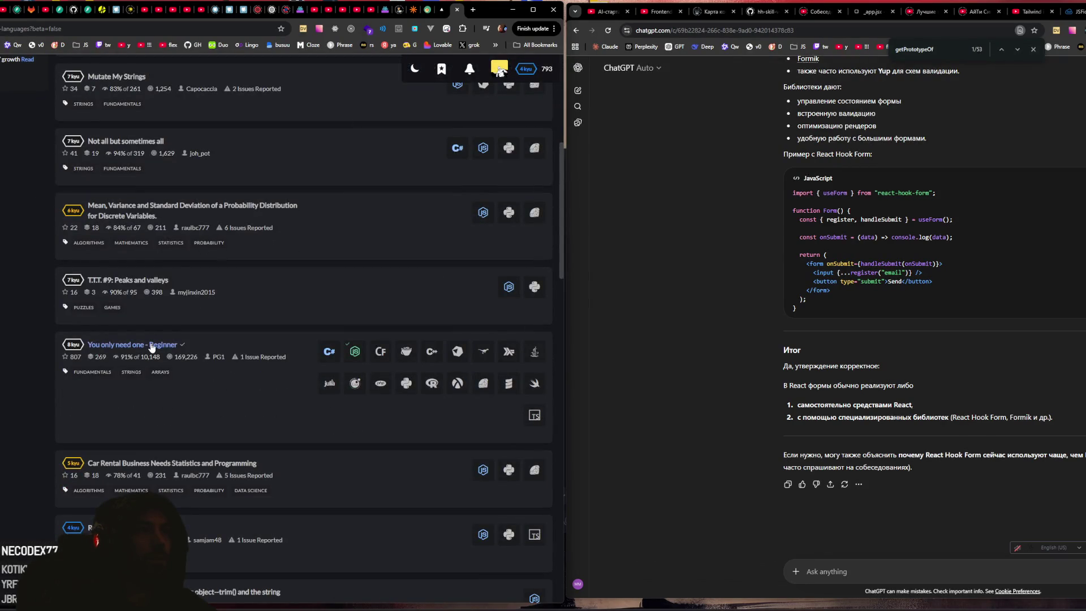
{"action": "left_click", "coordinate": [152, 347]}
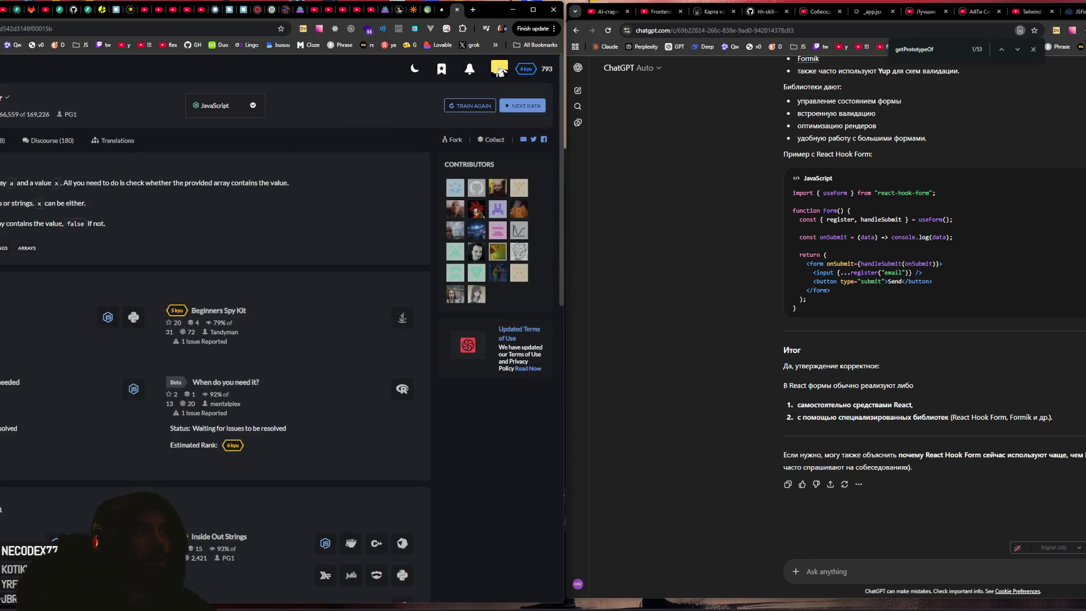
{"action": "key", "text": "alt+Left"}
{"action": "scroll", "coordinate": [303, 266], "scroll_direction": "down", "scroll_amount": 8}
{"action": "scroll", "coordinate": [192, 299], "scroll_direction": "up", "scroll_amount": 6}
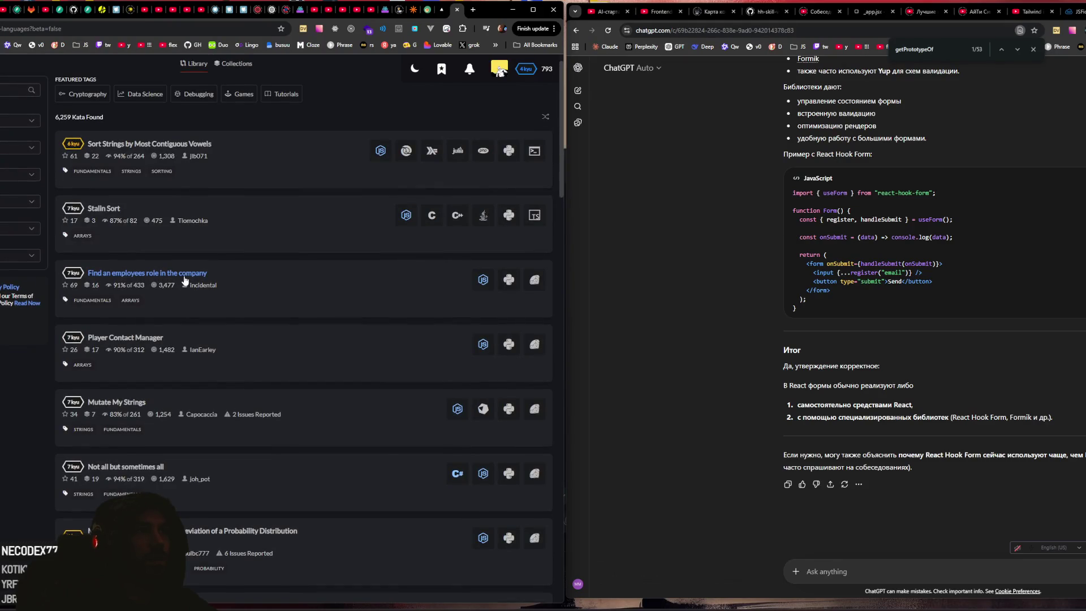
{"action": "left_click", "coordinate": [185, 276]}
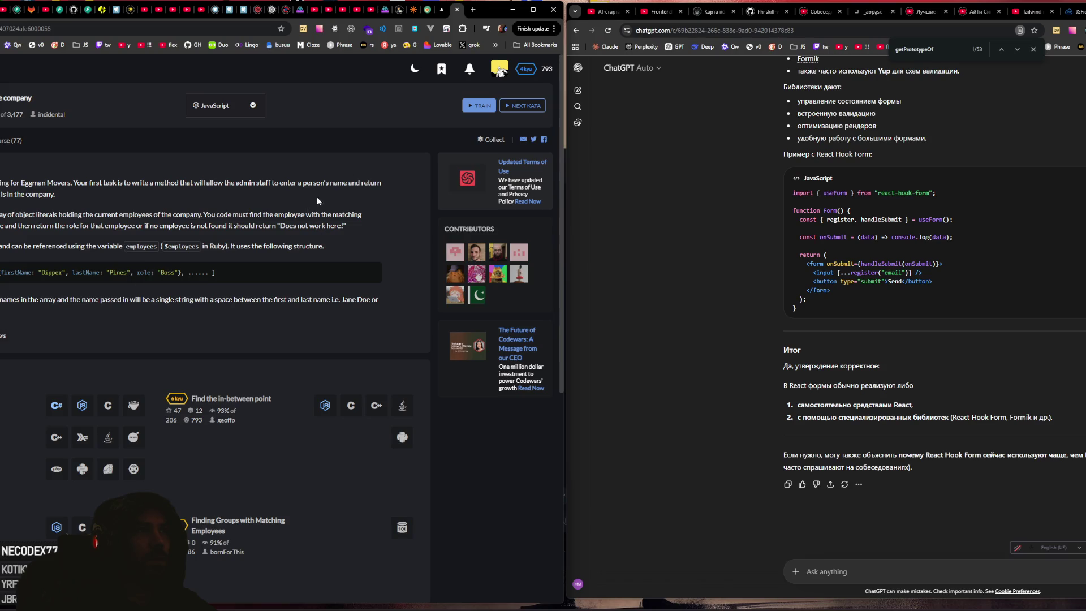
{"action": "left_click", "coordinate": [479, 106]}
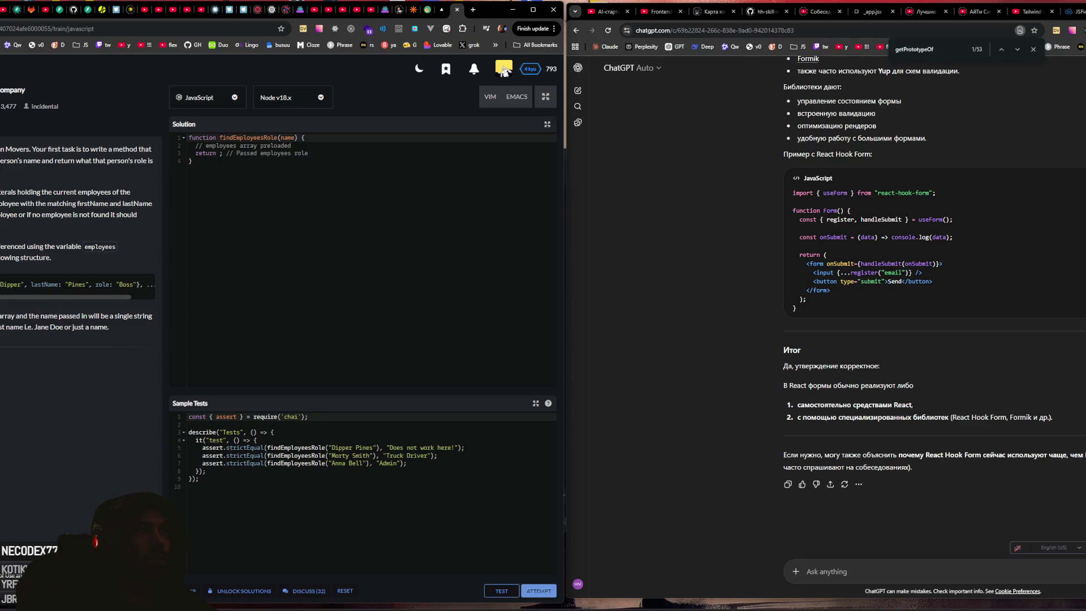
{"action": "mouse_move", "coordinate": [32, 149]}
{"action": "left_mouse_down"}
{"action": "mouse_move", "coordinate": [51, 160]}
{"action": "mouse_move", "coordinate": [107, 150]}
{"action": "mouse_move", "coordinate": [160, 159]}
{"action": "mouse_move", "coordinate": [154, 150]}
{"action": "left_mouse_up"}
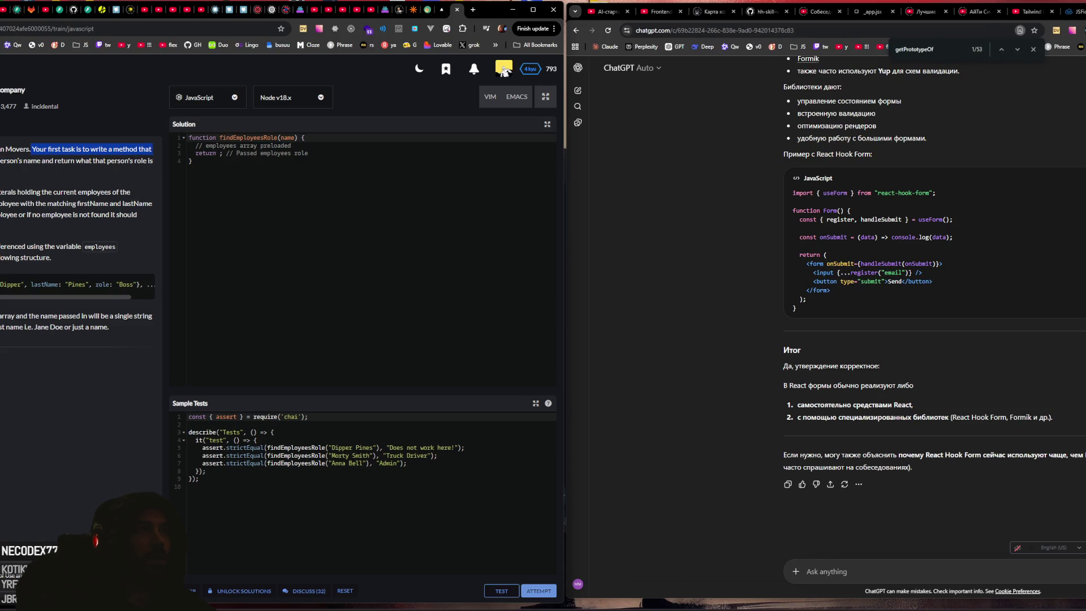
{"action": "left_click", "coordinate": [153, 150]}
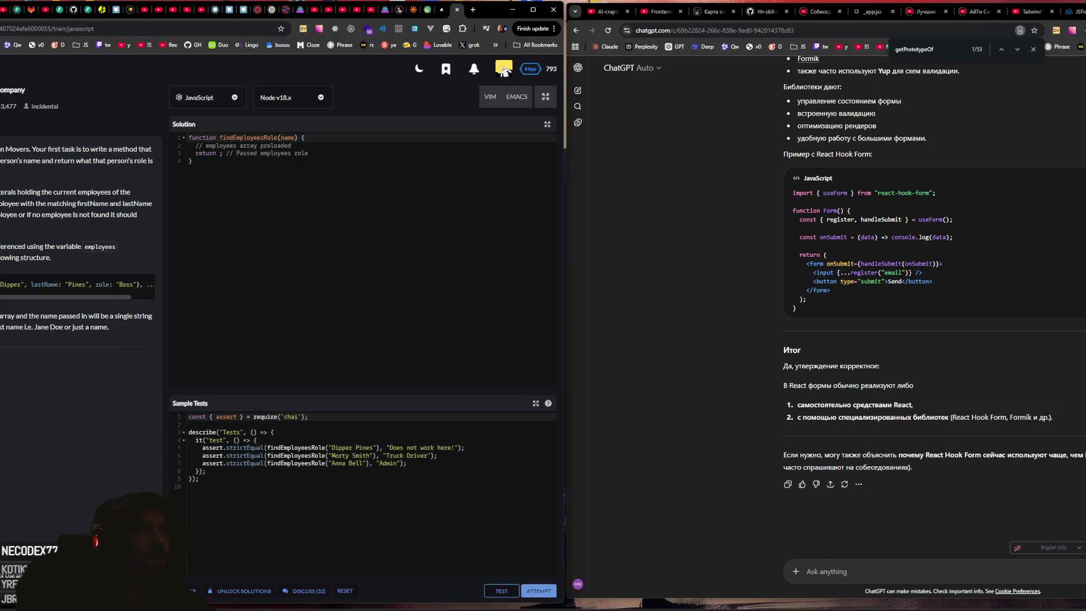
{"action": "left_click_drag", "start_coordinate": [1, 161], "coordinate": [134, 161]}
{"action": "left_click", "coordinate": [71, 162]}
{"action": "left_click_drag", "start_coordinate": [55, 161], "coordinate": [151, 163]}
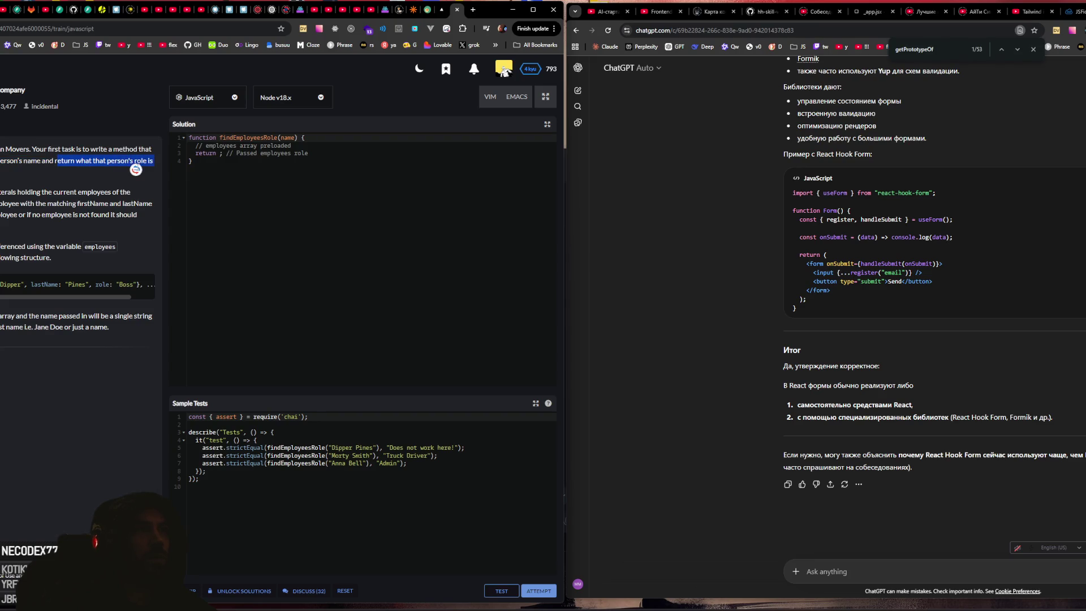
{"action": "left_click", "coordinate": [9, 168]}
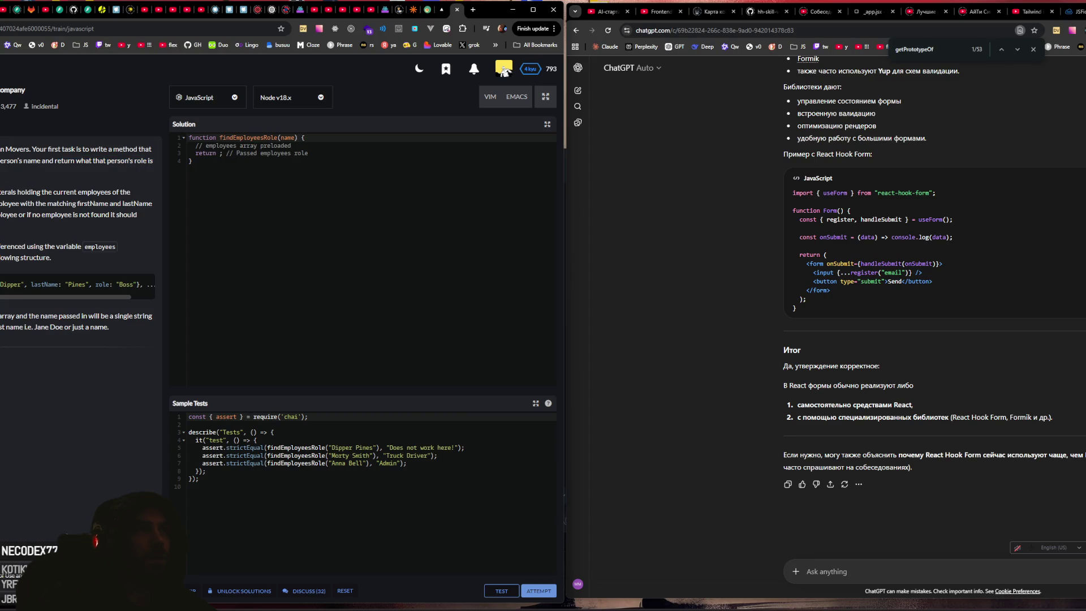
{"action": "left_click_drag", "start_coordinate": [1, 192], "coordinate": [131, 192]}
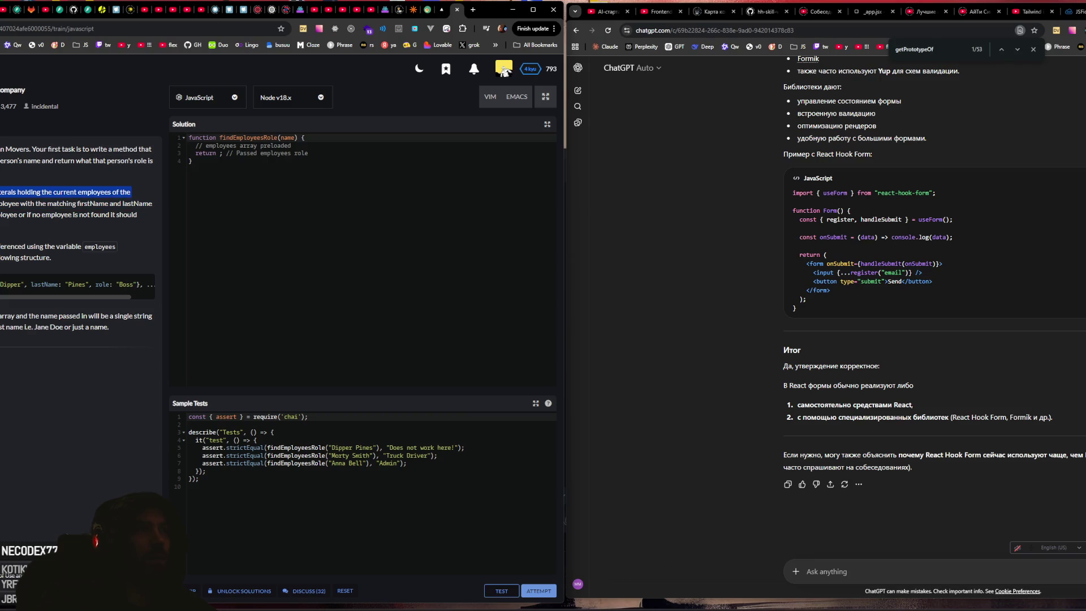
{"action": "left_click", "coordinate": [6, 192]}
{"action": "mouse_move", "coordinate": [2, 192]}
{"action": "left_mouse_down"}
{"action": "mouse_move", "coordinate": [132, 193]}
{"action": "mouse_move", "coordinate": [1, 203]}
{"action": "mouse_move", "coordinate": [102, 205]}
{"action": "left_mouse_up"}
{"action": "left_click", "coordinate": [51, 193]}
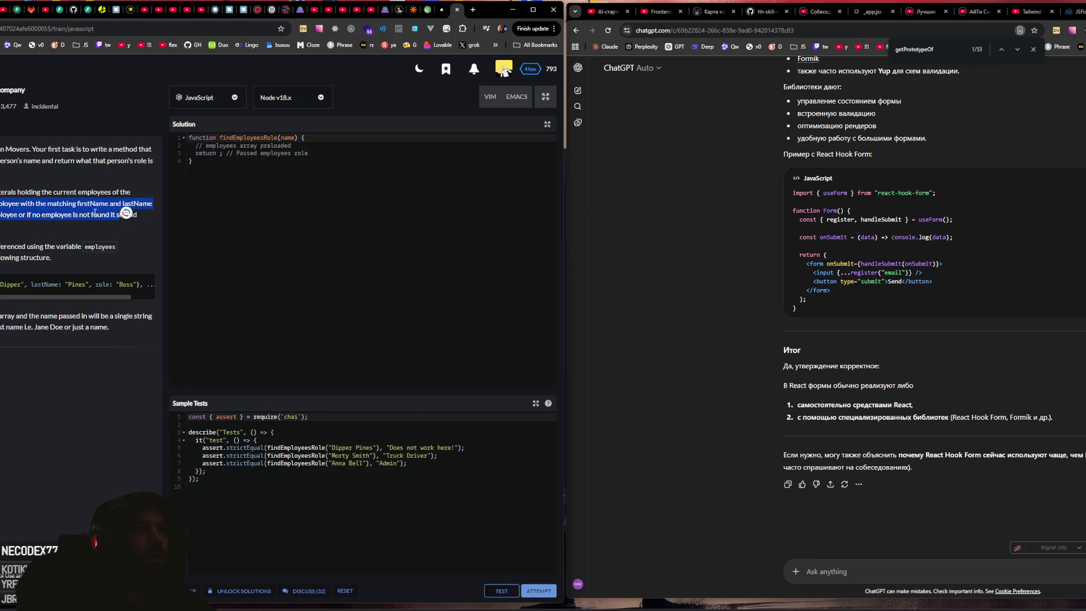
{"action": "left_click", "coordinate": [77, 213]}
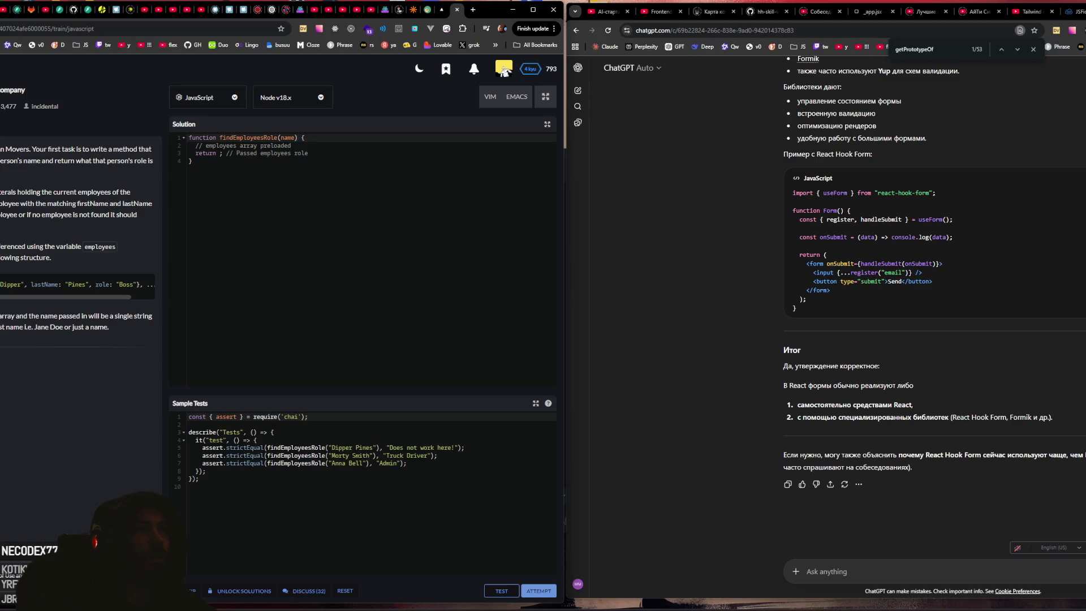
{"action": "left_click_drag", "start_coordinate": [139, 215], "coordinate": [2, 216]}
{"action": "left_click_drag", "start_coordinate": [79, 228], "coordinate": [139, 216]}
Step: Add the return "Does not work here!" line after the preloaded comment
{"action": "left_click", "coordinate": [138, 216]}
{"action": "left_click", "coordinate": [315, 147]}
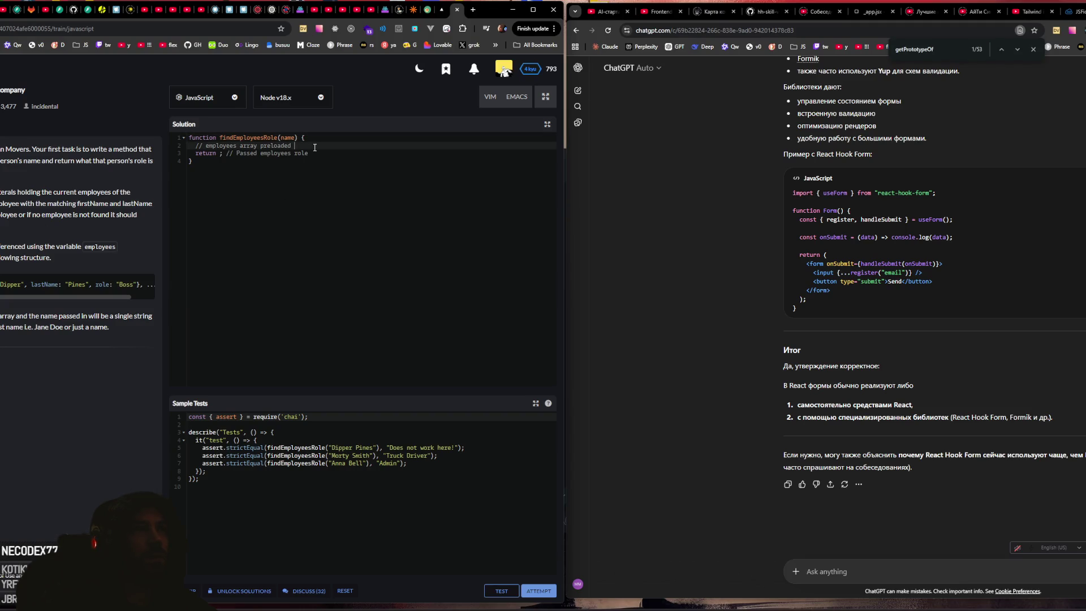
{"action": "key", "text": "ctrl+v"}
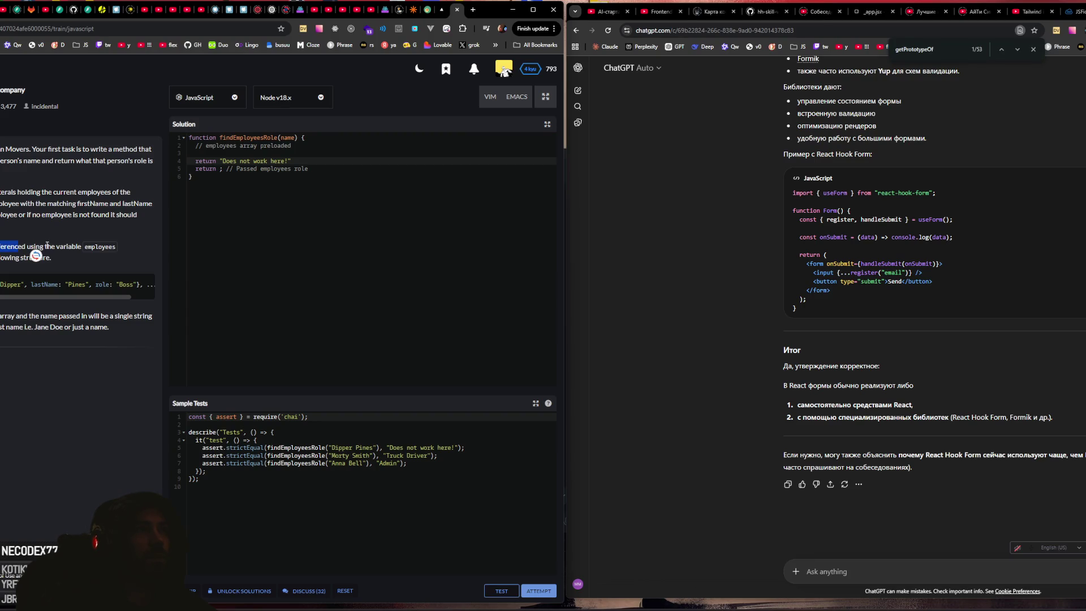
Step: Copy the sample employees array line from the description and paste it below the function
{"action": "left_click_drag", "start_coordinate": [71, 249], "coordinate": [81, 248]}
{"action": "left_click", "coordinate": [3, 249]}
{"action": "left_click_drag", "start_coordinate": [2, 257], "coordinate": [59, 263]}
{"action": "left_click_drag", "start_coordinate": [133, 284], "coordinate": [154, 296]}
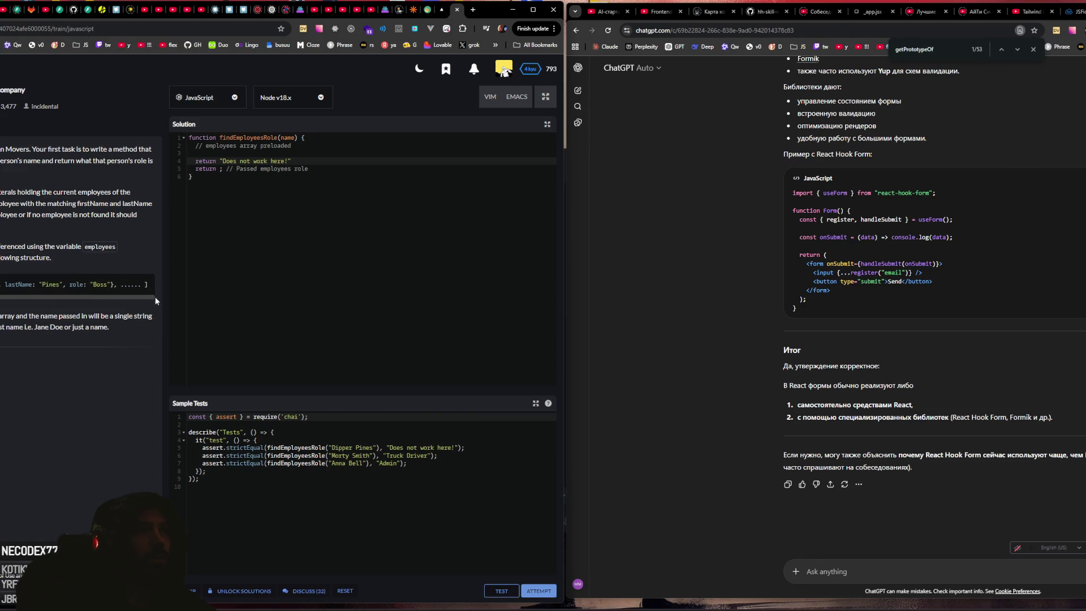
{"action": "triple_click", "coordinate": [77, 286]}
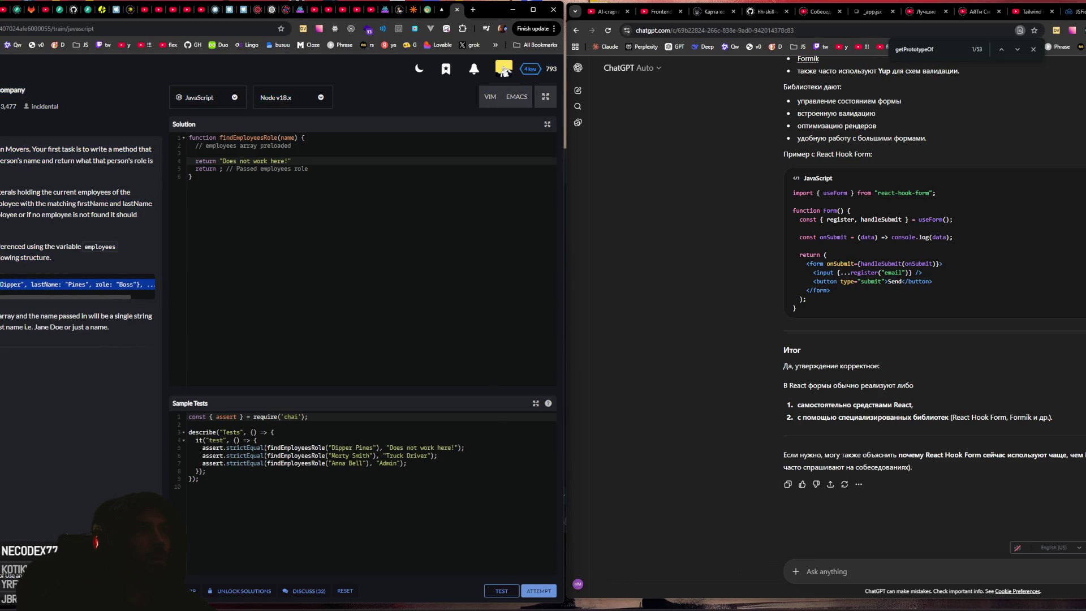
{"action": "left_click", "coordinate": [252, 214]}
{"action": "key", "text": "Return"}
{"action": "key", "text": "Return"}
{"action": "type", "text": "let employees = [ {firstName: \"Dipper\", lastName: \"Pines\", role: \"Boss\"}, ...... ]"}
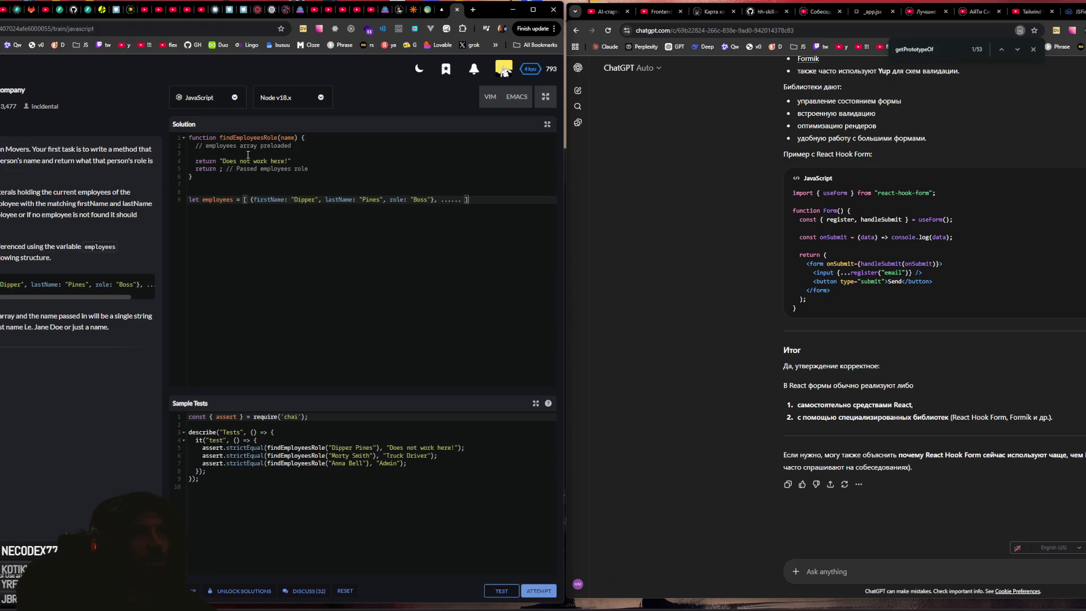
Step: Move the pasted employees array line to the top of the solution and unindent the function line
{"action": "mouse_move", "coordinate": [317, 147]}
{"action": "left_mouse_down"}
{"action": "mouse_move", "coordinate": [193, 146]}
{"action": "mouse_move", "coordinate": [203, 146]}
{"action": "left_mouse_up"}
{"action": "left_click", "coordinate": [192, 146]}
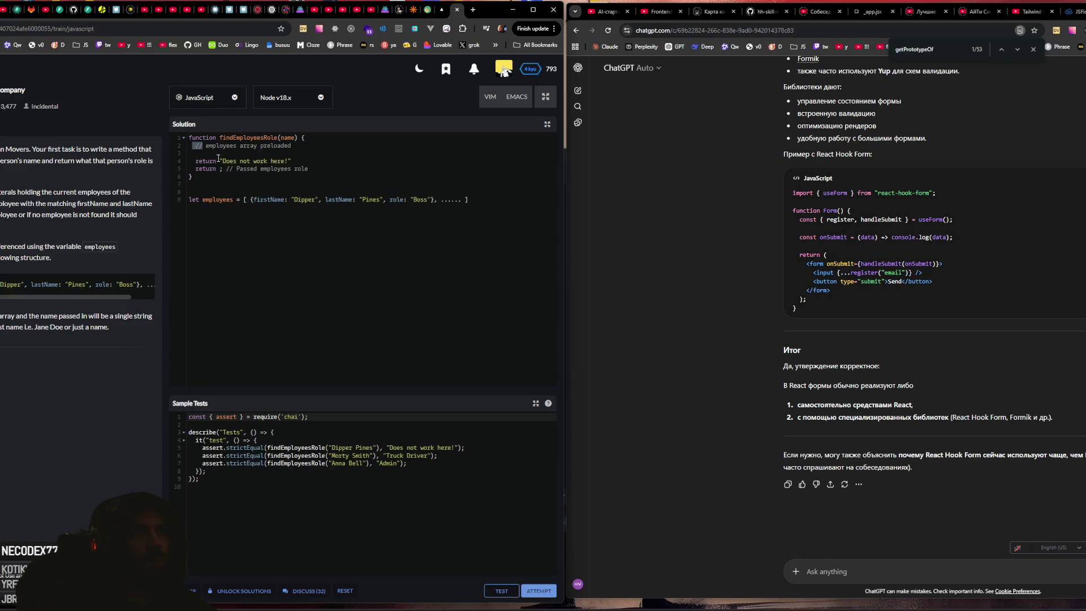
{"action": "double_click", "coordinate": [226, 199]}
{"action": "triple_click", "coordinate": [282, 199]}
{"action": "key", "text": "BackSpace"}
{"action": "left_click", "coordinate": [187, 137]}
{"action": "key", "text": "ctrl+v"}
{"action": "key", "text": "Return"}
{"action": "key", "text": "shift+Home"}
{"action": "key", "text": "BackSpace"}
Step: Comment out the employees array line with // and delete the '// employees array preloaded' comment
{"action": "double_click", "coordinate": [200, 161]}
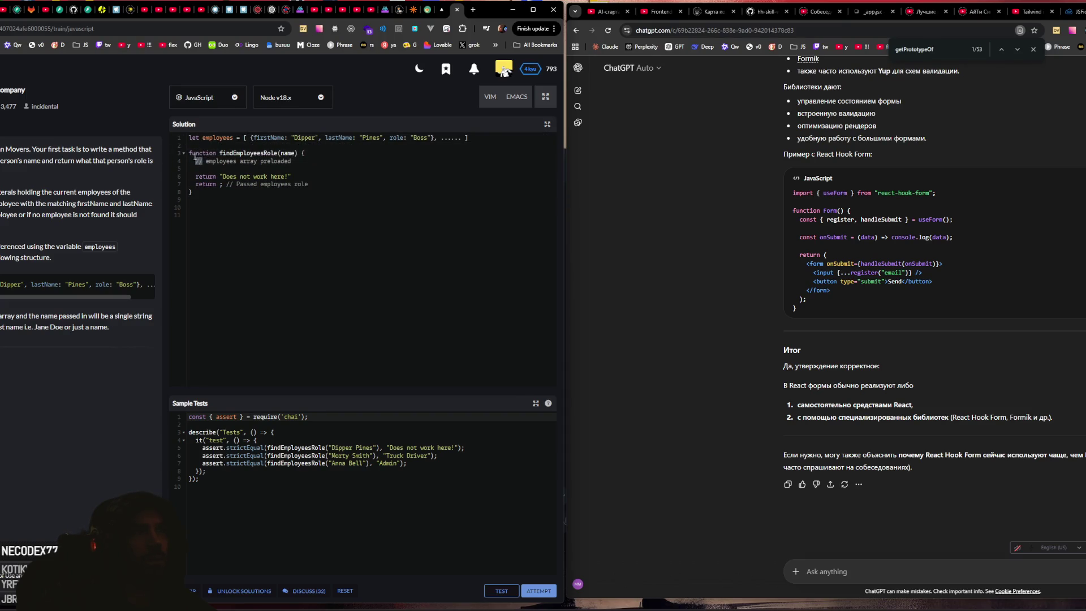
{"action": "left_click", "coordinate": [190, 138]}
{"action": "type", "text": "//"}
{"action": "left_click", "coordinate": [232, 184]}
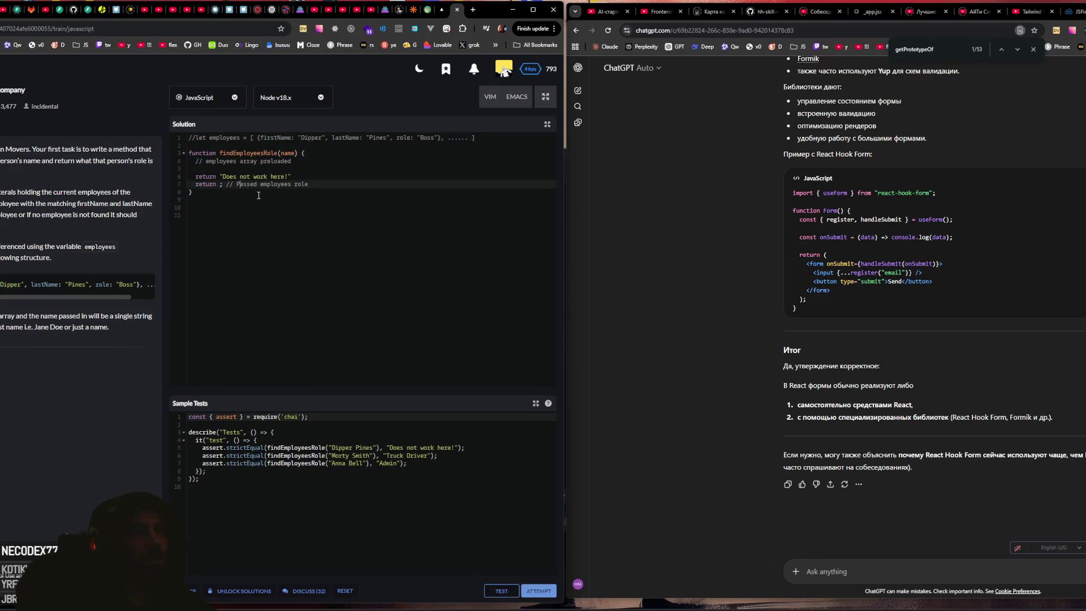
{"action": "left_click_drag", "start_coordinate": [196, 161], "coordinate": [312, 162]}
{"action": "key", "text": "BackSpace"}
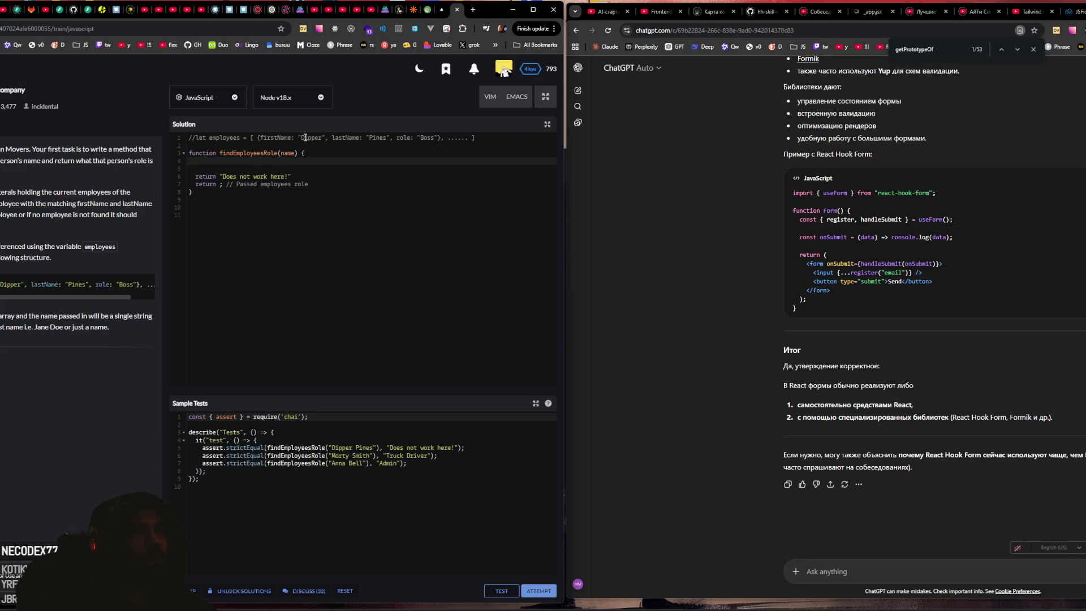
Step: Copy the word employees from line 1
{"action": "left_click_drag", "start_coordinate": [260, 137], "coordinate": [385, 137]}
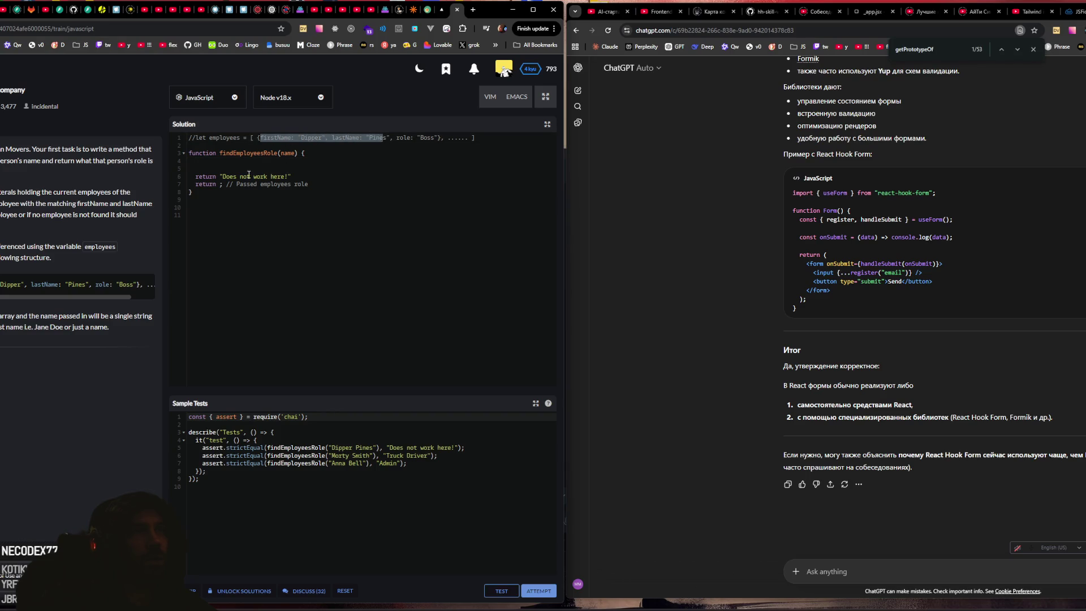
{"action": "left_click", "coordinate": [245, 162]}
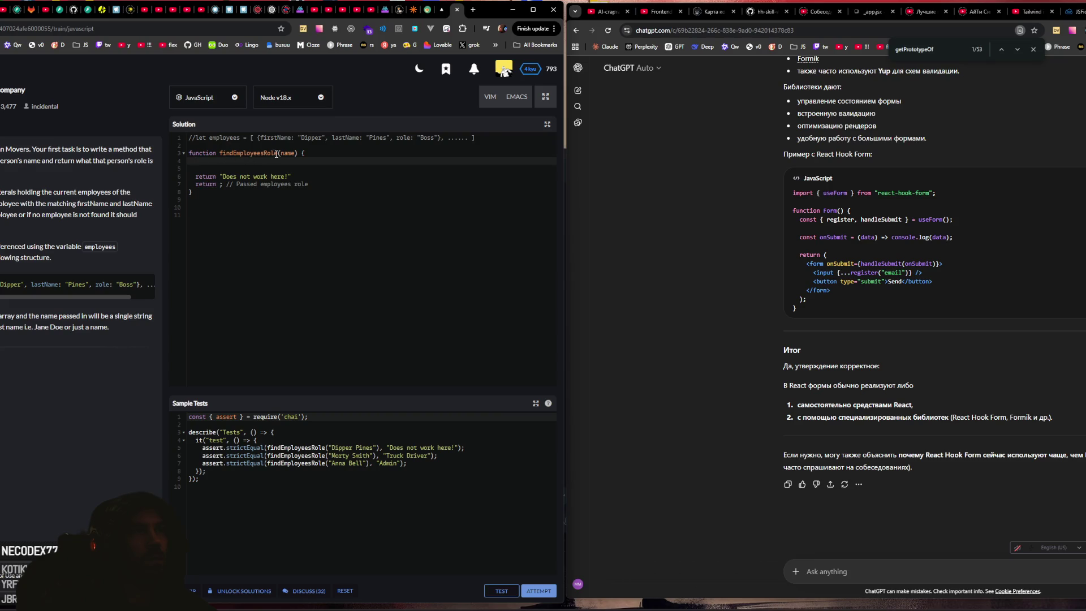
{"action": "double_click", "coordinate": [238, 137]}
{"action": "key", "text": "ctrl+c"}
Step: Paste employees on line 4 and start an employees.find( call on it
{"action": "left_click", "coordinate": [300, 161]}
{"action": "key", "text": "ctrl+v"}
{"action": "type", "text": ".f"}
{"action": "type", "text": "ties"}
{"action": "key", "text": "BackSpace"}
{"action": "type", "text": "ies"}
{"action": "key", "text": "BackSpace"}
{"action": "key", "text": "BackSpace"}
{"action": "key", "text": "BackSpace"}
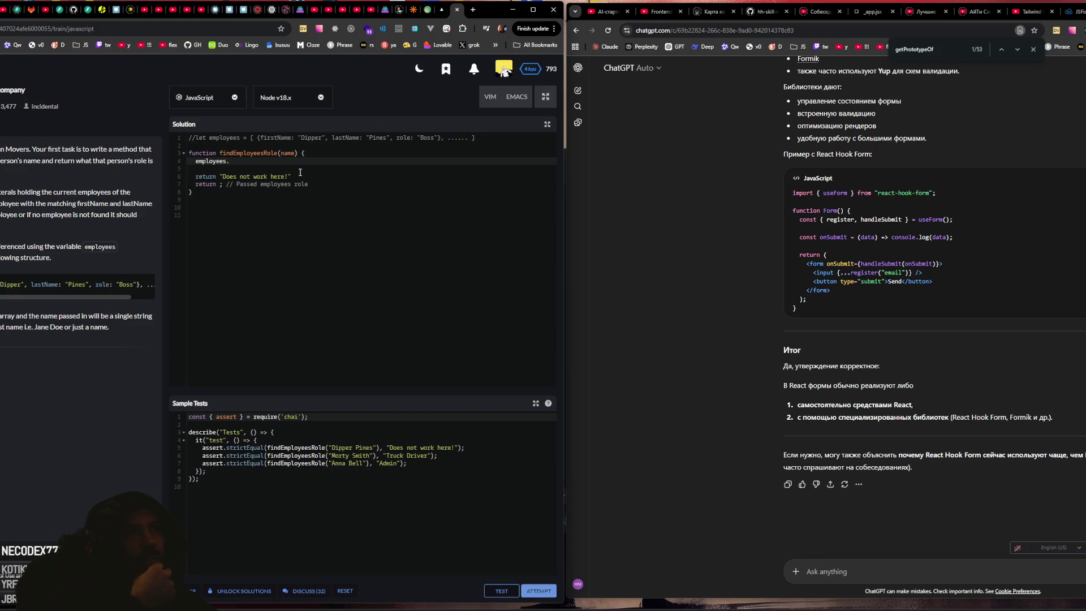
{"action": "type", "text": "find"}
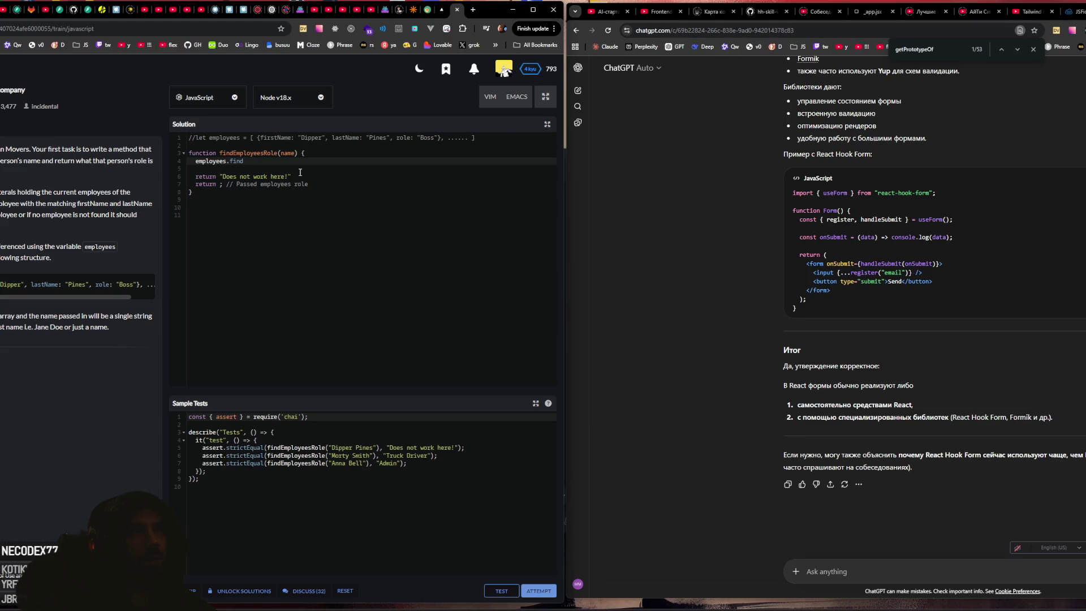
{"action": "type", "text": "("}
{"action": "key", "text": "Return"}
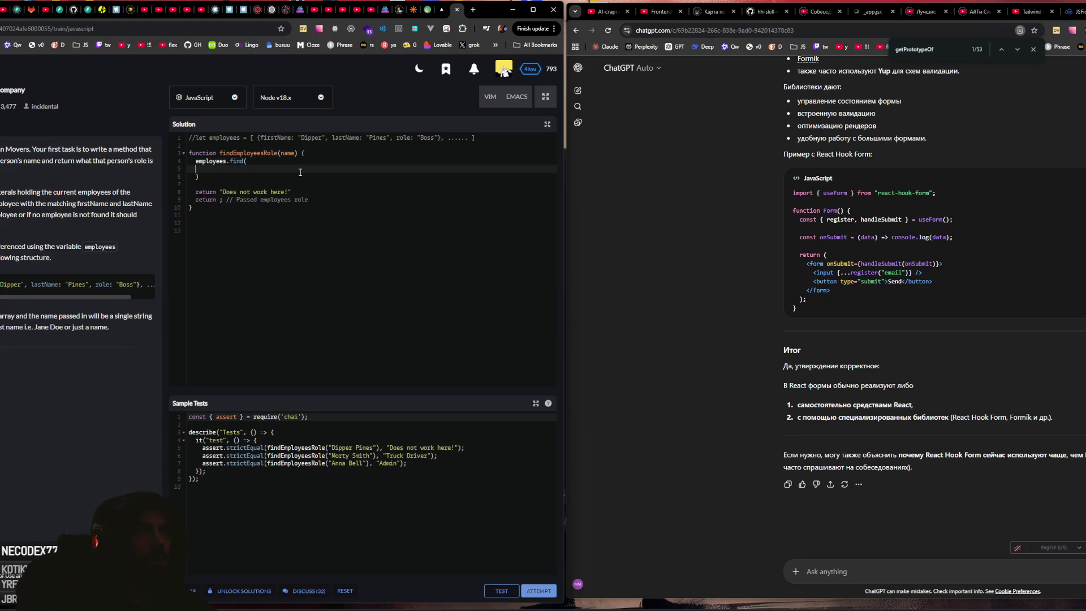
Step: Add an empty (obj)=> { } arrow callback inside the find call
{"action": "type", "text": "()="}
{"action": "type", "text": "> {"}
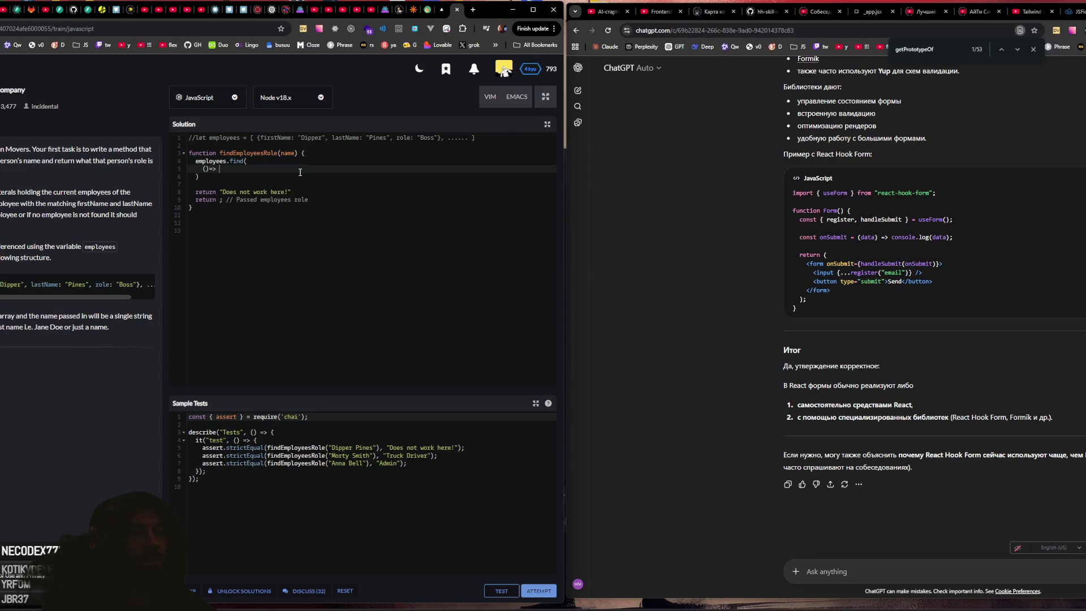
{"action": "key", "text": "Return"}
{"action": "key", "text": "Up"}
{"action": "key", "text": "Left"}
{"action": "type", "text": "u"}
{"action": "type", "text": "alue"}
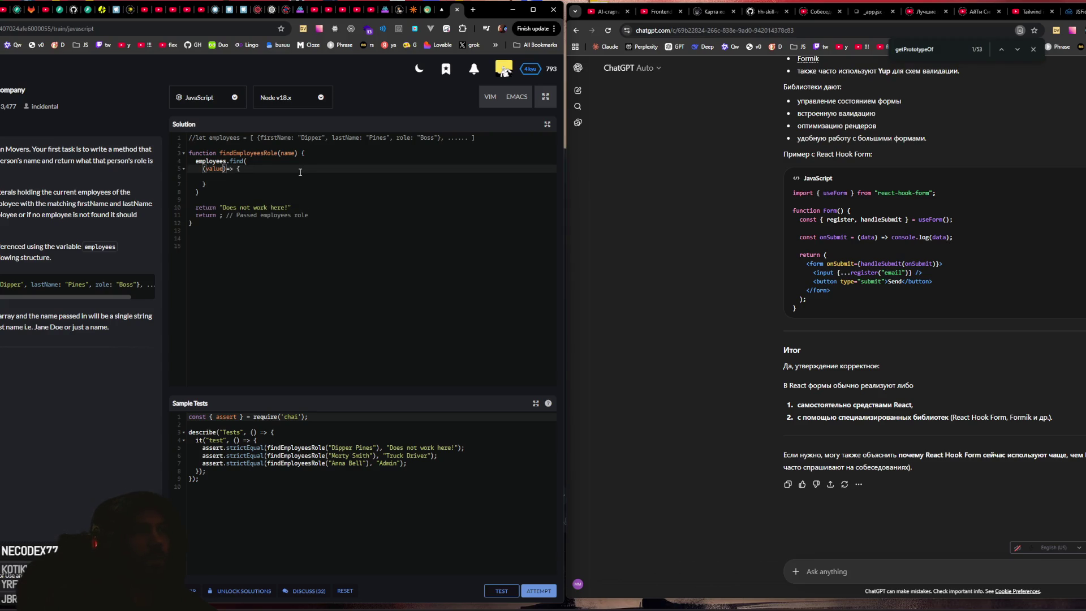
{"action": "key", "text": "BackSpace"}
{"action": "key", "text": "BackSpace"}
{"action": "key", "text": "BackSpace"}
{"action": "type", "text": "obj"}
{"action": "key", "text": "Down"}
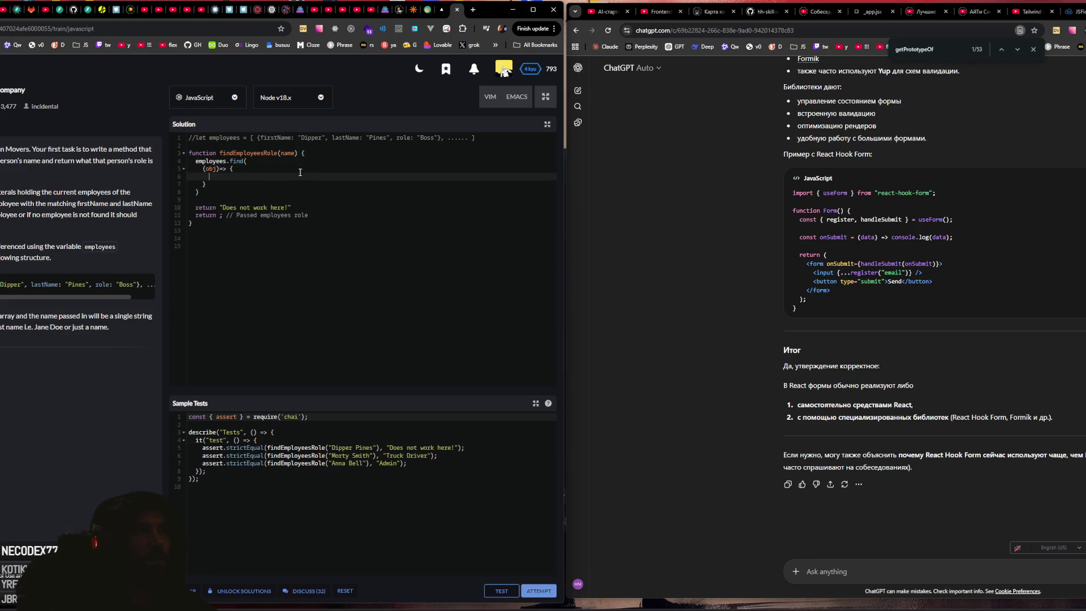
{"action": "left_click", "coordinate": [473, 9]}
Step: Search the web for 'find' and view the MDN Array.prototype.find() Try it demo
{"action": "type", "text": "ind"}
{"action": "key", "text": "Return"}
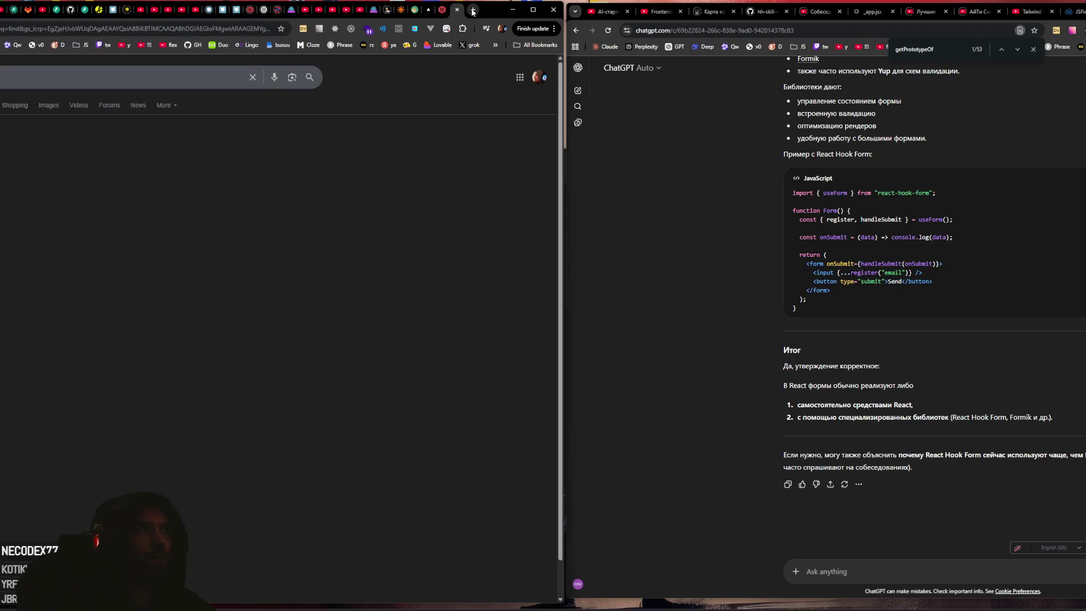
{"action": "left_click", "coordinate": [113, 152]}
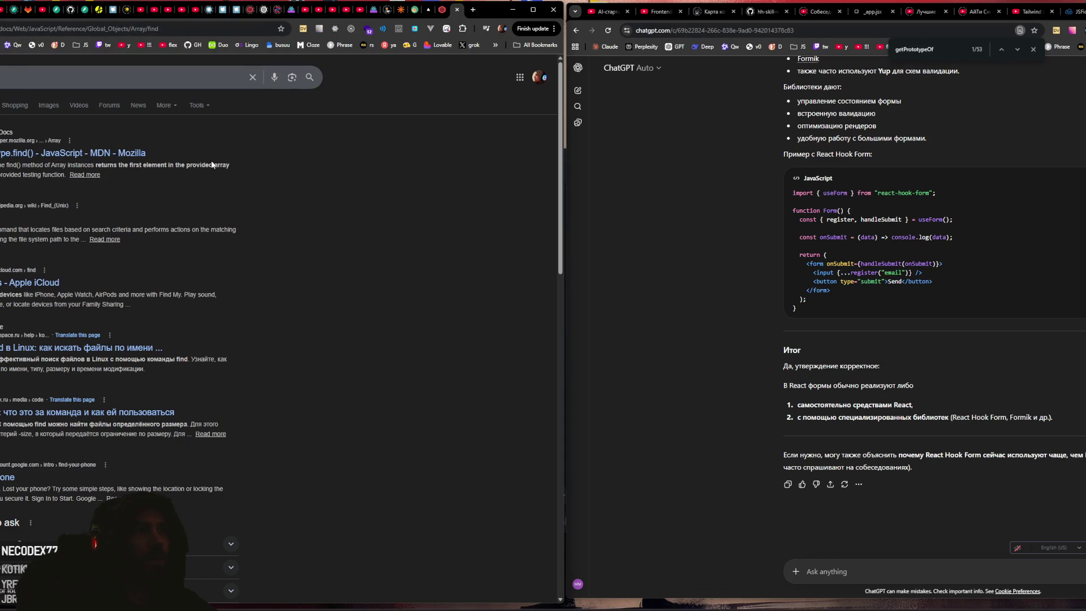
{"action": "scroll", "coordinate": [103, 265], "scroll_direction": "down", "scroll_amount": 3}
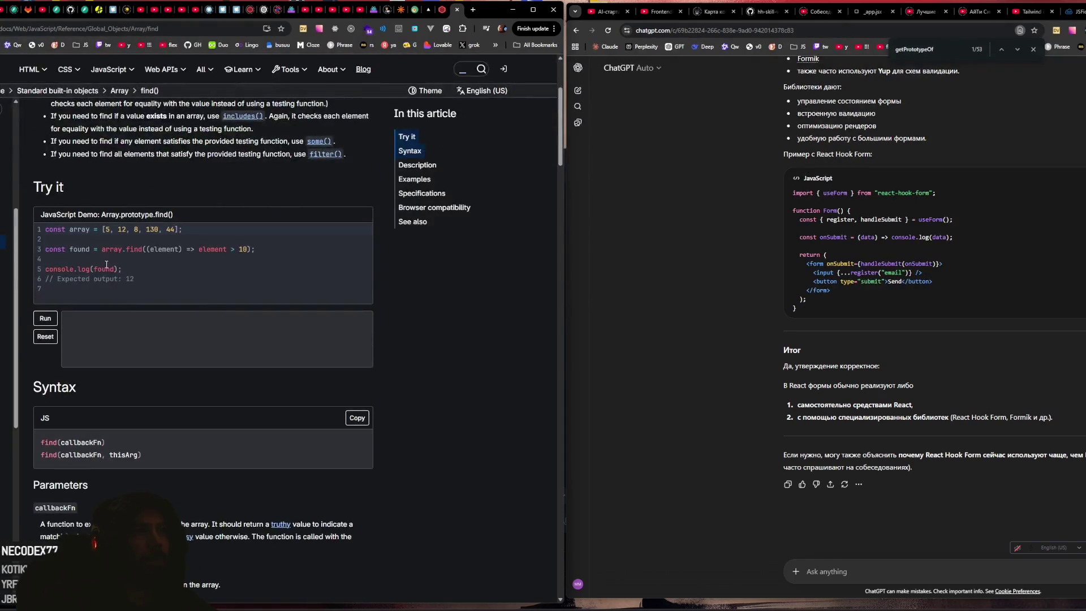
{"action": "mouse_move", "coordinate": [256, 250]}
{"action": "left_mouse_down"}
{"action": "mouse_move", "coordinate": [172, 249]}
{"action": "mouse_move", "coordinate": [272, 249]}
{"action": "left_mouse_up"}
{"action": "left_click", "coordinate": [207, 251]}
Step: Back in Codewars, replace the callback's curly-brace body with parentheses: (obj)=> ()
{"action": "left_click", "coordinate": [442, 12]}
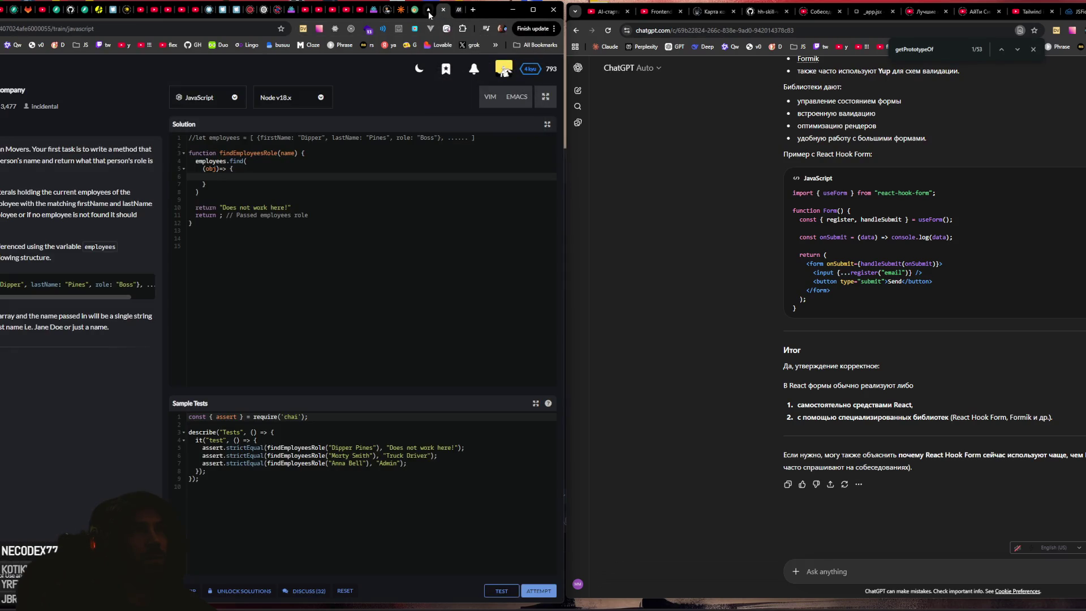
{"action": "left_click_drag", "start_coordinate": [230, 169], "coordinate": [207, 184]}
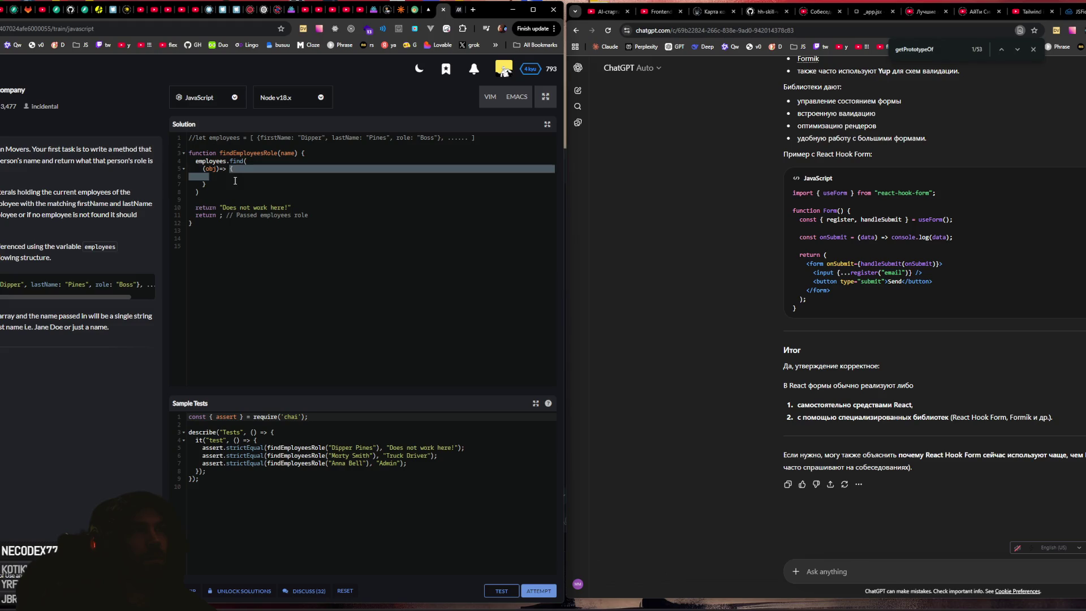
{"action": "key", "text": "BackSpace"}
{"action": "type", "text": "("}
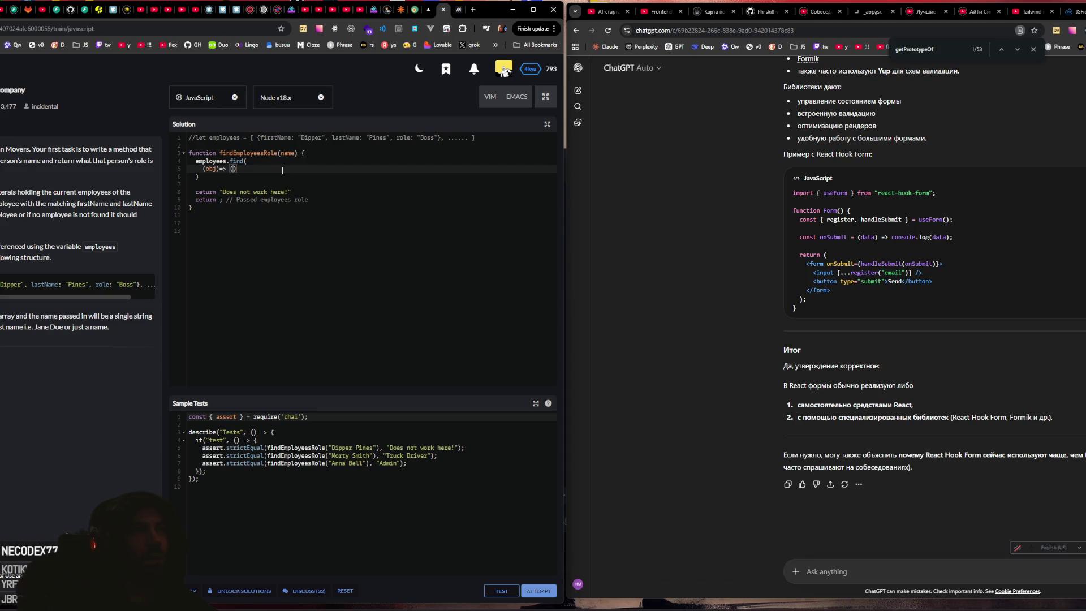
Step: Add const n = name.split(' ')[0] at the top of the function
{"action": "double_click", "coordinate": [211, 169]}
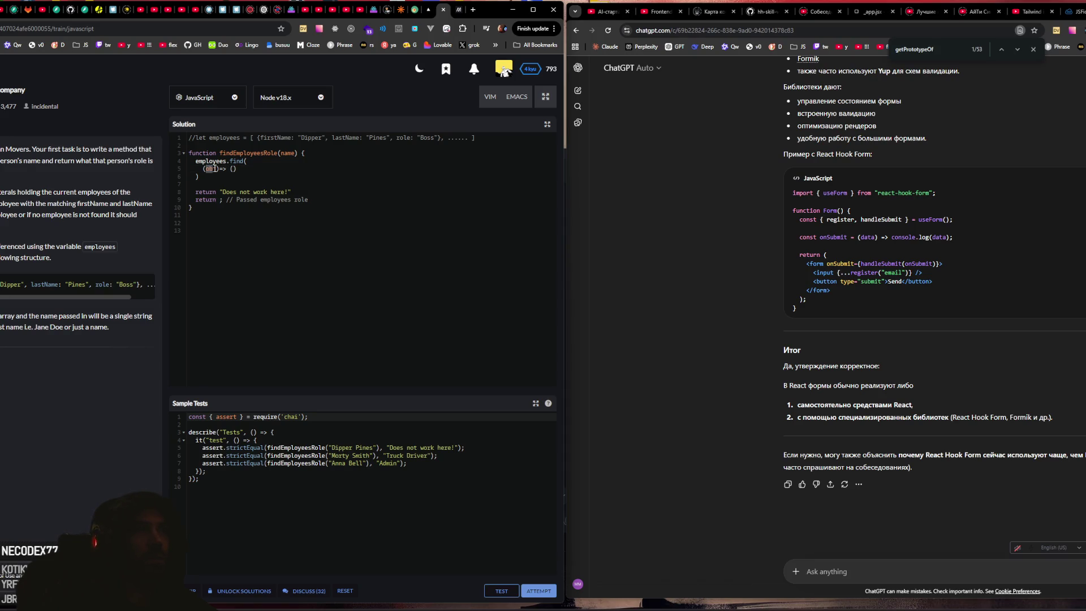
{"action": "double_click", "coordinate": [288, 153]}
{"action": "left_click_drag", "start_coordinate": [332, 448], "coordinate": [373, 447]}
{"action": "left_click", "coordinate": [328, 153]}
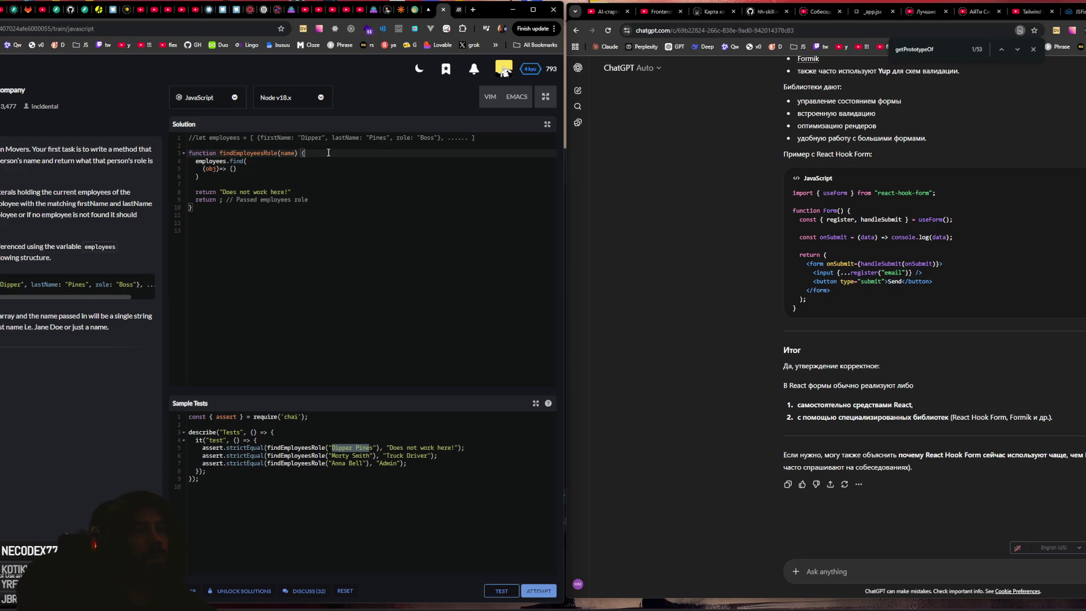
{"action": "key", "text": "Return"}
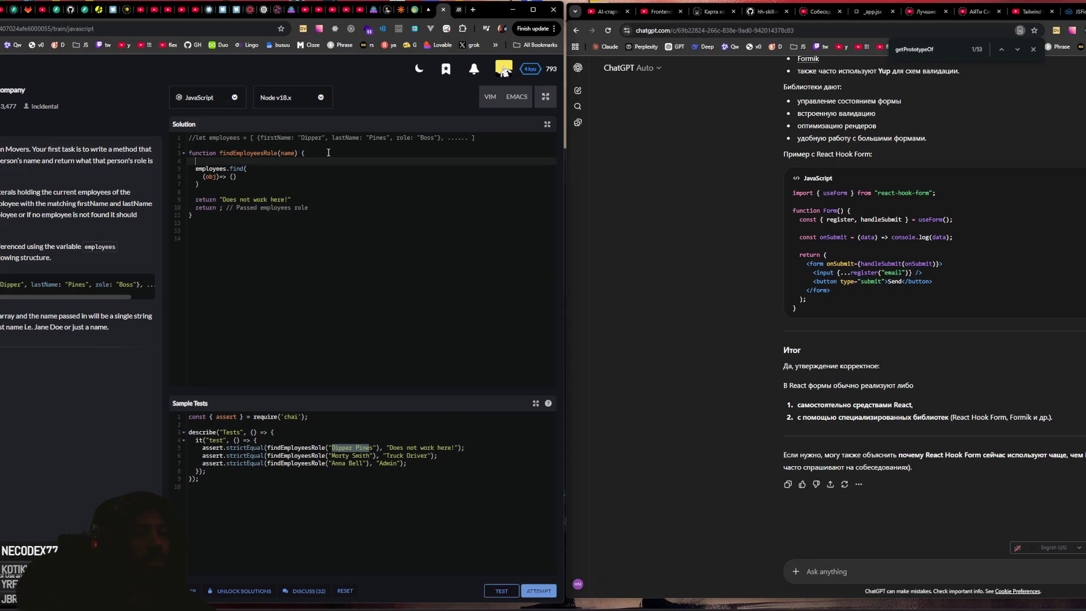
{"action": "type", "text": "const"}
{"action": "type", "text": " n = name.s"}
{"action": "type", "text": "pl"}
{"action": "type", "text": "it"}
{"action": "type", "text": "("}
{"action": "type", "text": "' ')"}
{"action": "type", "text": "[0"}
Step: Duplicate the first-name declaration as const s = name.split(' ')[1]
{"action": "key", "text": "shift+Left"}
{"action": "key", "text": "shift+Left"}
{"action": "key", "text": "shift+Left"}
{"action": "key", "text": "End"}
{"action": "key", "text": "Return"}
{"action": "key", "text": "ctrl+v"}
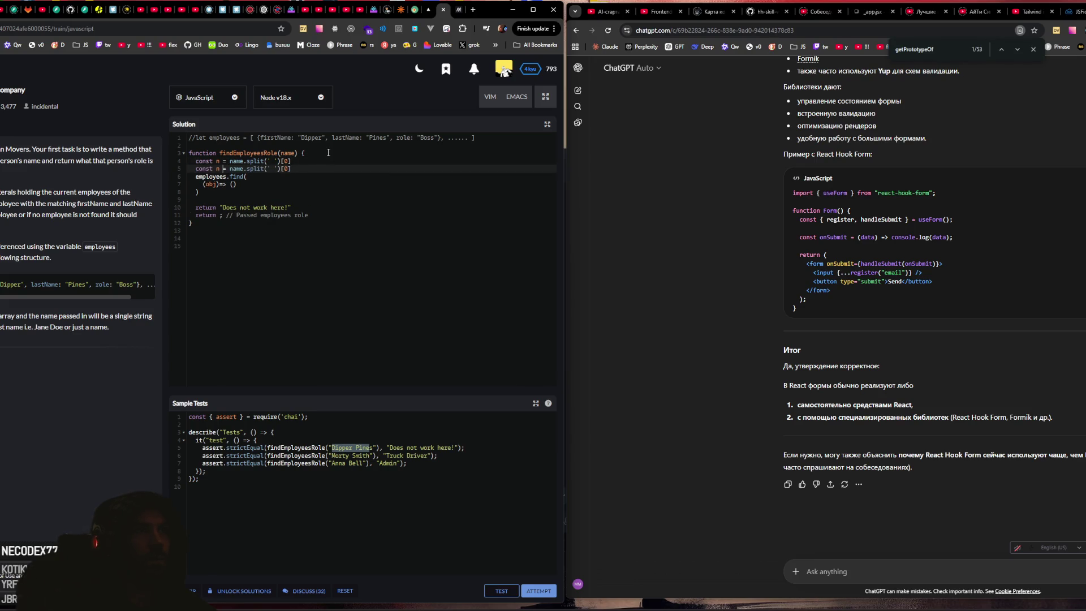
{"action": "key", "text": "Right"}
{"action": "key", "text": "Right"}
{"action": "key", "text": "Right"}
{"action": "key", "text": "Left"}
{"action": "key", "text": "BackSpace"}
{"action": "type", "text": "1"}
{"action": "key", "text": "Down"}
{"action": "key", "text": "Up"}
{"action": "key", "text": "Down"}
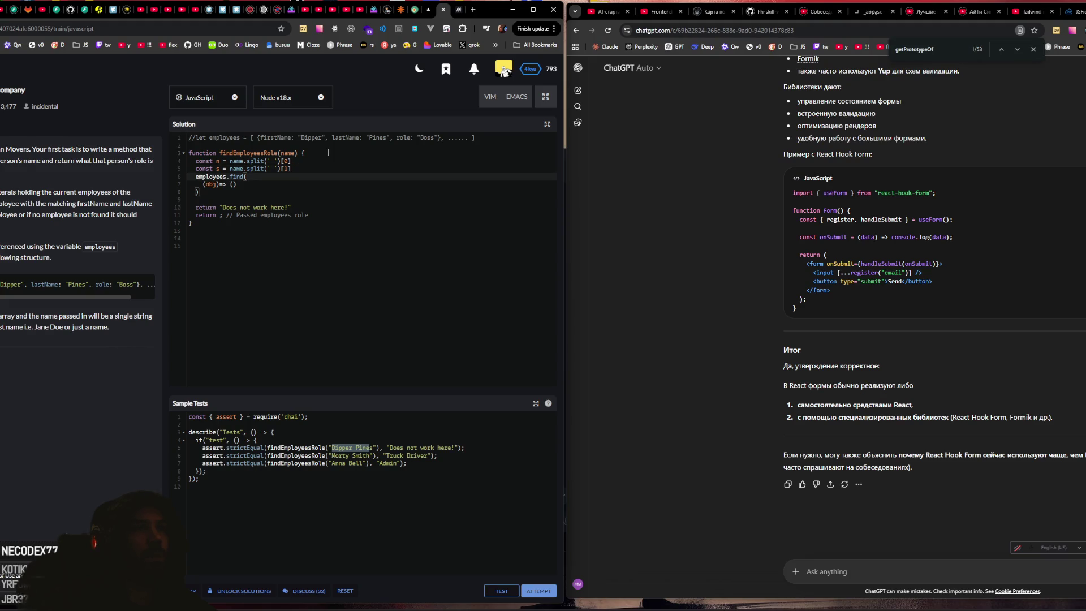
{"action": "key", "text": "Down"}
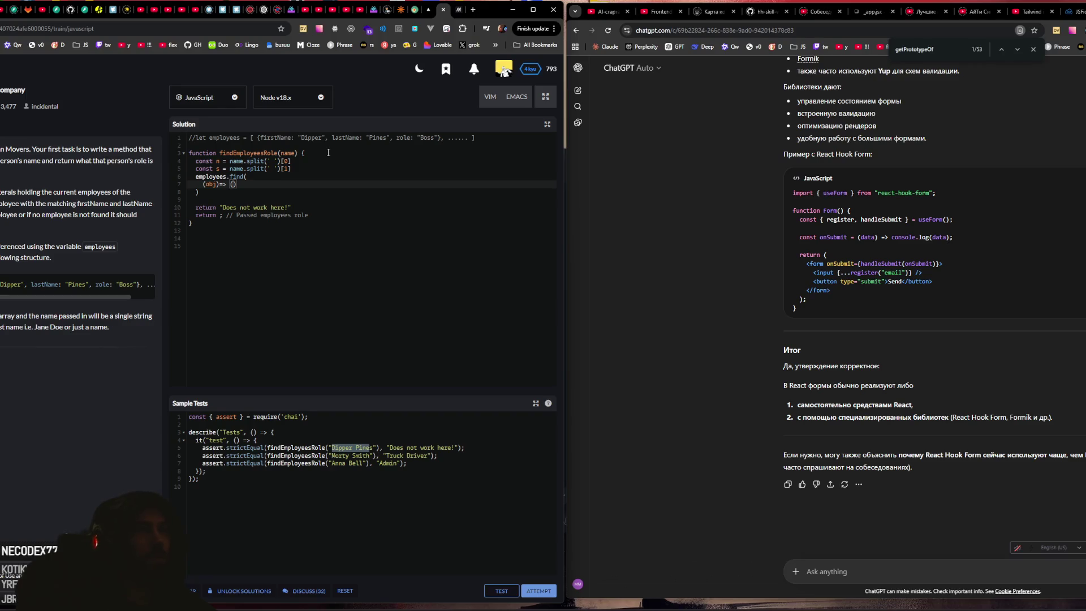
Step: Start the find callback condition with obj.firstName === n &&
{"action": "type", "text": "obj."}
{"action": "double_click", "coordinate": [275, 137]}
{"action": "key", "text": "ctrl+c"}
{"action": "left_click", "coordinate": [244, 184]}
{"action": "key", "text": "ctrl+v"}
{"action": "type", "text": "==="}
{"action": "double_click", "coordinate": [218, 162]}
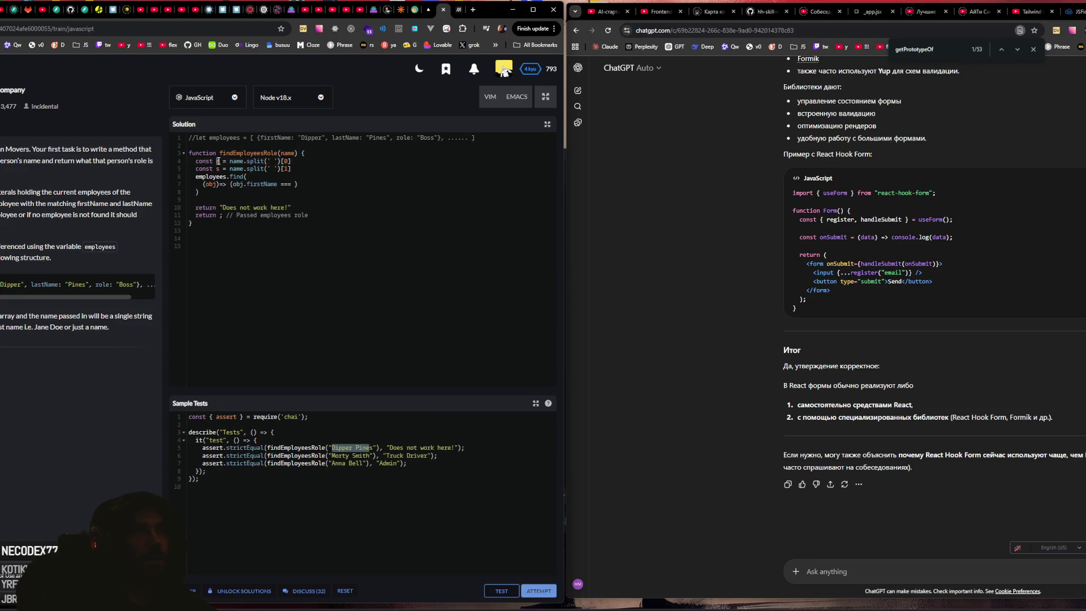
{"action": "left_click", "coordinate": [292, 185]}
{"action": "type", "text": "n "}
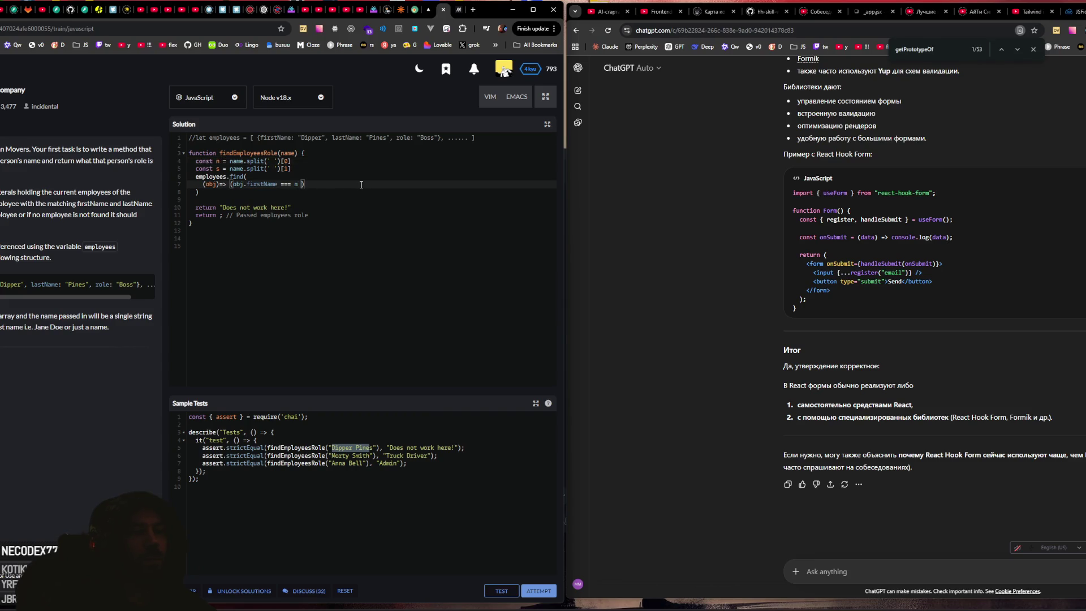
{"action": "type", "text": "&&"}
Step: Add obj.lastName === s as the second condition in the callback
{"action": "left_click_drag", "start_coordinate": [232, 184], "coordinate": [301, 185]}
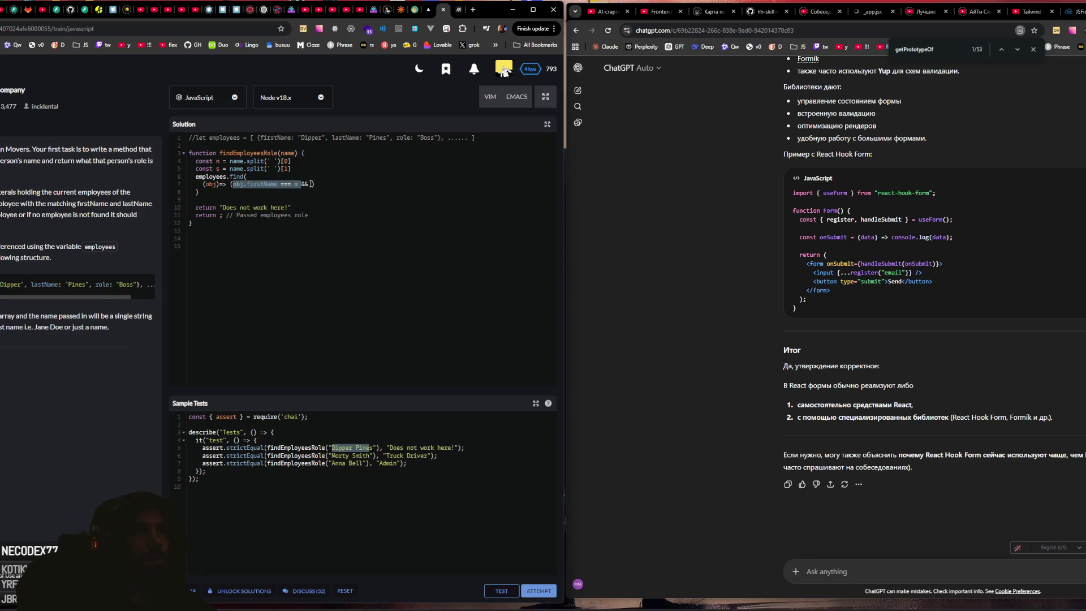
{"action": "key", "text": "ctrl+c"}
{"action": "left_click", "coordinate": [310, 184]}
{"action": "key", "text": "ctrl+v"}
{"action": "double_click", "coordinate": [344, 138]}
{"action": "key", "text": "ctrl+c"}
{"action": "double_click", "coordinate": [341, 183]}
{"action": "key", "text": "ctrl+v"}
{"action": "type", "text": "s"}
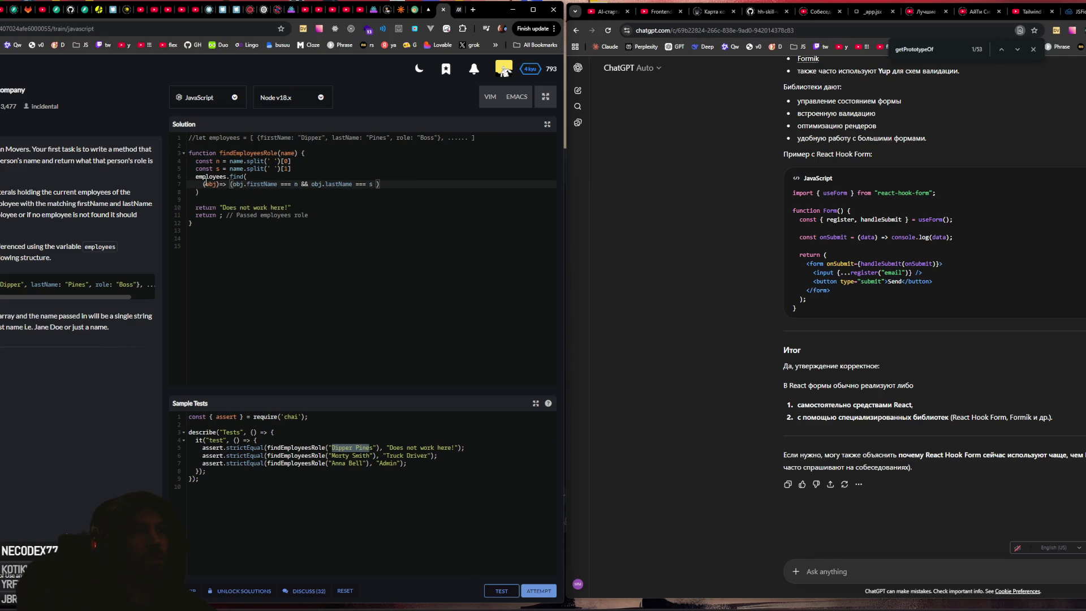
Step: Begin a let ob declaration before the find call, then view MDN's find() page
{"action": "left_click", "coordinate": [247, 177]}
{"action": "left_click_drag", "start_coordinate": [195, 207], "coordinate": [215, 208]}
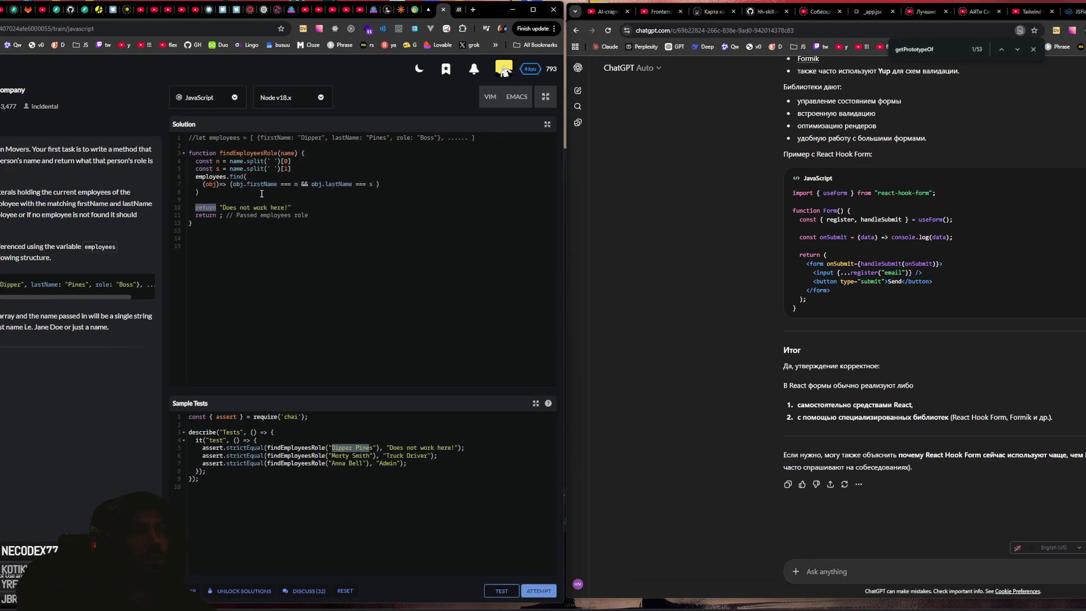
{"action": "left_click", "coordinate": [196, 177]}
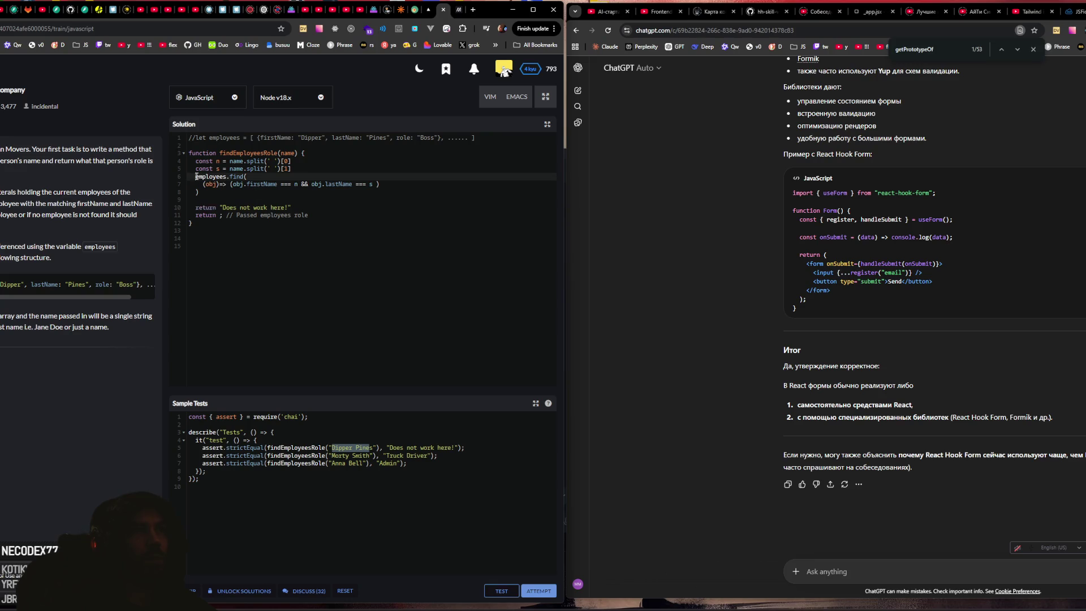
{"action": "type", "text": "let o"}
{"action": "type", "text": "b"}
{"action": "left_click", "coordinate": [441, 10]}
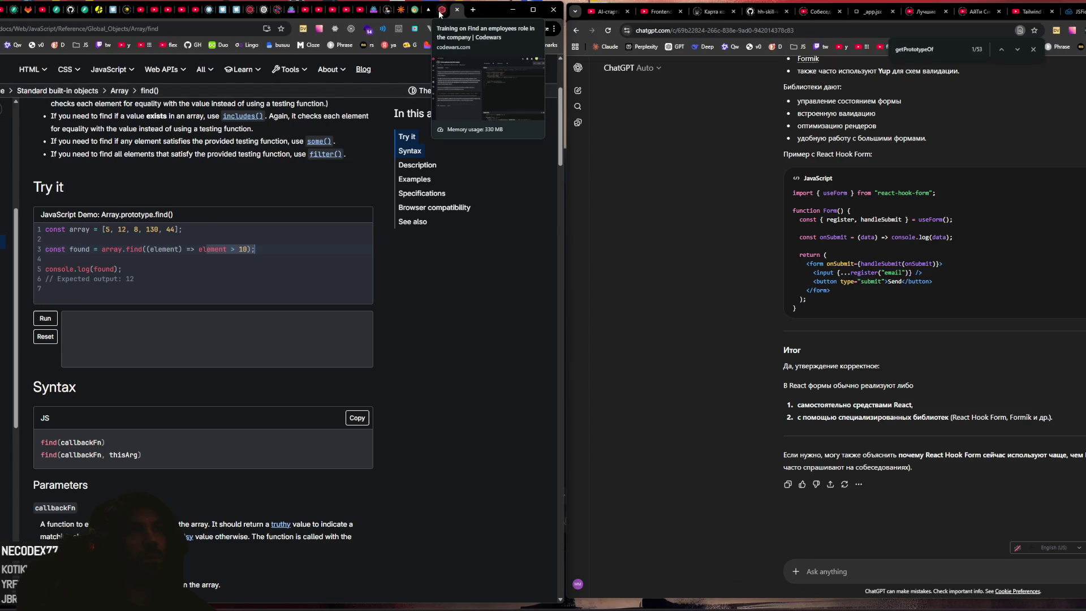
Step: Complete the find line as let obj = employees.find(...)
{"action": "left_click", "coordinate": [441, 10]}
{"action": "left_click_drag", "start_coordinate": [258, 137], "coordinate": [382, 139]}
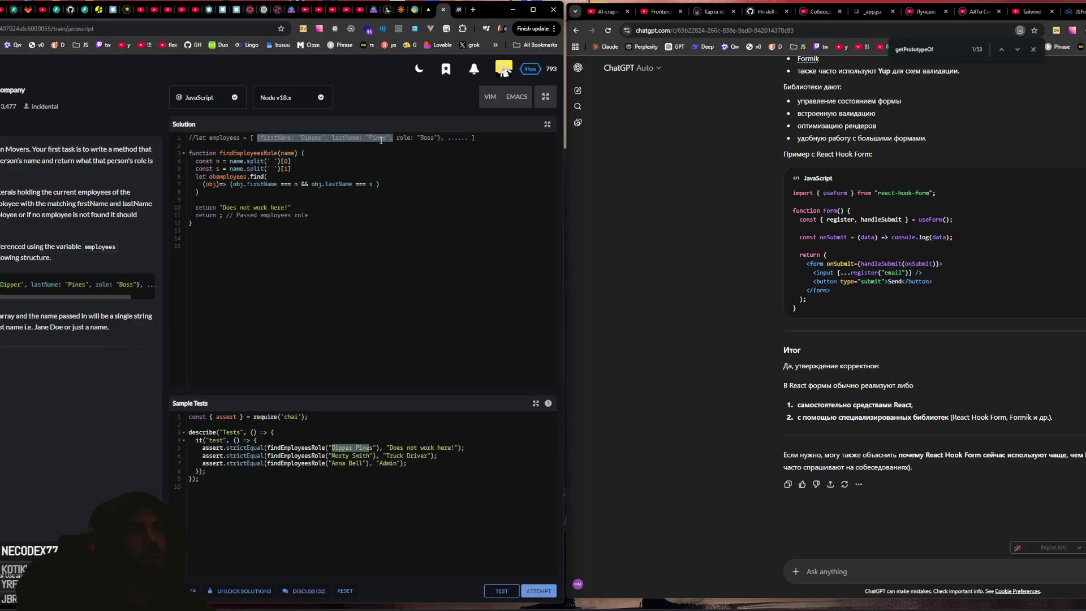
{"action": "left_click", "coordinate": [209, 177]}
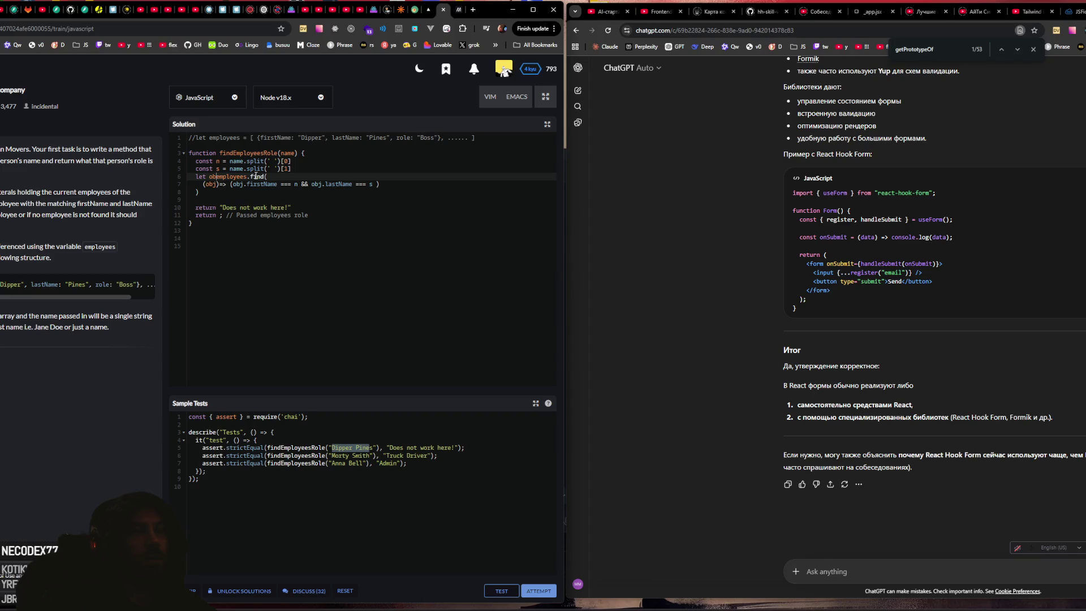
{"action": "type", "text": "j ="}
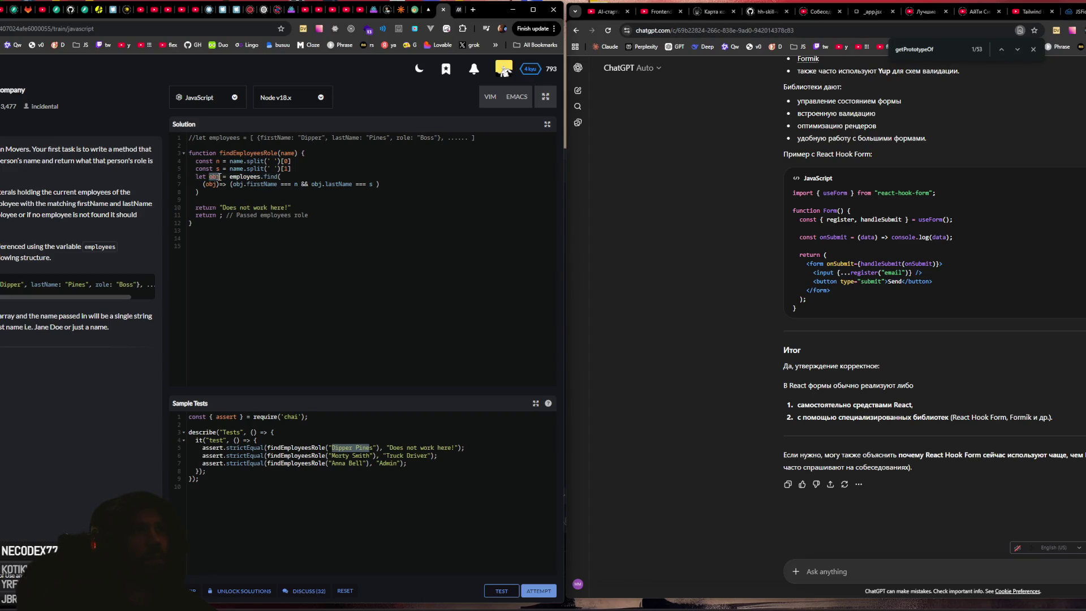
Step: Return obj.role && "Does not work here!", delete the leftover return line, and run tests
{"action": "left_click", "coordinate": [244, 201]}
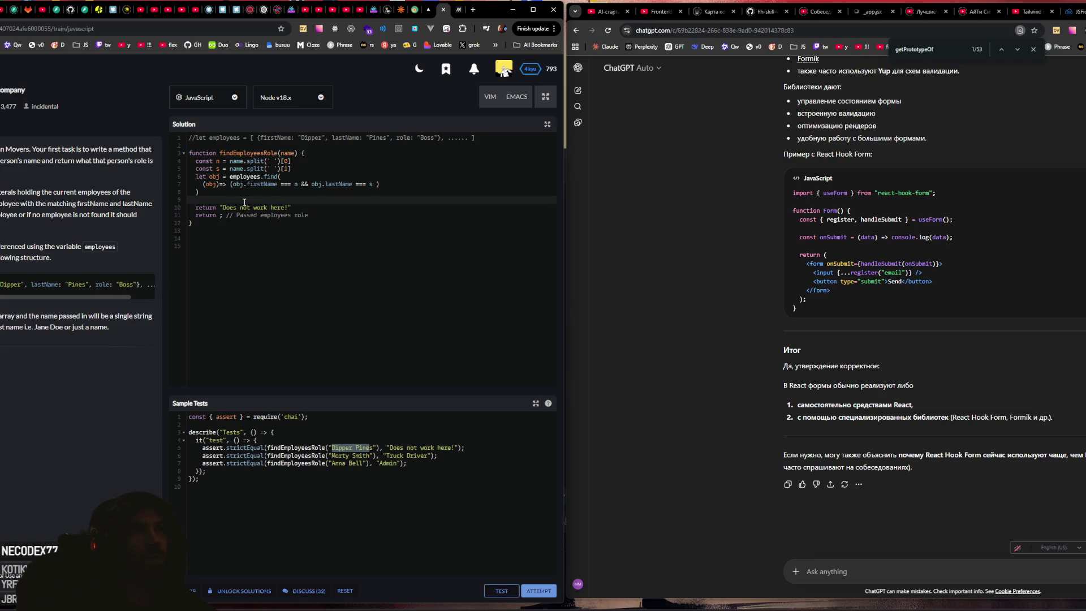
{"action": "type", "text": "obj.r"}
{"action": "type", "text": "ole"}
{"action": "key", "text": "shift+Home"}
{"action": "key", "text": "ctrl+c"}
{"action": "left_click", "coordinate": [220, 207]}
{"action": "key", "text": "ctrl+v"}
{"action": "type", "text": "&&"}
{"action": "key", "text": "shift+Down"}
{"action": "key", "text": "BackSpace"}
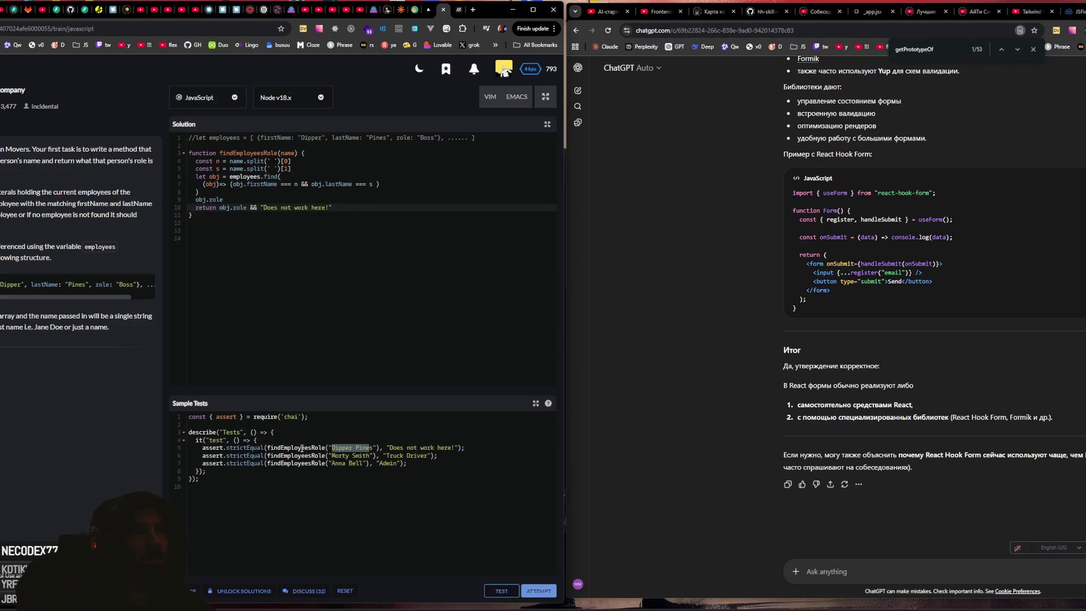
{"action": "left_click", "coordinate": [500, 590]}
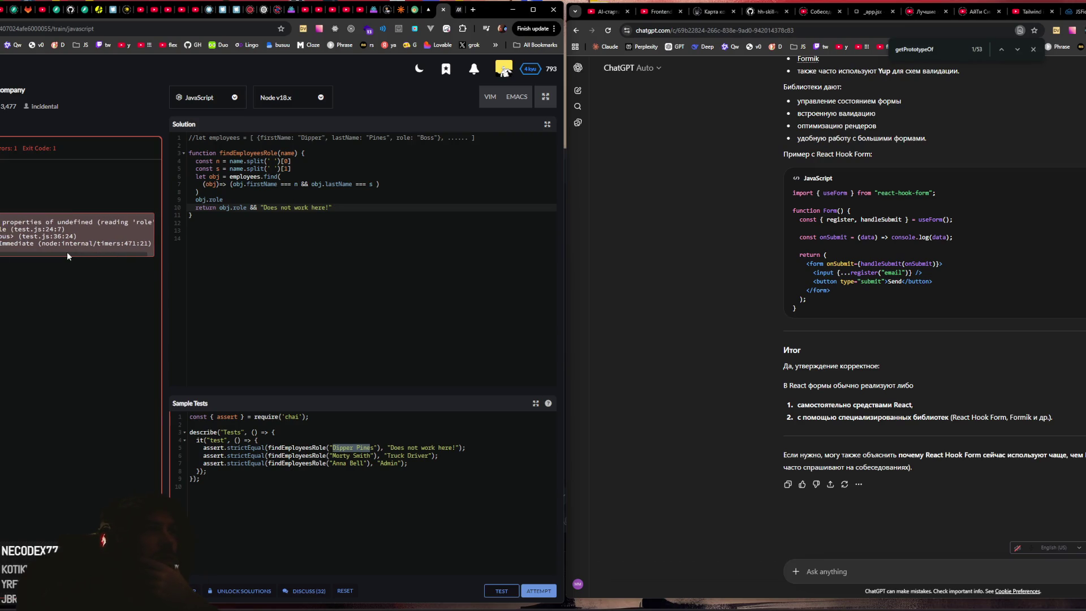
Step: Try obj?.role in the return, delete the stray obj.role line, and run tests
{"action": "left_click", "coordinate": [243, 192]}
{"action": "key", "text": "Down"}
{"action": "key", "text": "Right"}
{"action": "key", "text": "Right"}
{"action": "left_click", "coordinate": [232, 208]}
{"action": "type", "text": "?"}
{"action": "left_click", "coordinate": [244, 200]}
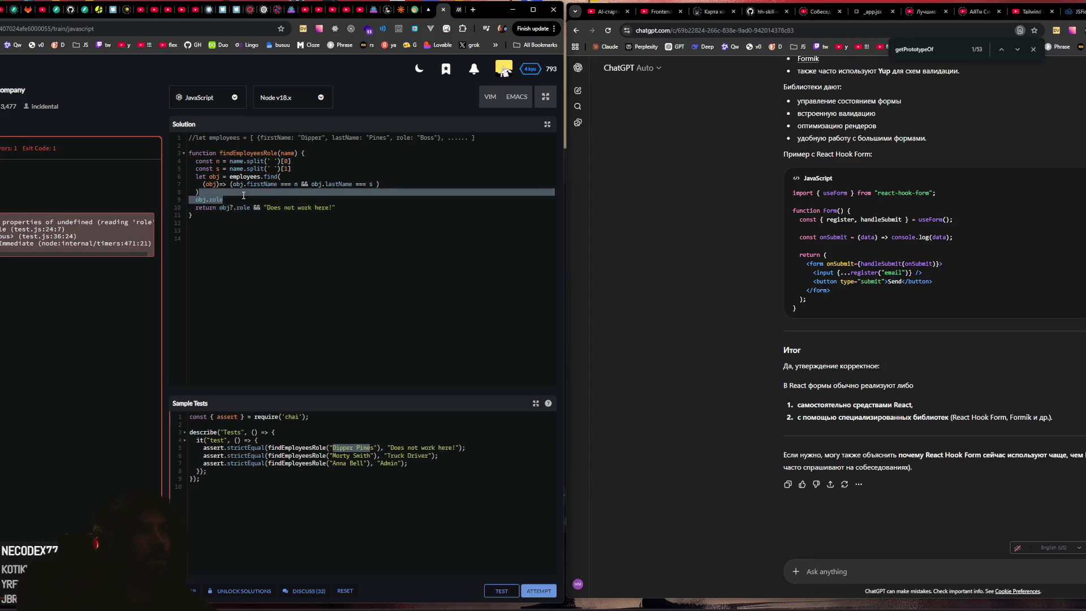
{"action": "key", "text": "BackSpace"}
{"action": "key", "text": "BackSpace"}
{"action": "key", "text": "BackSpace"}
{"action": "left_click", "coordinate": [501, 591]}
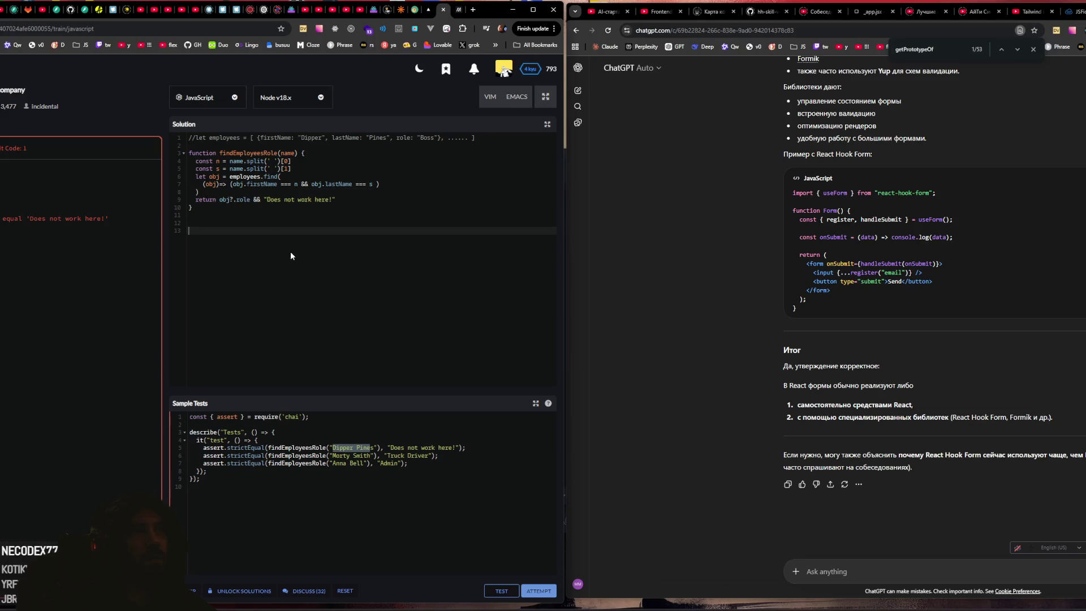
Step: Remove the optional-chaining question mark again and rerun the sample tests
{"action": "left_click", "coordinate": [235, 200]}
{"action": "key", "text": "BackSpace"}
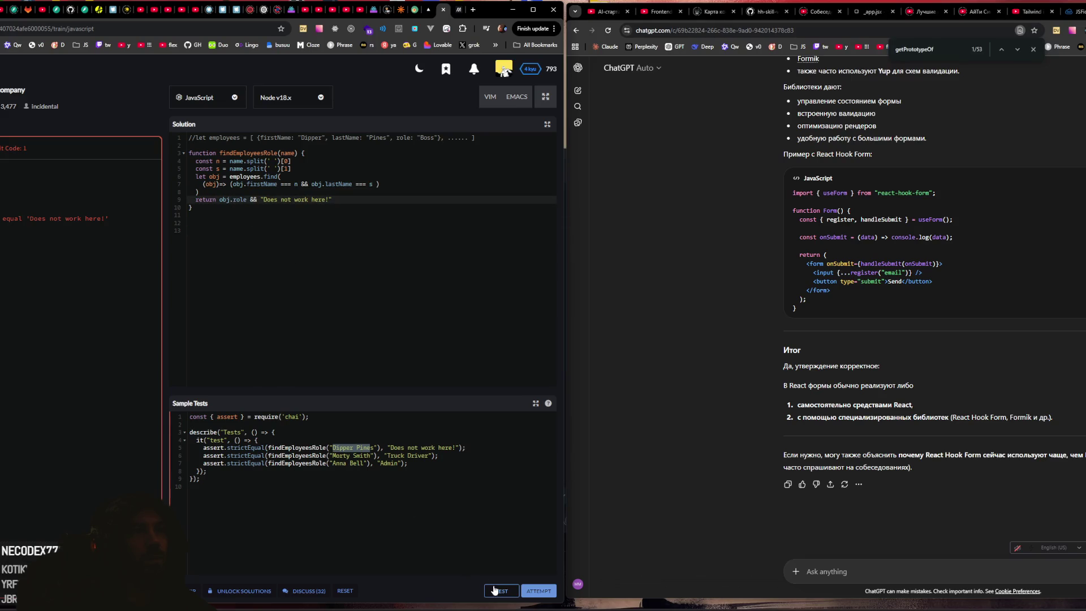
{"action": "left_click", "coordinate": [493, 590]}
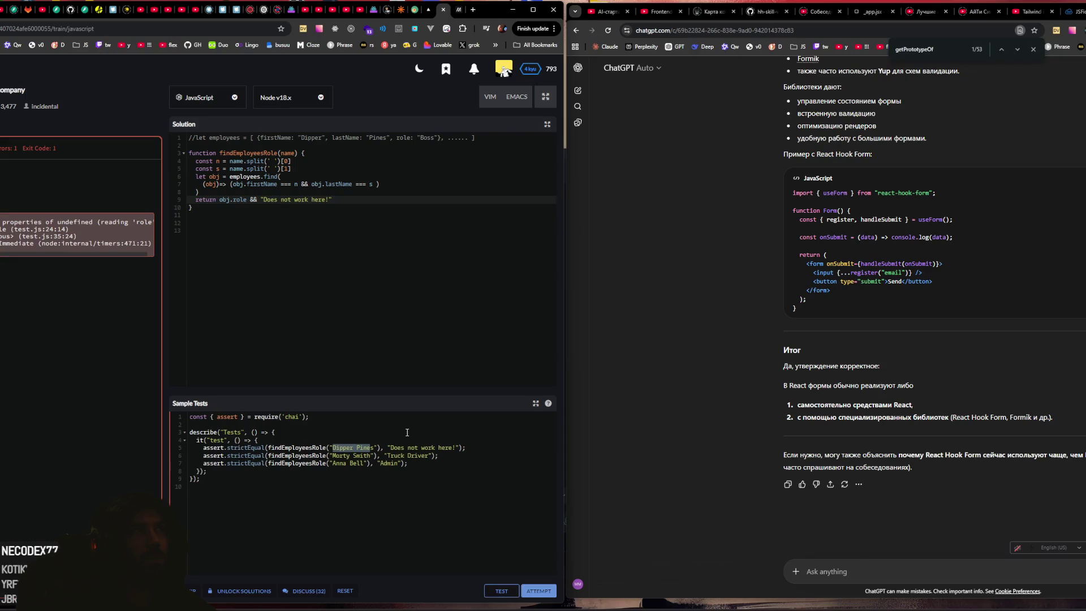
{"action": "left_click", "coordinate": [282, 275]}
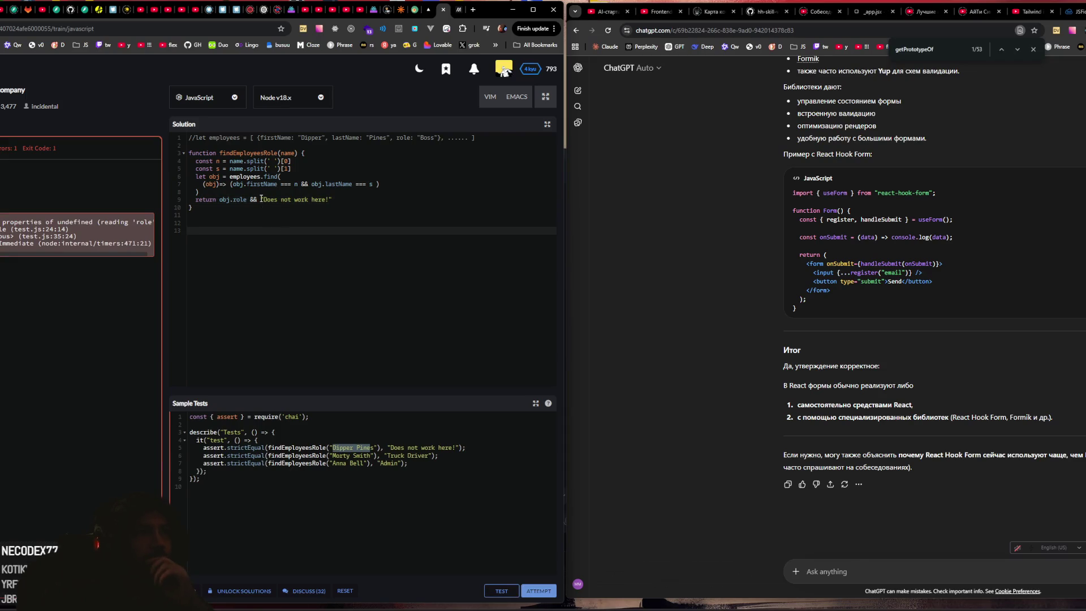
Step: Log n with a temporary console.log, run the tests, then remove that line
{"action": "left_click", "coordinate": [310, 162]}
{"action": "key", "text": "Return"}
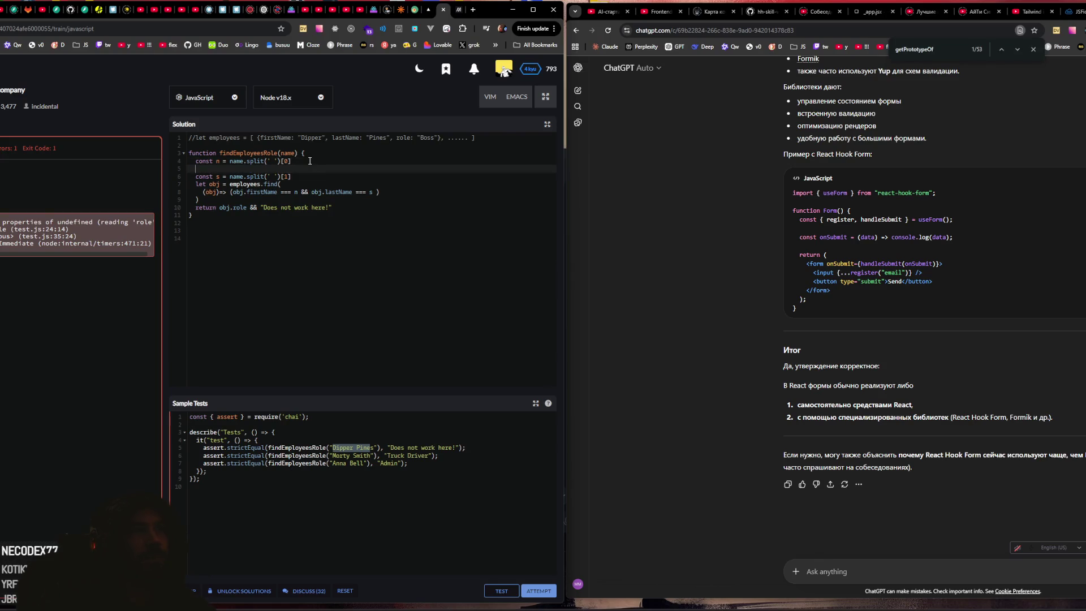
{"action": "type", "text": "console.lo"}
{"action": "type", "text": "g("}
{"action": "left_click", "coordinate": [217, 160]}
{"action": "left_click", "coordinate": [238, 168]}
{"action": "type", "text": "n"}
{"action": "left_click", "coordinate": [510, 590]}
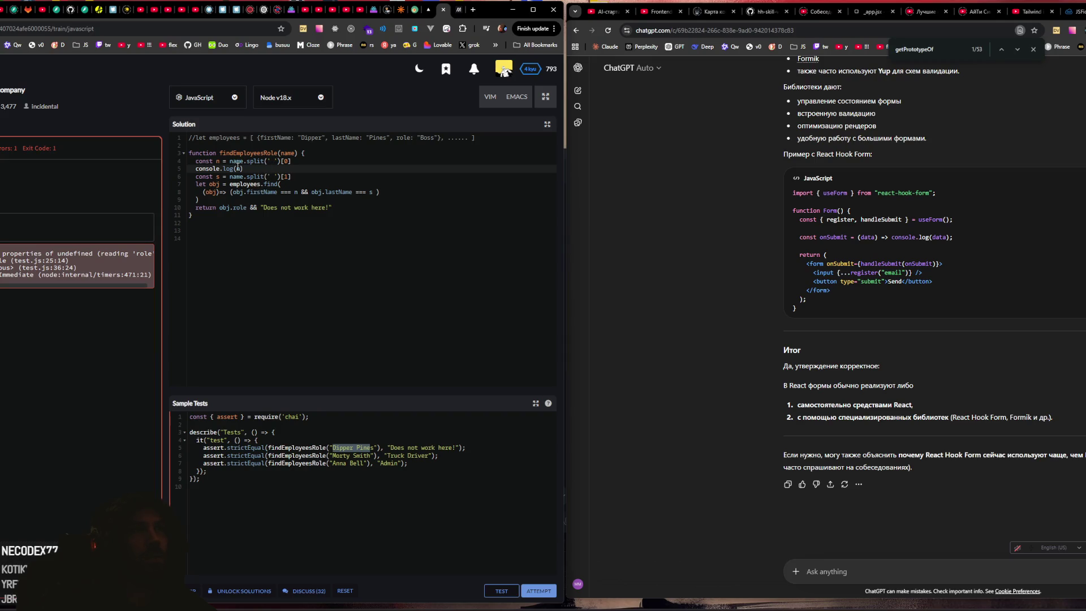
{"action": "triple_click", "coordinate": [247, 167]}
{"action": "key", "text": "BackSpace"}
{"action": "left_click", "coordinate": [279, 176]}
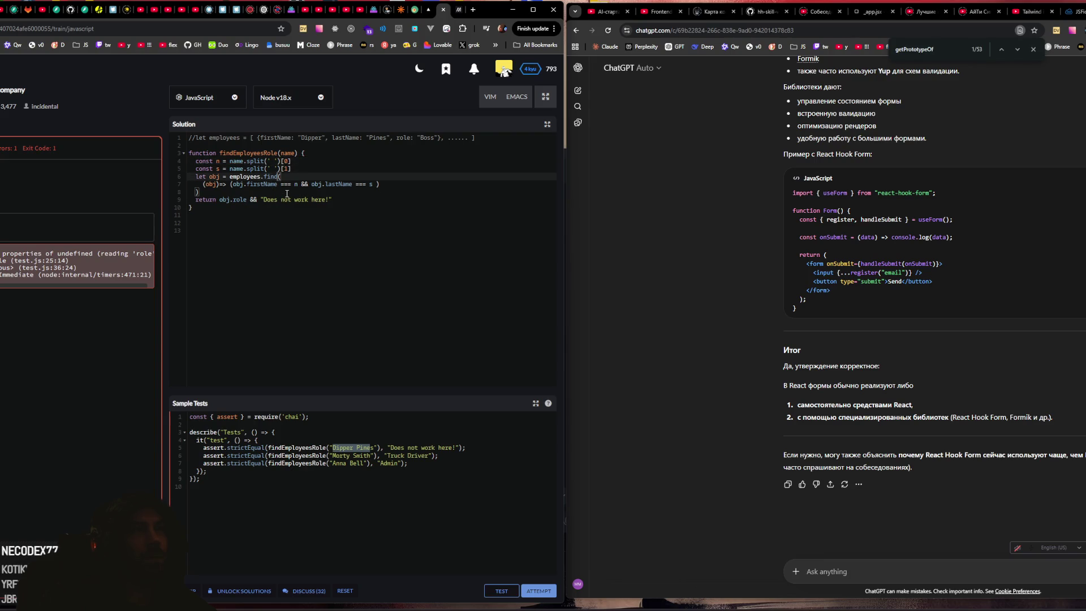
Step: Replace the two split lines with const [n , s] = name.split(' ')
{"action": "left_click", "coordinate": [219, 162]}
{"action": "key", "text": "BackSpace"}
{"action": "type", "text": "{n}"}
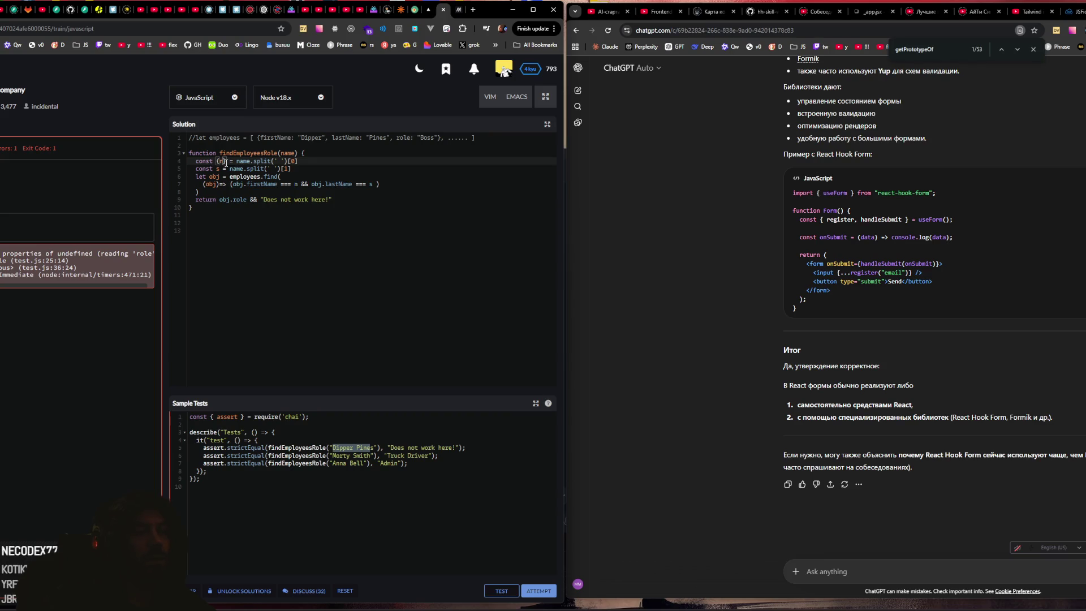
{"action": "type", "text": ", s"}
{"action": "left_click_drag", "start_coordinate": [218, 161], "coordinate": [237, 162]}
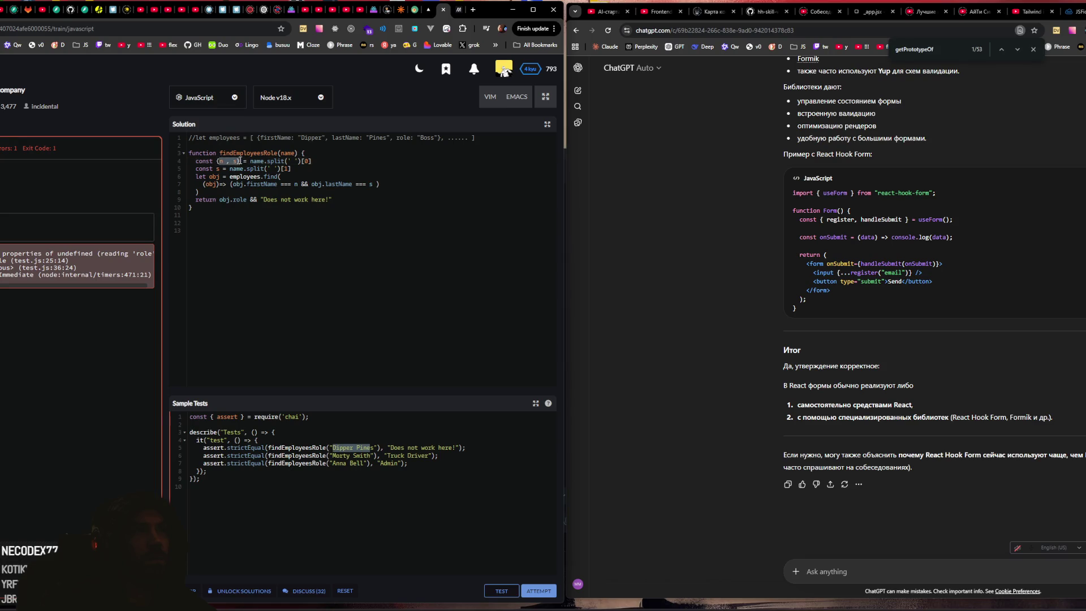
{"action": "key", "text": "BackSpace"}
{"action": "key", "text": "BackSpace"}
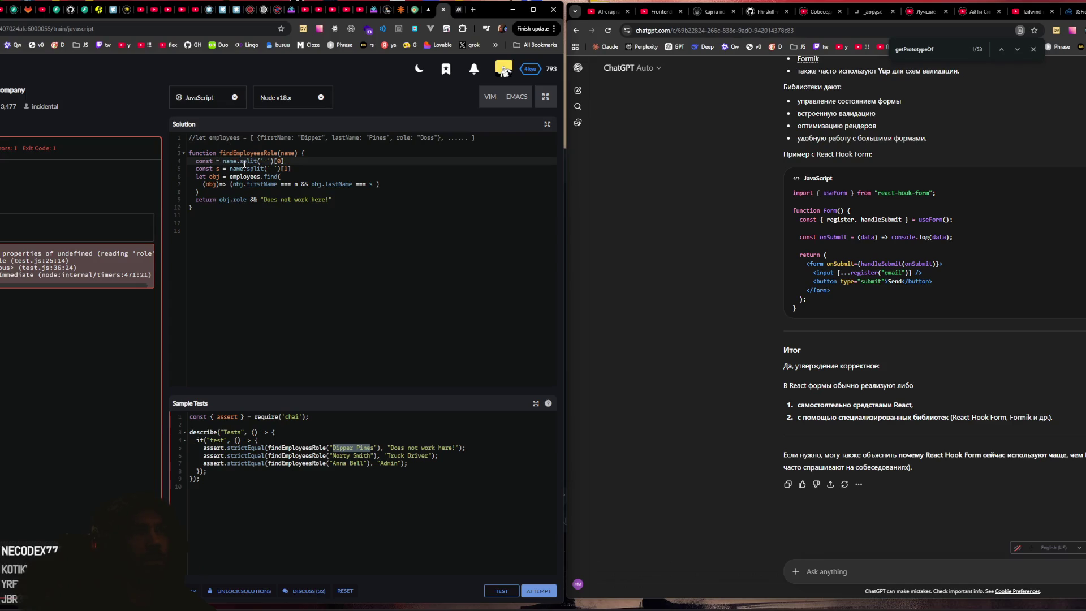
{"action": "type", "text": "["}
{"action": "type", "text": "n , s"}
{"action": "left_click_drag", "start_coordinate": [308, 161], "coordinate": [303, 169]}
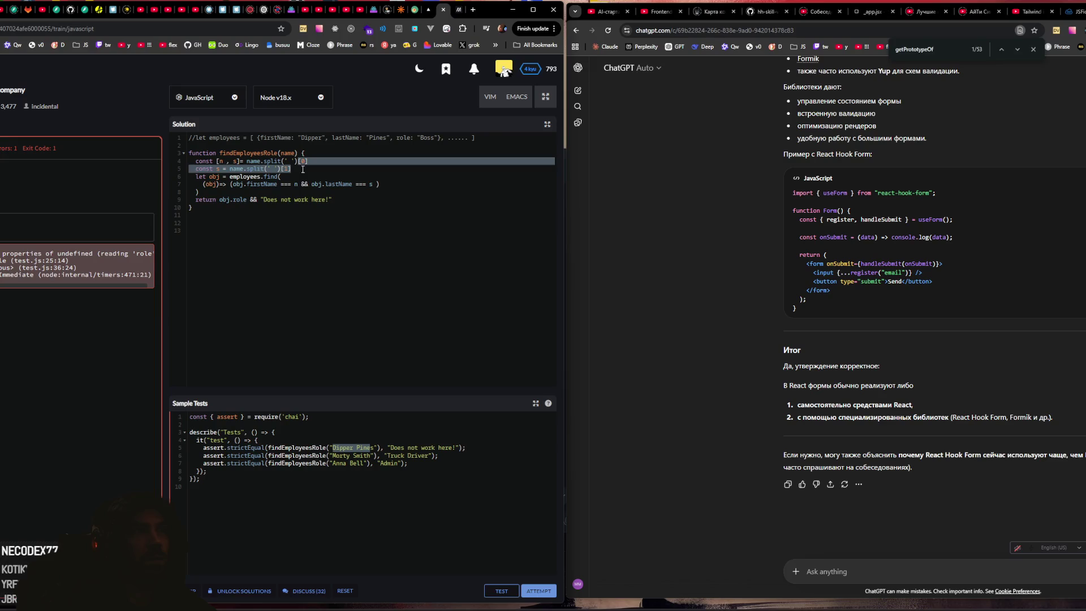
{"action": "key", "text": "BackSpace"}
Step: Check the values with console.log(n, s) in a test run, then delete the log
{"action": "left_click", "coordinate": [302, 160]}
{"action": "key", "text": "Return"}
{"action": "type", "text": "con"}
{"action": "type", "text": "sole.lo"}
{"action": "type", "text": "g("}
{"action": "type", "text": "n, s"}
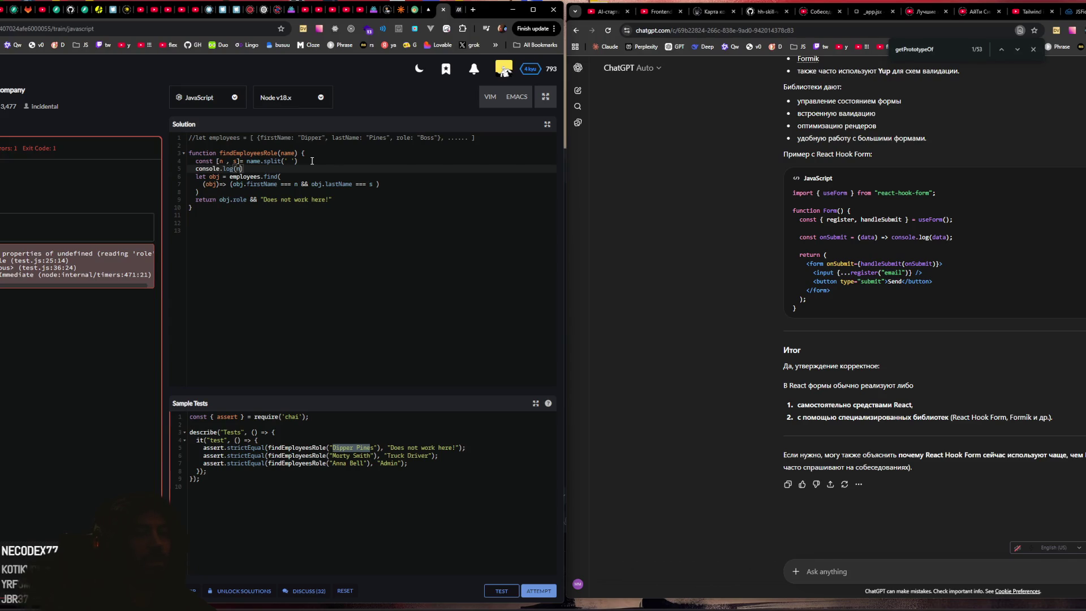
{"action": "left_click", "coordinate": [501, 591]}
{"action": "left_click_drag", "start_coordinate": [289, 167], "coordinate": [298, 161]}
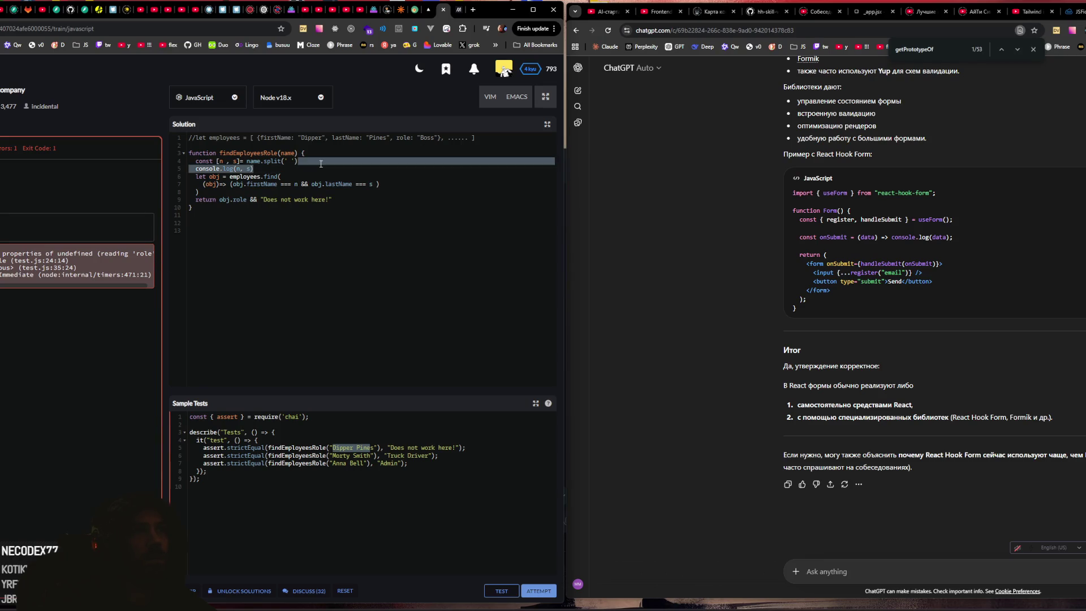
{"action": "key", "text": "BackSpace"}
{"action": "left_click", "coordinate": [294, 168]}
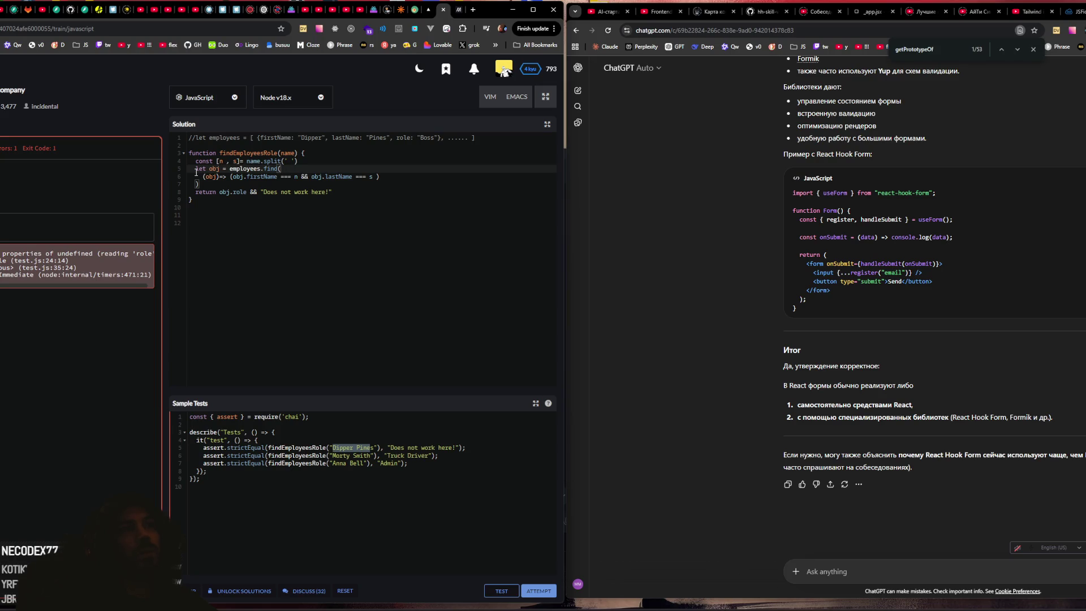
{"action": "left_click", "coordinate": [220, 176]}
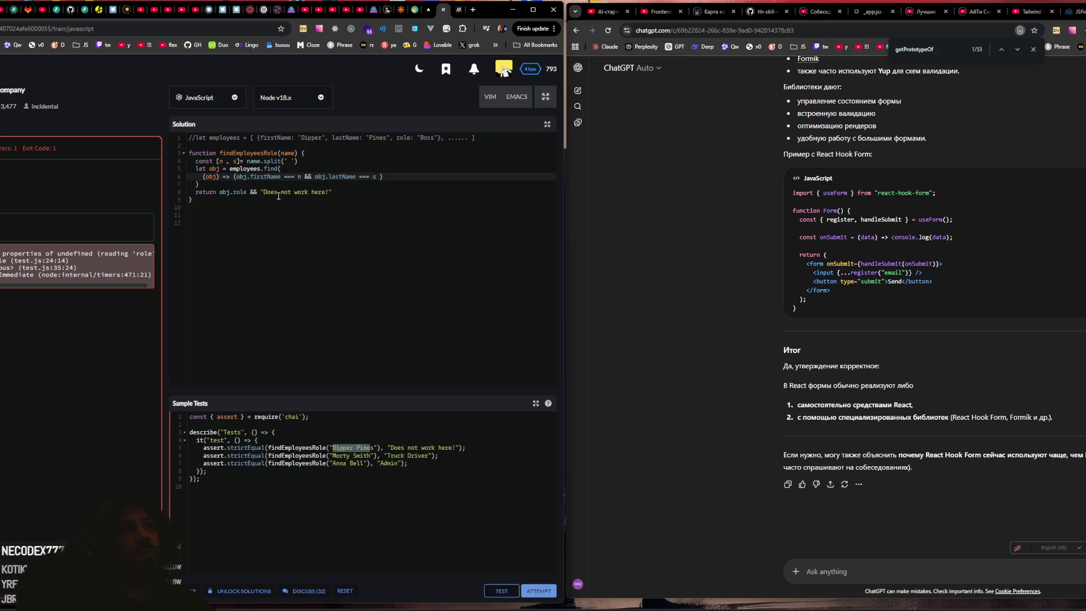
Step: Rerun the tests, then swap && for ?? in the return and test again
{"action": "key", "text": "ctrl+z"}
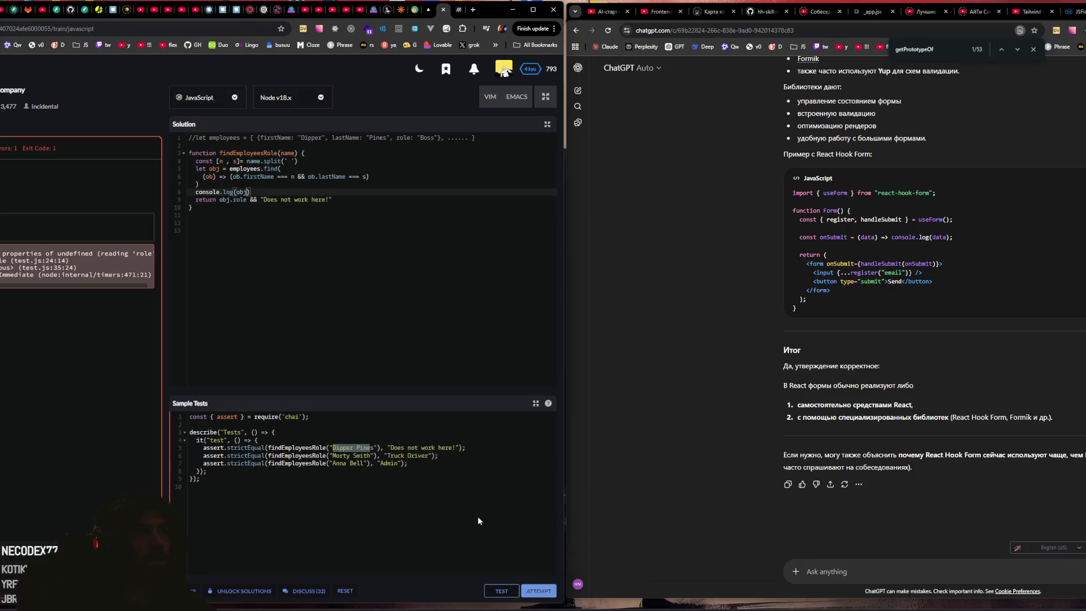
{"action": "left_click", "coordinate": [502, 590]}
{"action": "left_click_drag", "start_coordinate": [220, 201], "coordinate": [247, 201]}
{"action": "double_click", "coordinate": [253, 201]}
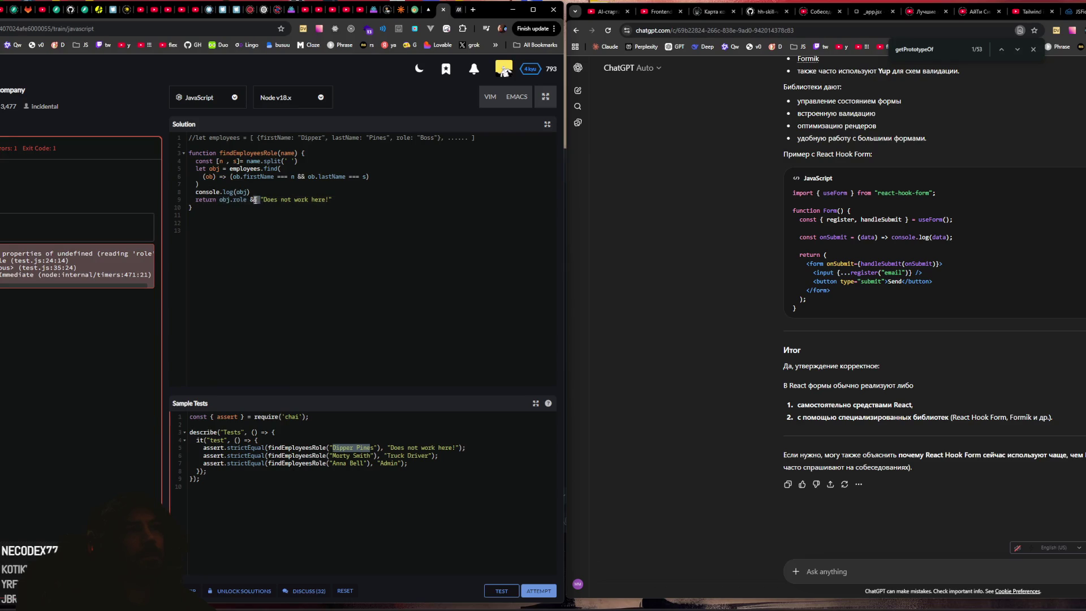
{"action": "key", "text": "BackSpace"}
{"action": "type", "text": "??"}
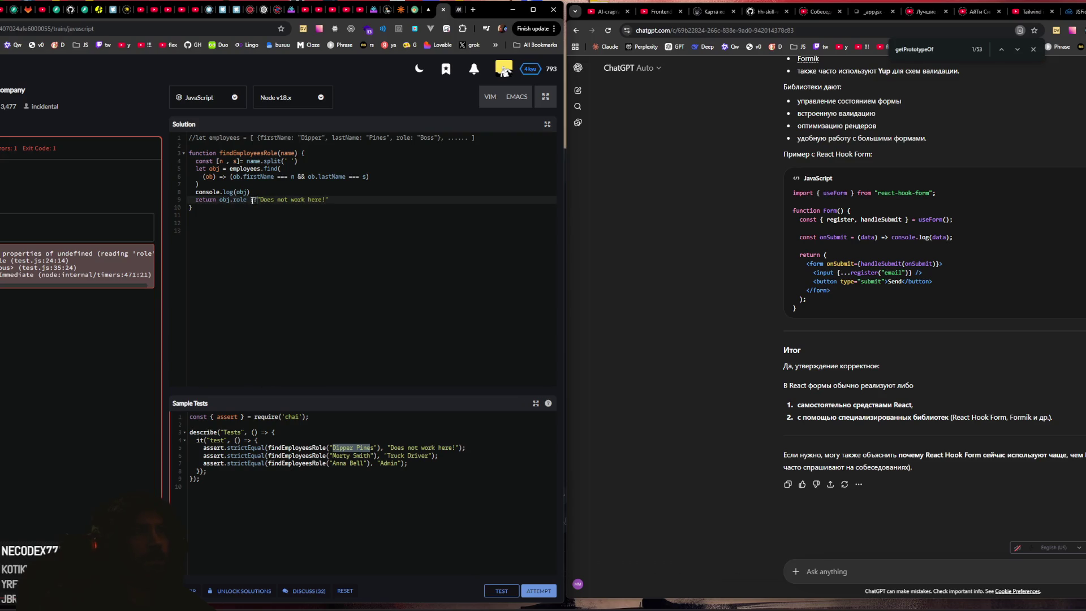
{"action": "left_click", "coordinate": [502, 590]}
Step: Rewrite the return as obj : obj.role ? "Does not work here!" and run tests
{"action": "left_click_drag", "start_coordinate": [251, 199], "coordinate": [258, 199]}
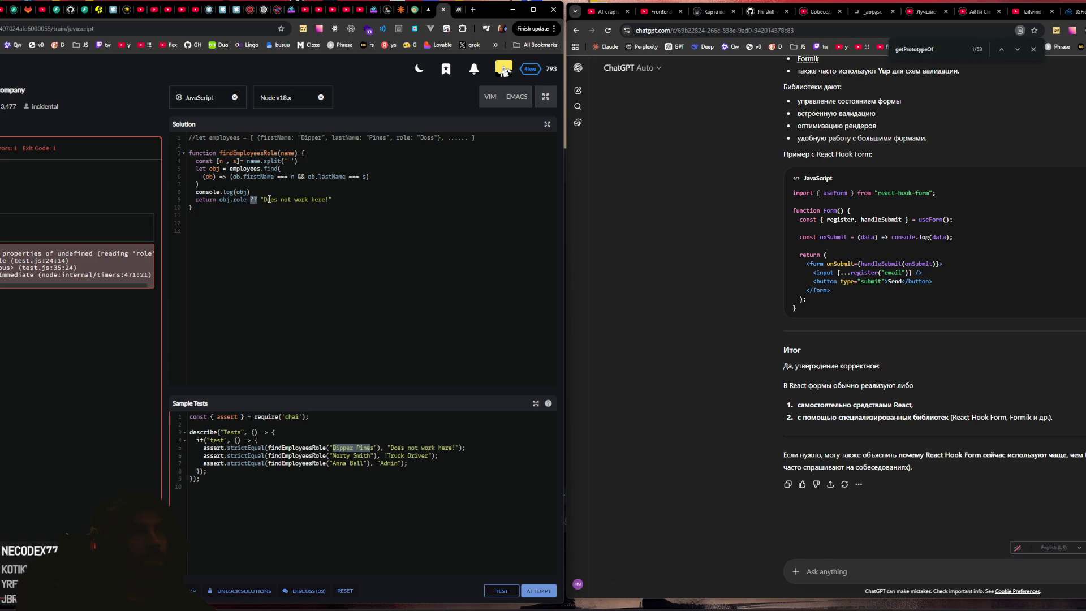
{"action": "key", "text": "BackSpace"}
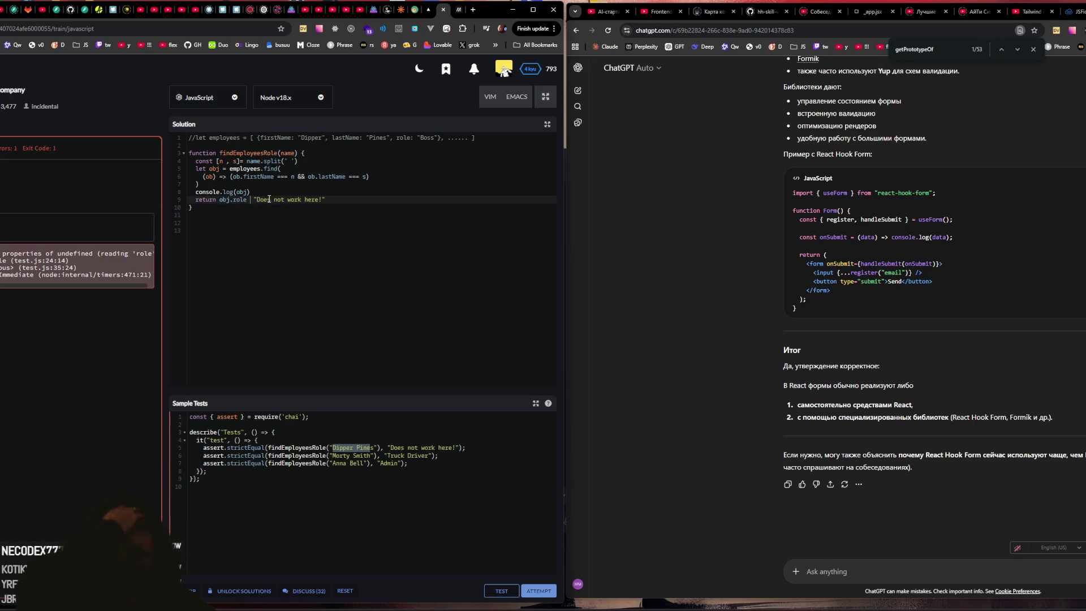
{"action": "type", "text": ": ?"}
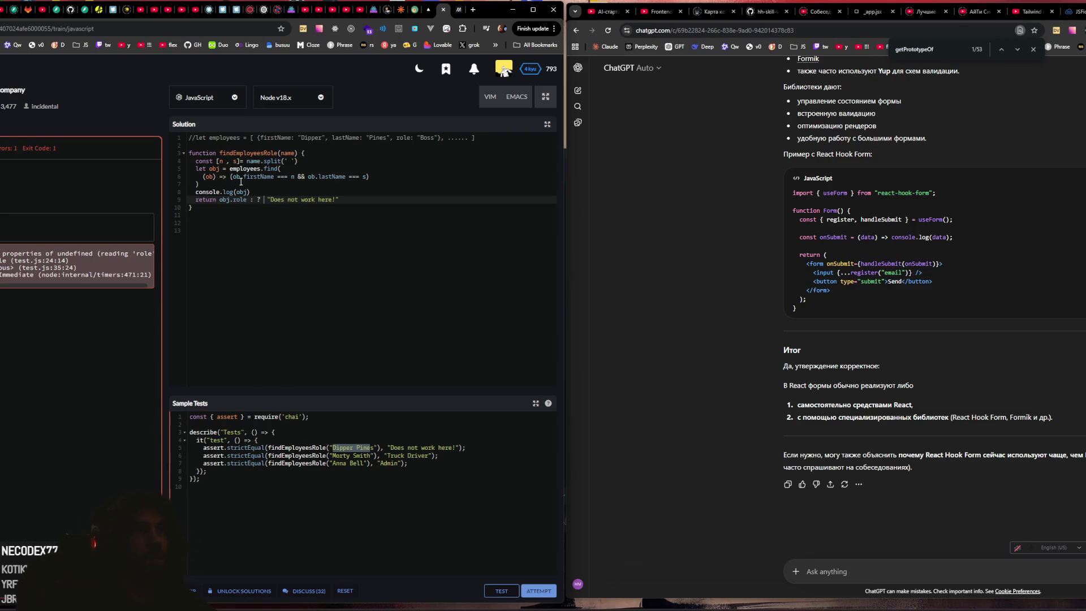
{"action": "left_click_drag", "start_coordinate": [220, 199], "coordinate": [250, 199]}
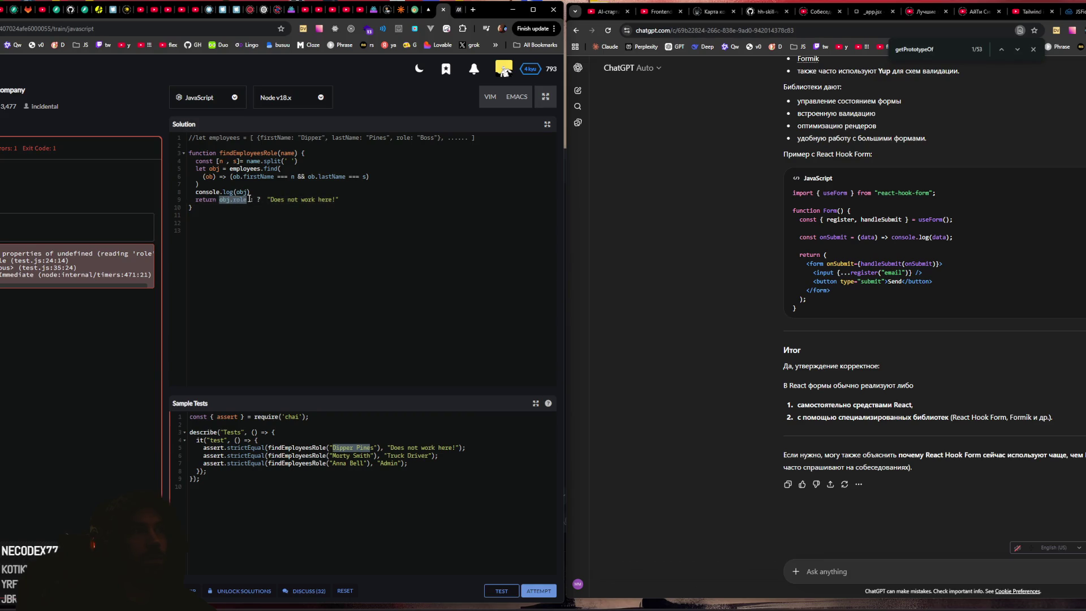
{"action": "key", "text": "Left"}
{"action": "left_click", "coordinate": [243, 200], "text": "shift"}
{"action": "left_click", "coordinate": [259, 200]}
{"action": "type", "text": "bj.role"}
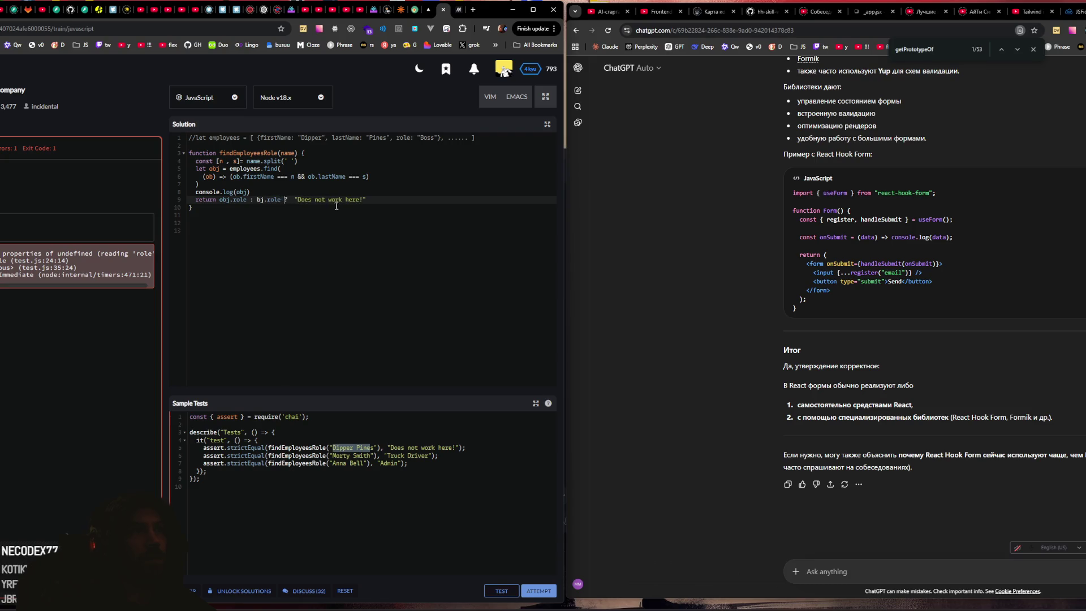
{"action": "double_click", "coordinate": [223, 200]}
{"action": "left_click", "coordinate": [259, 200]}
{"action": "type", "text": "b"}
{"action": "double_click", "coordinate": [234, 200]}
{"action": "key", "text": "BackSpace"}
{"action": "key", "text": "BackSpace"}
{"action": "left_click", "coordinate": [501, 590]}
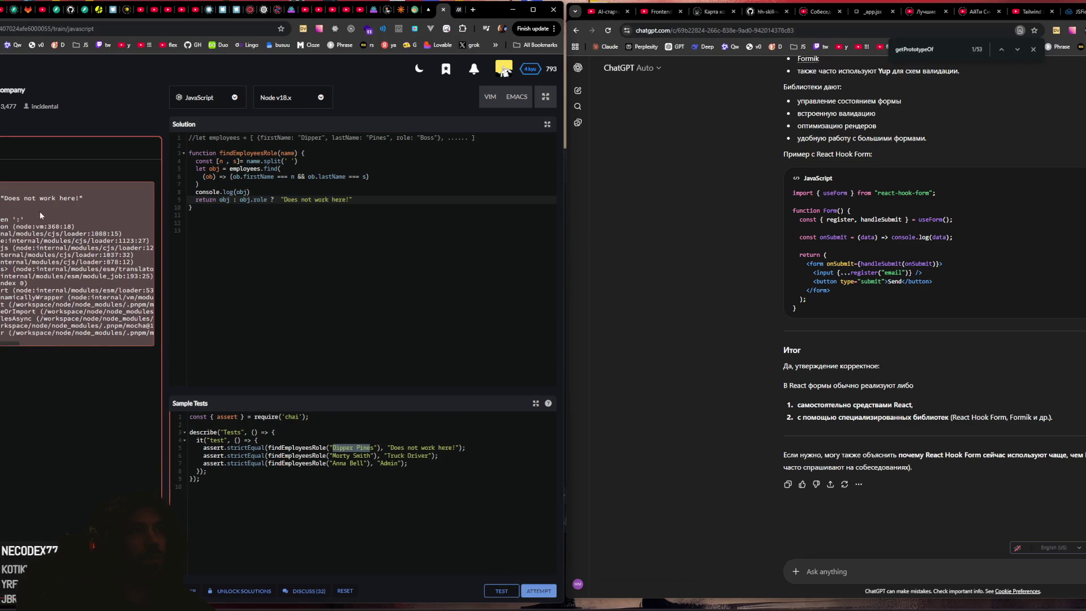
Step: Change the log line to console.log("obj", obj)
{"action": "left_click", "coordinate": [236, 207]}
{"action": "double_click", "coordinate": [223, 199]}
{"action": "left_click_drag", "start_coordinate": [227, 199], "coordinate": [365, 199]}
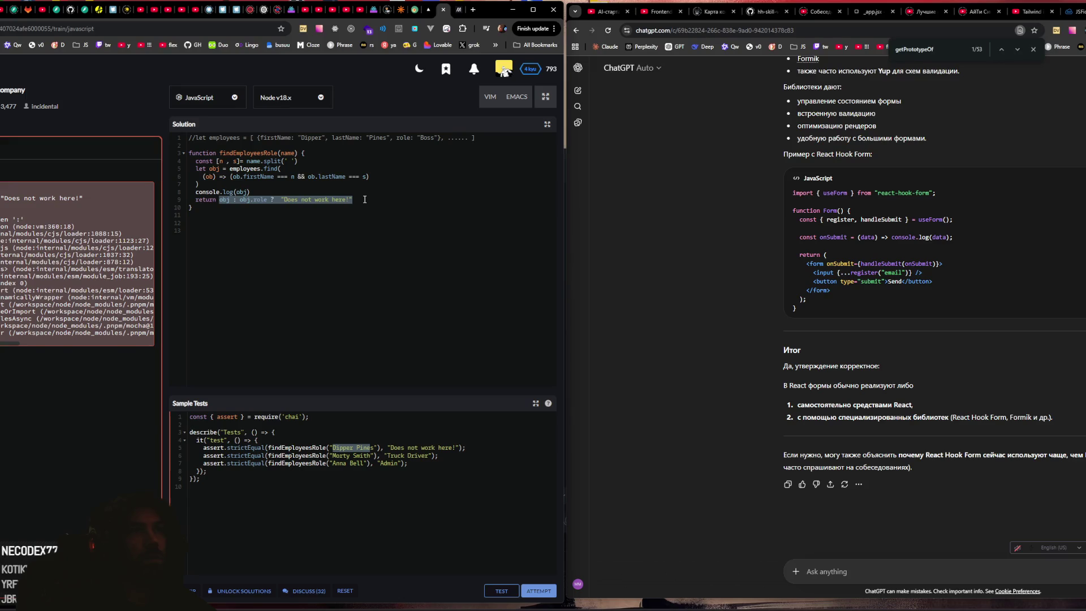
{"action": "left_click", "coordinate": [365, 199]}
{"action": "left_click", "coordinate": [247, 193]}
{"action": "key", "text": "BackSpace"}
{"action": "key", "text": "BackSpace"}
{"action": "key", "text": "BackSpace"}
{"action": "type", "text": "obj, obj"}
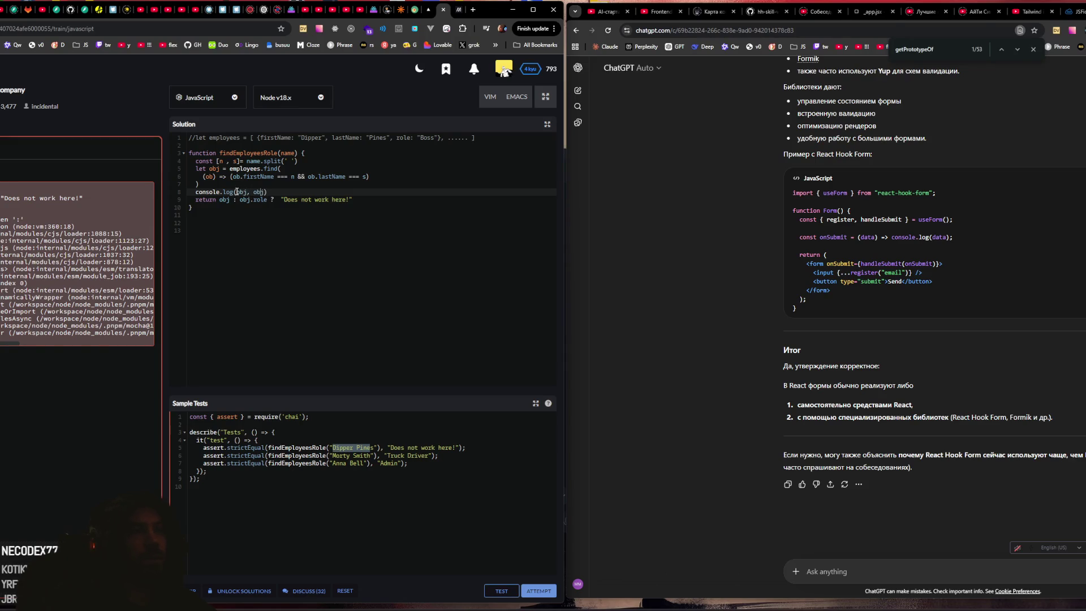
{"action": "double_click", "coordinate": [237, 192]}
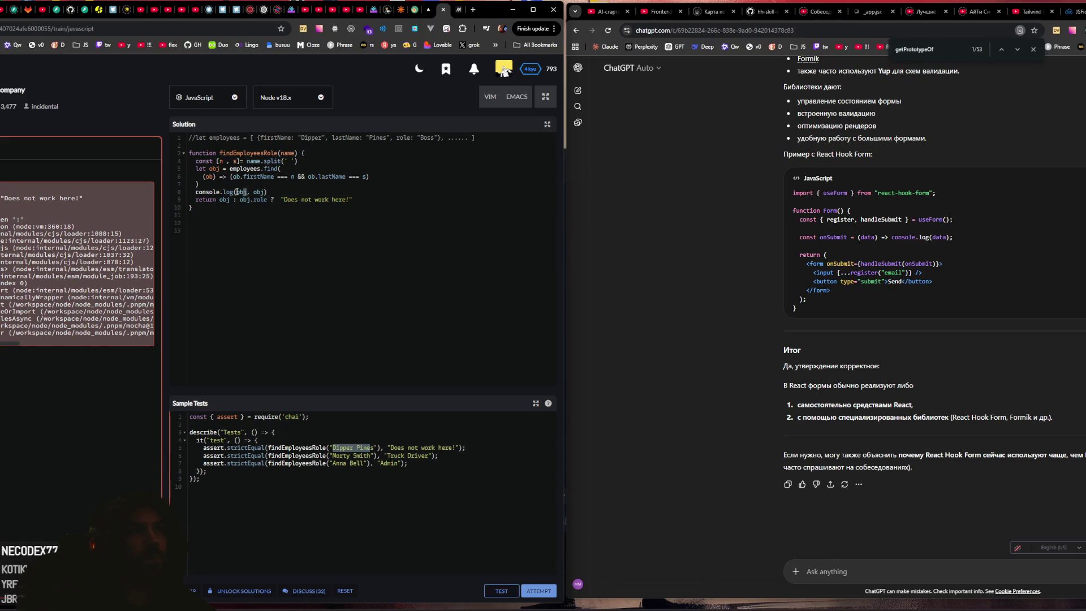
{"action": "key", "text": "BackSpace"}
{"action": "type", "text": "\""}
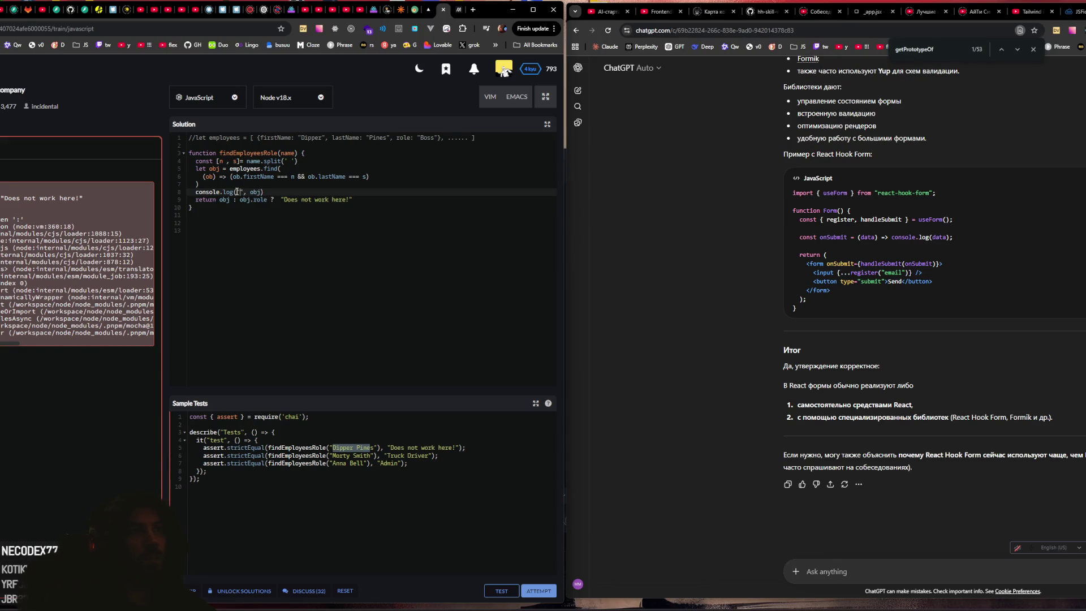
{"action": "type", "text": "obj"}
Step: Rewrite the return as obj.role && "Does not work here!" and run the tests
{"action": "left_click", "coordinate": [214, 200]}
{"action": "left_click_drag", "start_coordinate": [217, 200], "coordinate": [360, 200]}
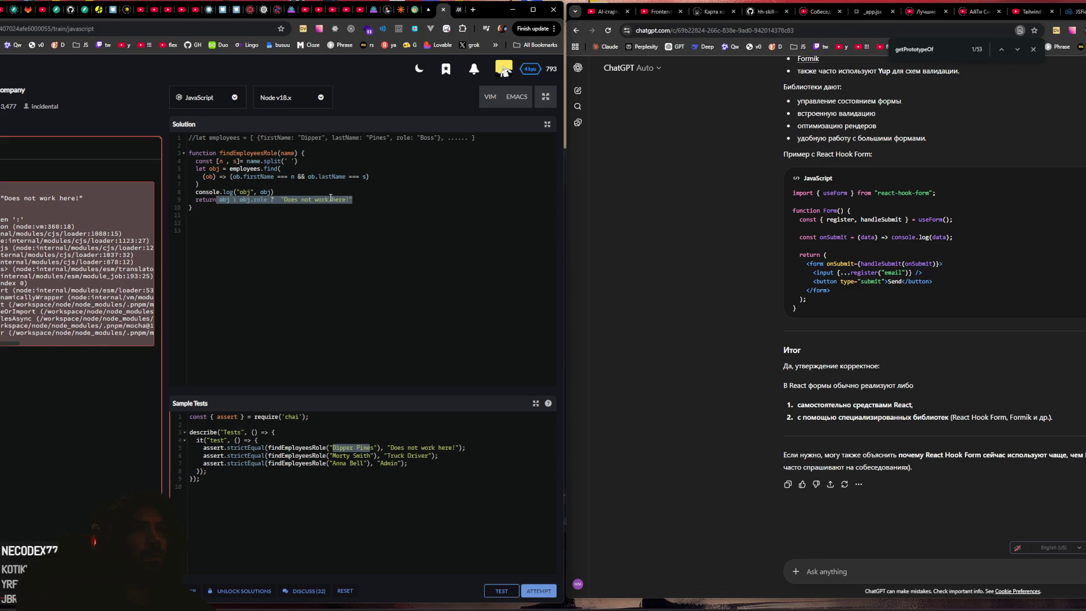
{"action": "left_click", "coordinate": [226, 199]}
{"action": "double_click", "coordinate": [264, 192]}
{"action": "left_click", "coordinate": [240, 200]}
{"action": "key", "text": "BackSpace"}
{"action": "key", "text": "BackSpace"}
{"action": "key", "text": "BackSpace"}
{"action": "left_click_drag", "start_coordinate": [246, 200], "coordinate": [329, 199]}
{"action": "left_click", "coordinate": [254, 200]}
{"action": "key", "text": "BackSpace"}
{"action": "type", "text": "|"}
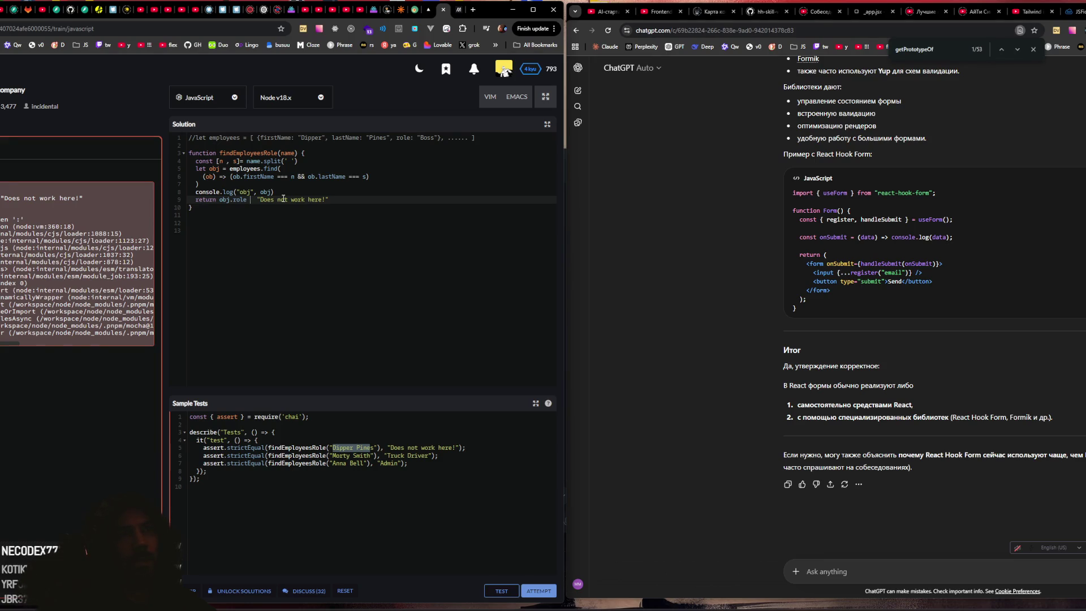
{"action": "key", "text": "Delete"}
{"action": "type", "text": "&&"}
{"action": "left_click", "coordinate": [502, 591]}
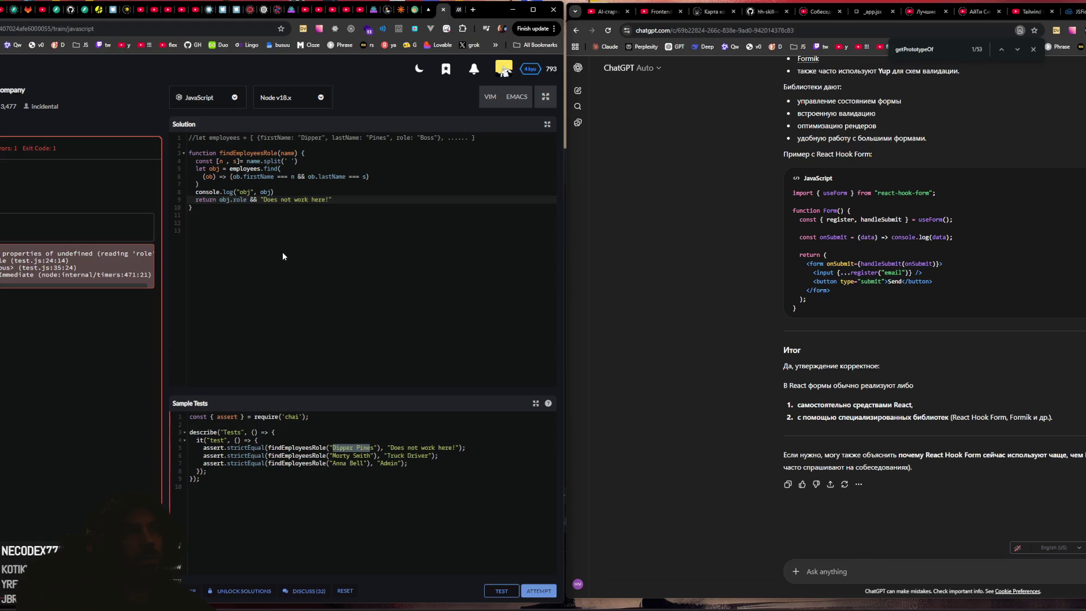
Step: Add obj.role to the console.log arguments and run the tests
{"action": "left_click", "coordinate": [271, 193]}
{"action": "type", "text": ","}
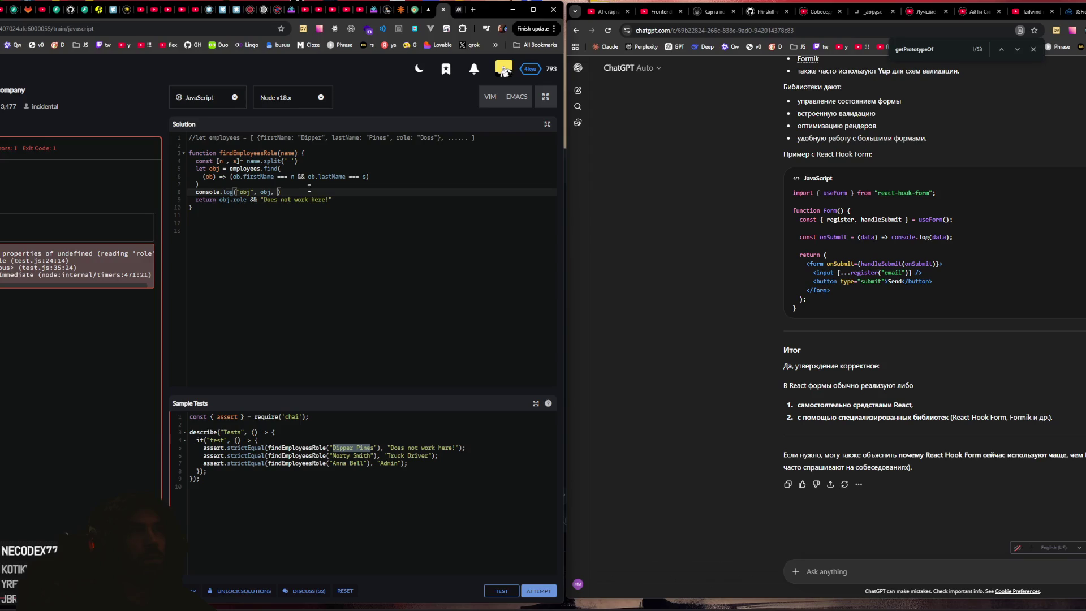
{"action": "key", "text": "ctrl+c"}
{"action": "left_click", "coordinate": [272, 192]}
{"action": "key", "text": "ctrl+v"}
{"action": "left_click", "coordinate": [501, 591]}
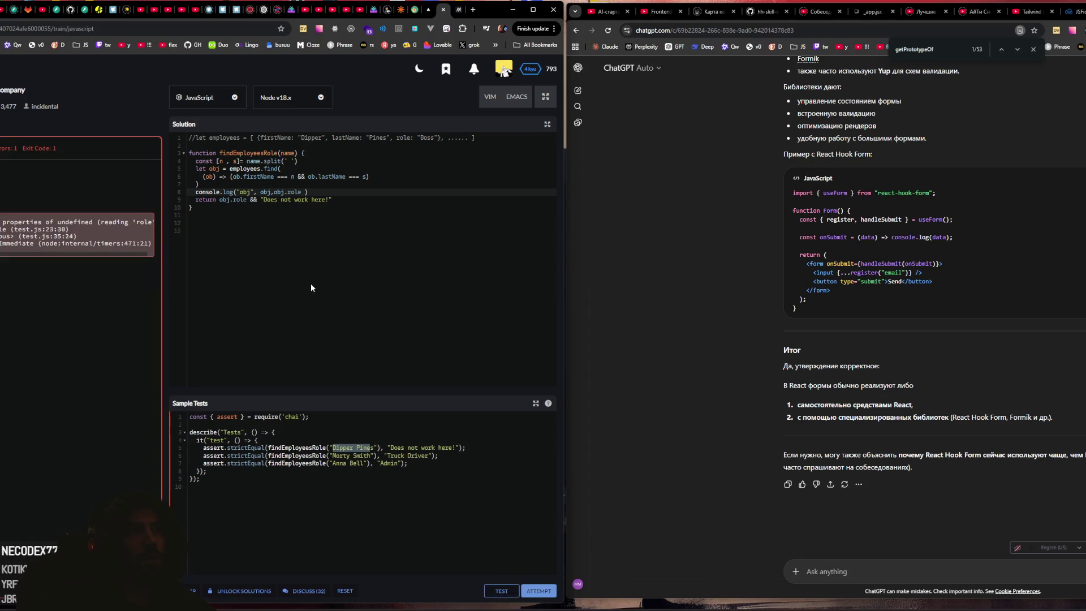
Step: Change the return to use obj?.role and rerun the sample tests
{"action": "left_click", "coordinate": [231, 200]}
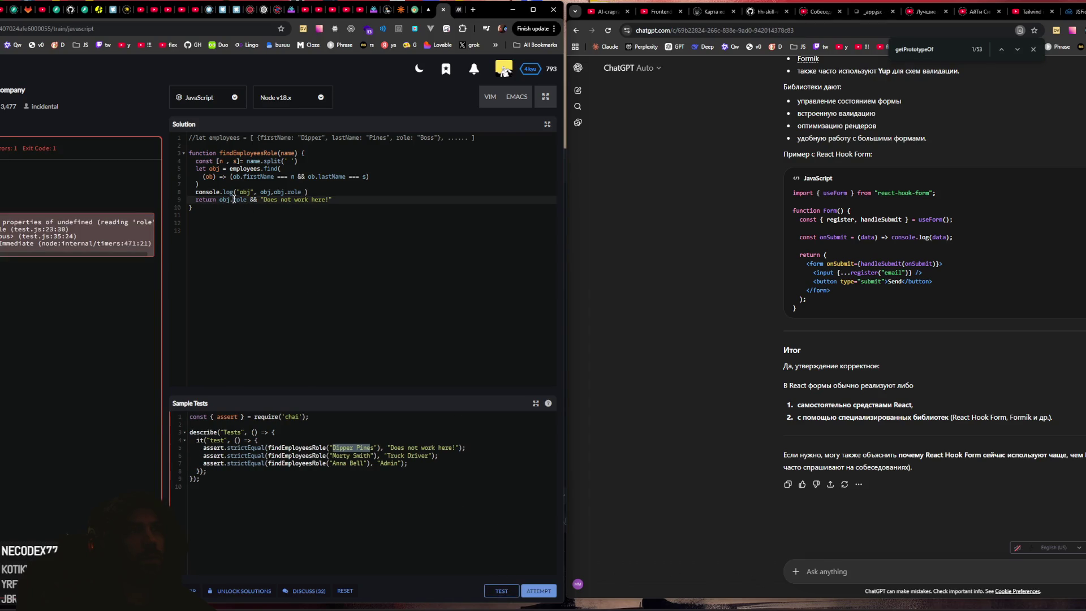
{"action": "type", "text": "?"}
{"action": "left_click", "coordinate": [498, 591]}
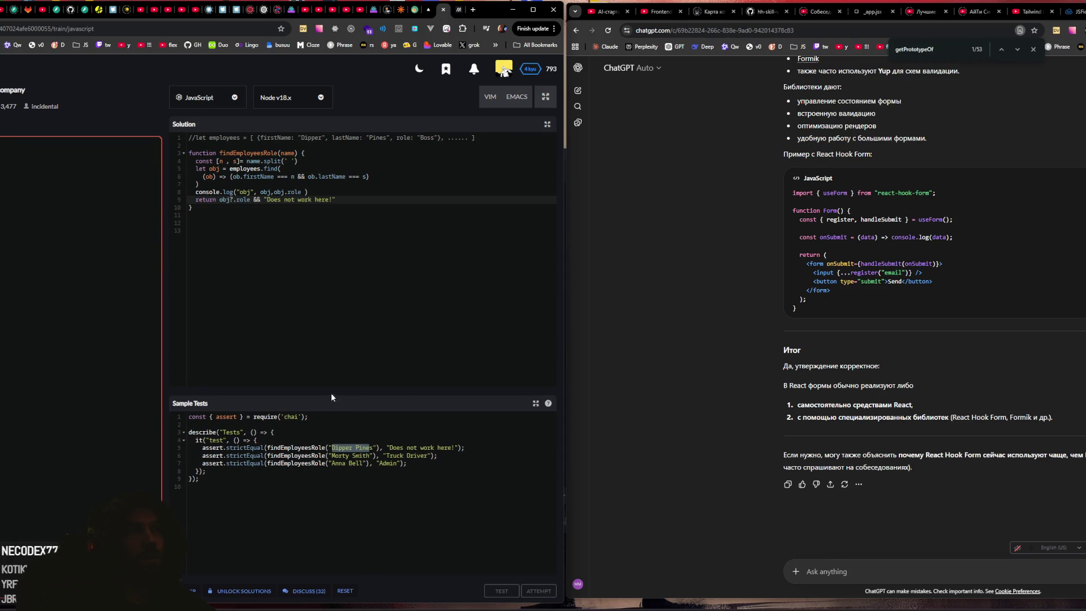
{"action": "left_click", "coordinate": [238, 236]}
Step: Paste the findEmployeesRole code into ChatGPT and read why obj?.role && fails and its || fix
{"action": "key", "text": "ctrl+a"}
{"action": "left_click", "coordinate": [851, 573]}
{"action": "key", "text": "ctrl+v"}
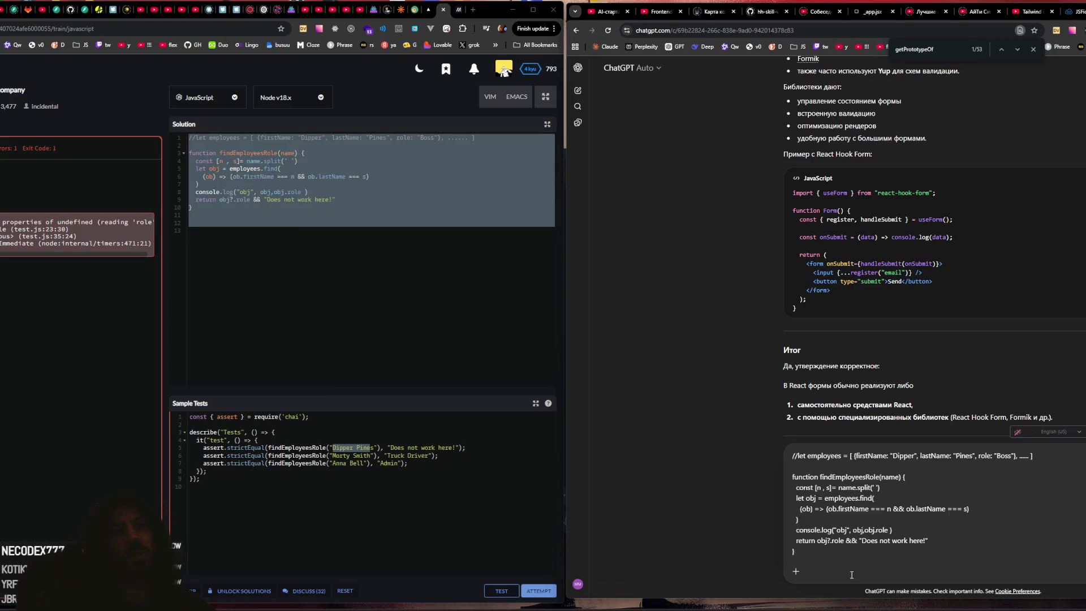
{"action": "key", "text": "Return"}
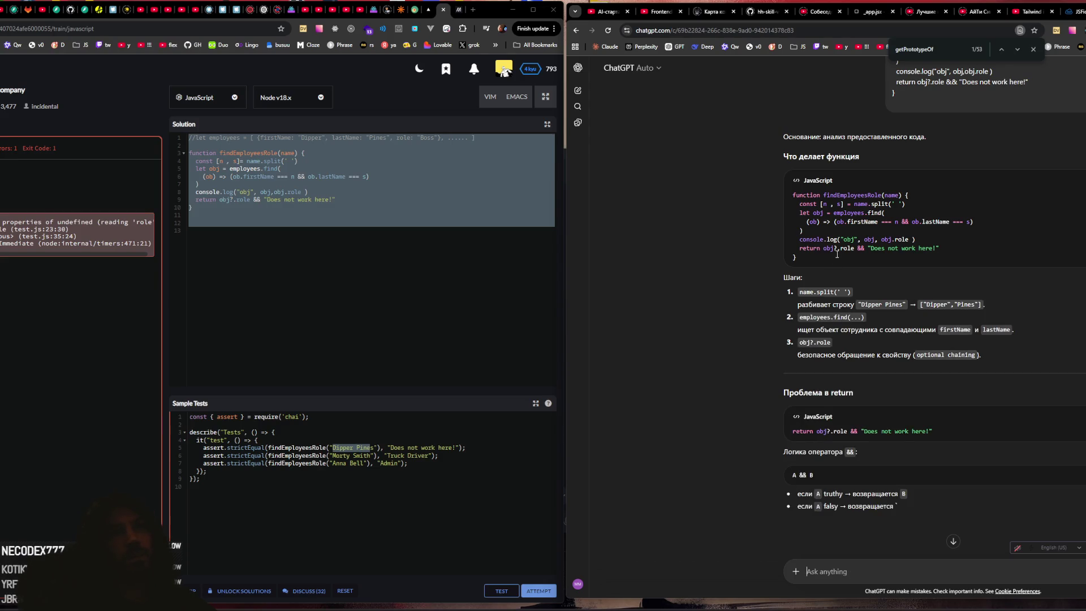
{"action": "scroll", "coordinate": [836, 257], "scroll_direction": "down", "scroll_amount": 1}
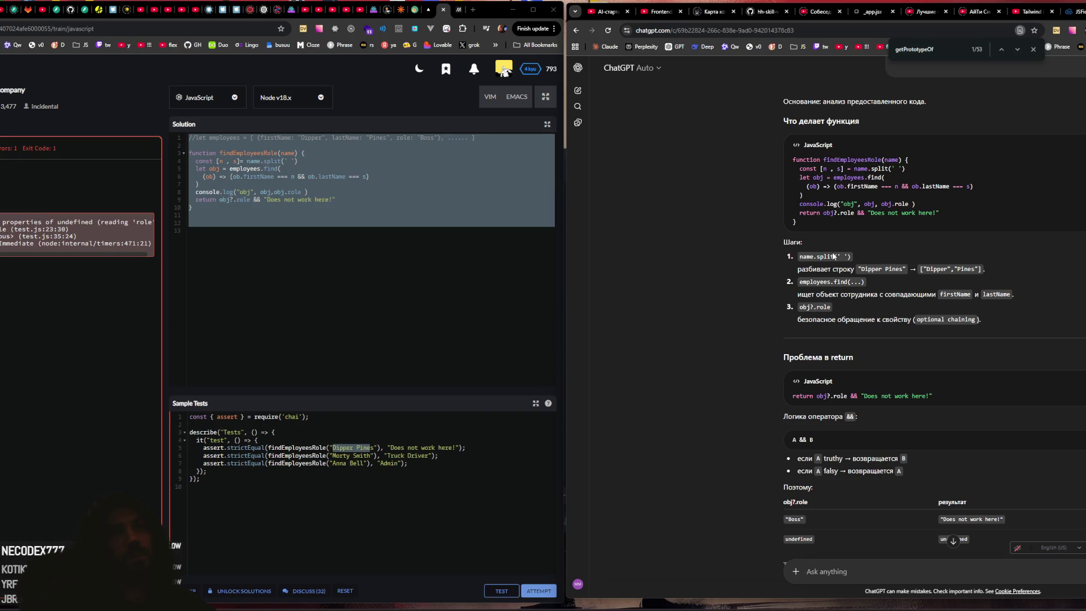
{"action": "scroll", "coordinate": [877, 256], "scroll_direction": "down", "scroll_amount": 2}
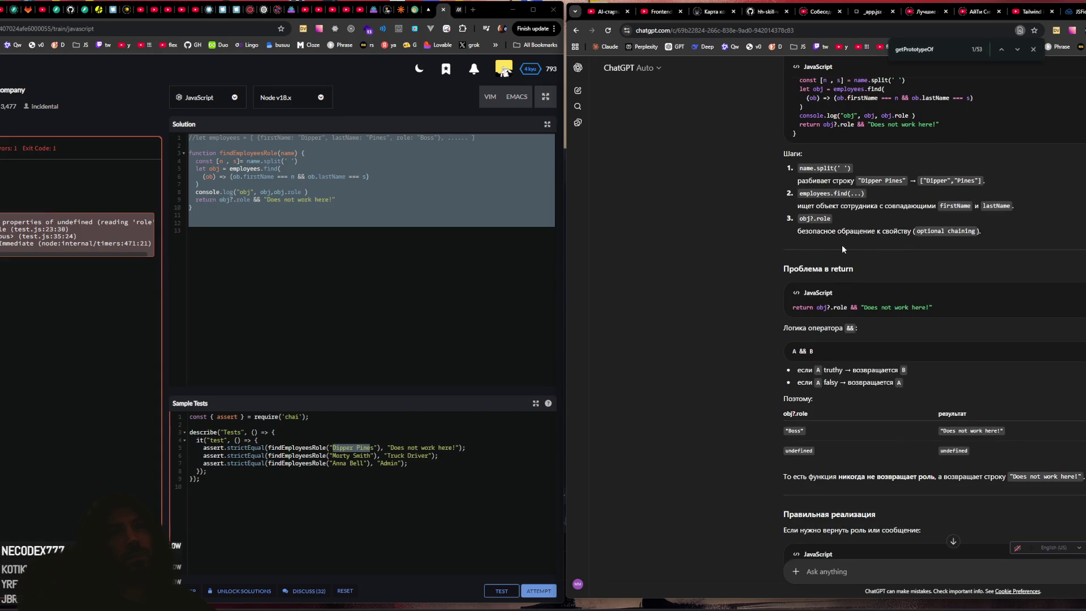
{"action": "scroll", "coordinate": [907, 250], "scroll_direction": "down", "scroll_amount": 1}
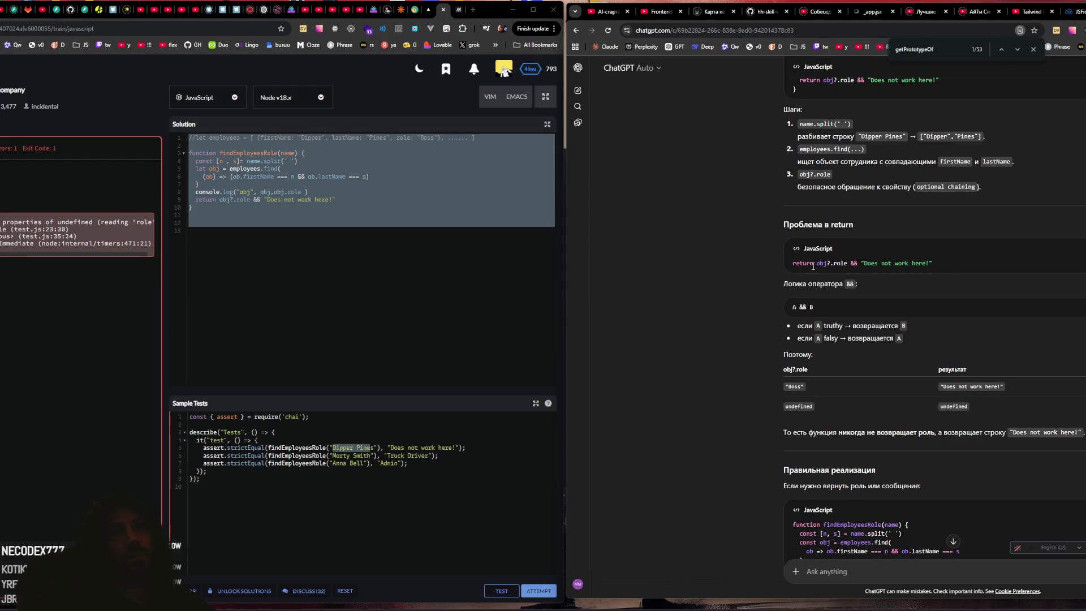
{"action": "scroll", "coordinate": [778, 300], "scroll_direction": "down", "scroll_amount": 1}
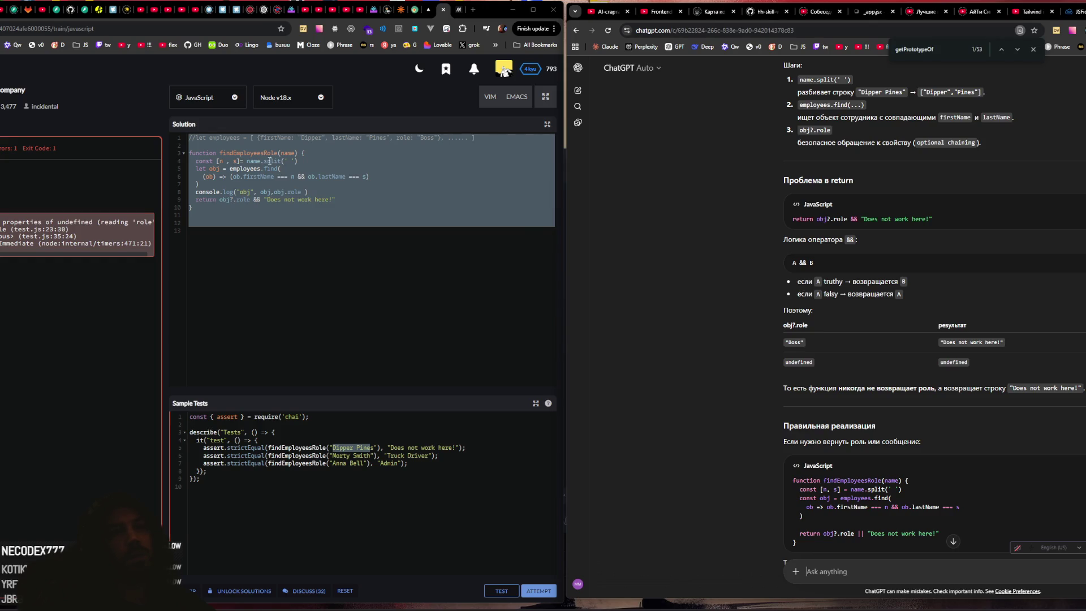
Step: Replace && with || on line 9's return and rerun the sample tests
{"action": "double_click", "coordinate": [257, 199]}
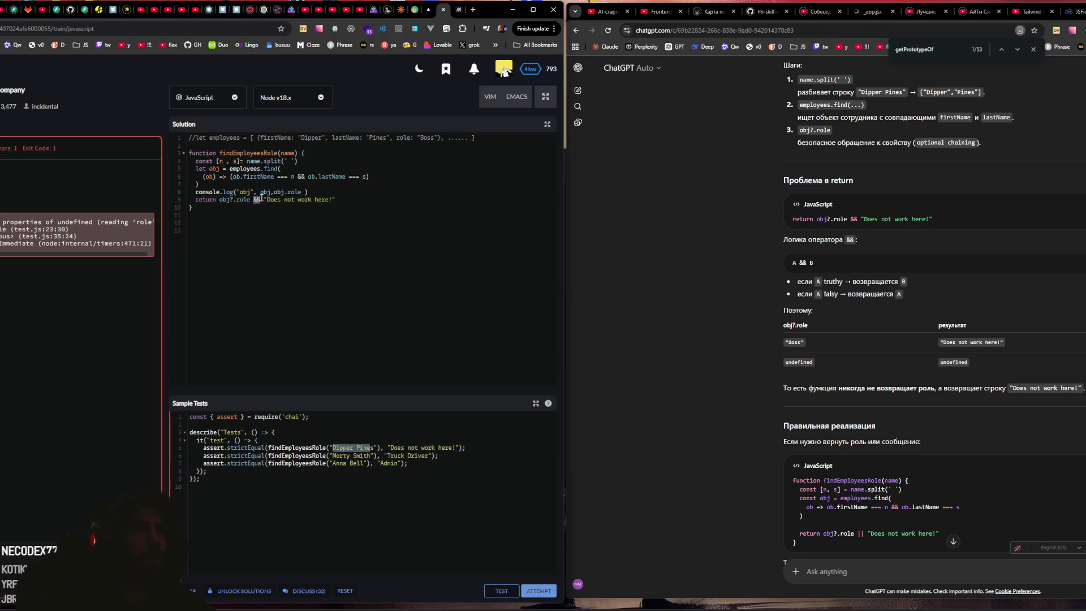
{"action": "type", "text": "||"}
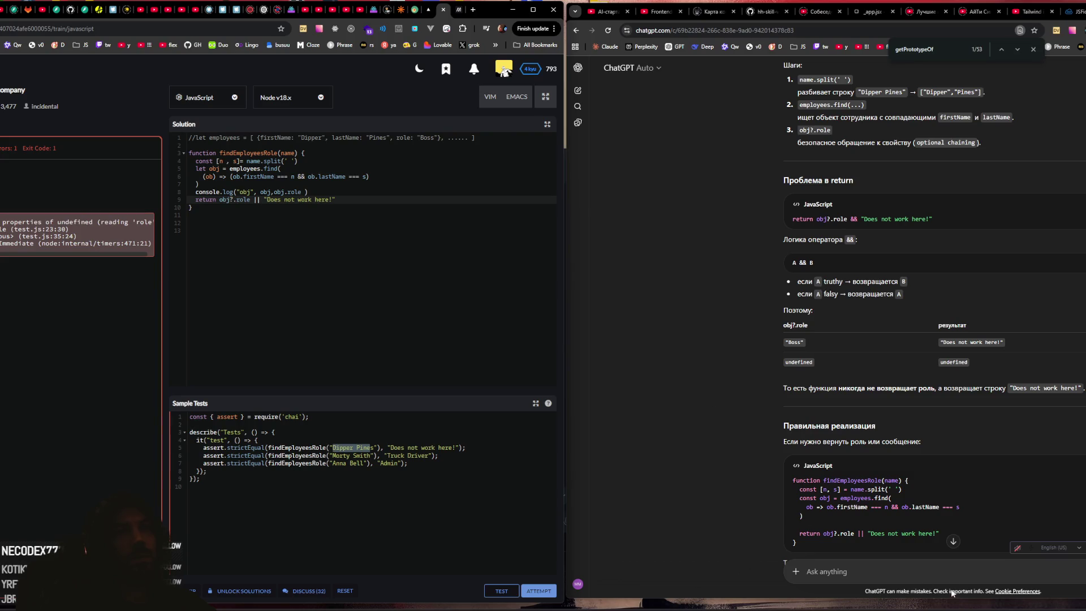
{"action": "left_click", "coordinate": [500, 591]}
{"action": "scroll", "coordinate": [878, 341], "scroll_direction": "down", "scroll_amount": 3}
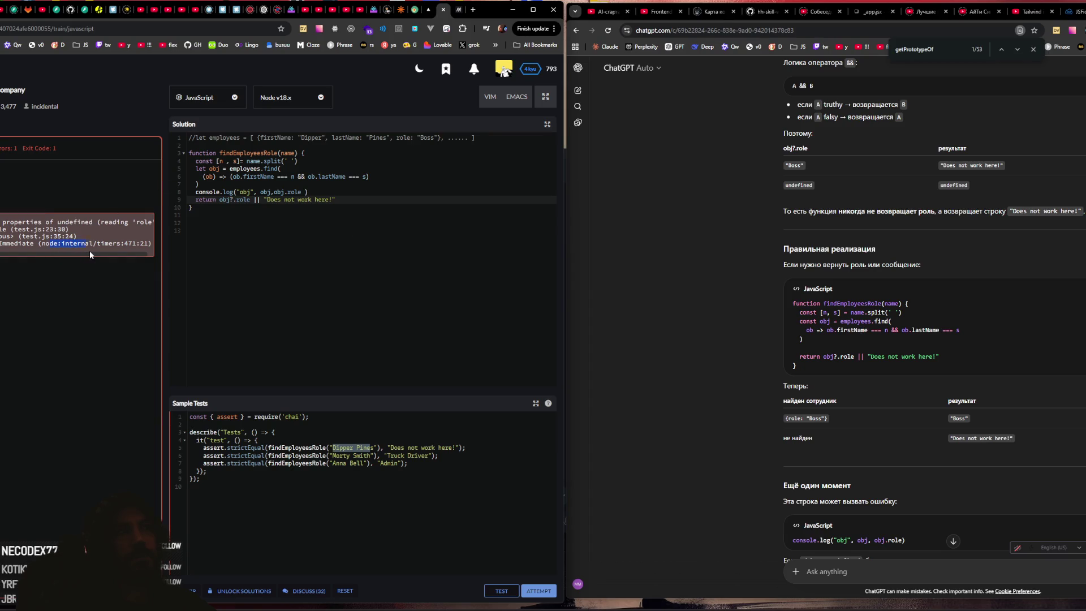
Step: Try deleting the console.log debug line, run the sample tests, then restore it and rerun
{"action": "left_click", "coordinate": [280, 207]}
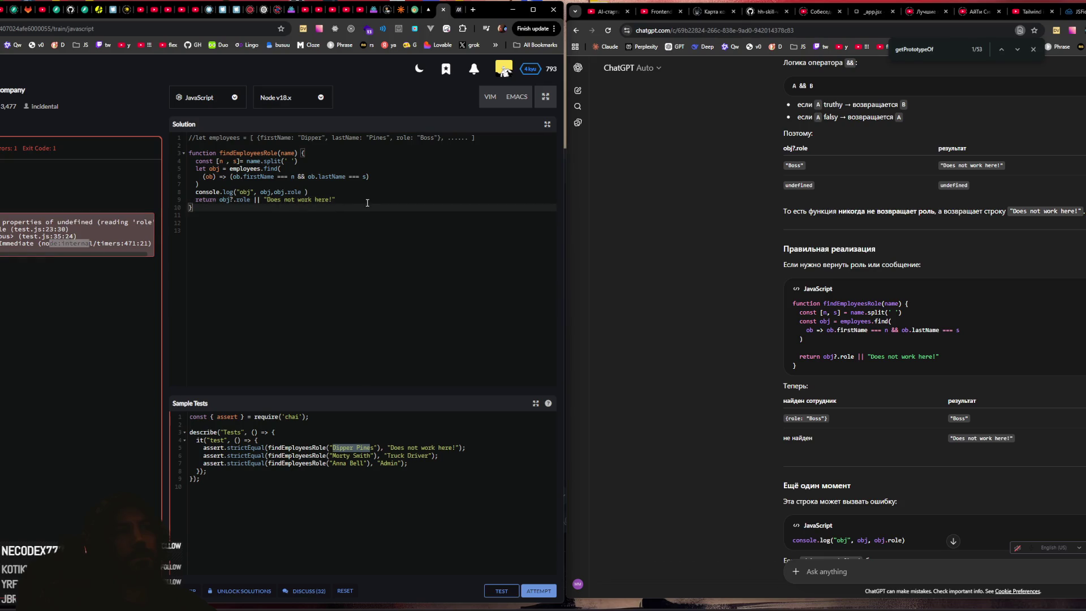
{"action": "left_click_drag", "start_coordinate": [219, 199], "coordinate": [249, 200]}
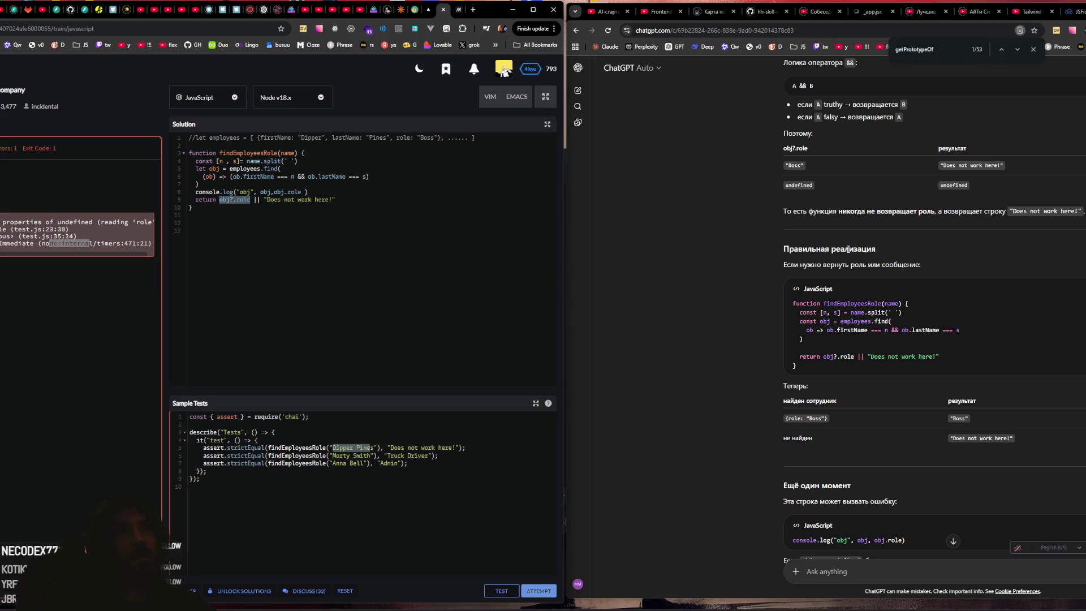
{"action": "left_click", "coordinate": [307, 191]}
{"action": "key", "text": "shift+Up"}
{"action": "key", "text": "BackSpace"}
{"action": "type", "text": "?"}
{"action": "left_click", "coordinate": [502, 590]}
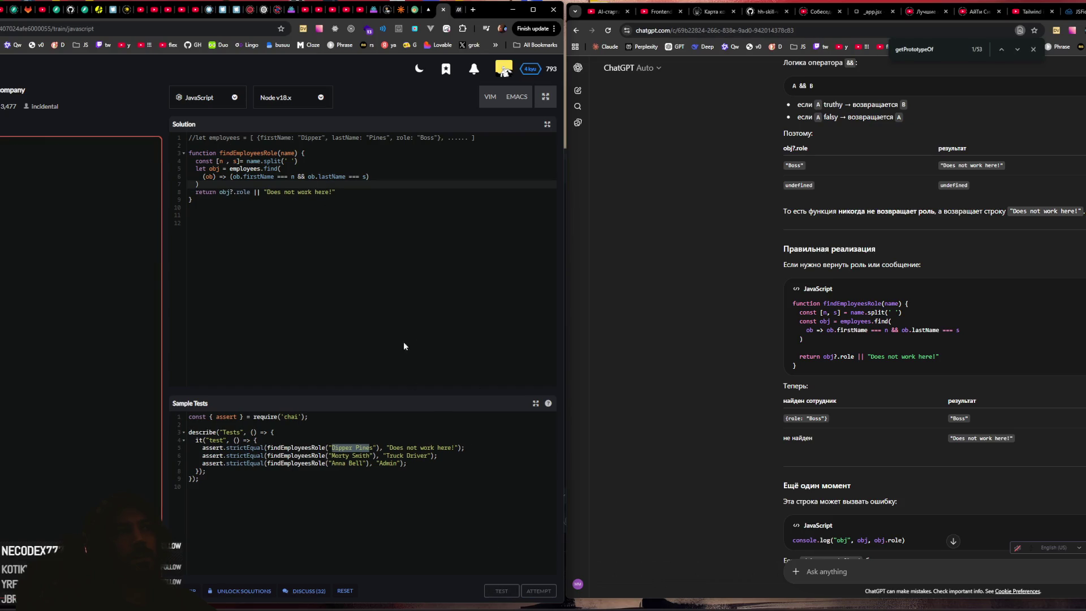
{"action": "key", "text": "ctrl+z"}
{"action": "left_click", "coordinate": [502, 588]}
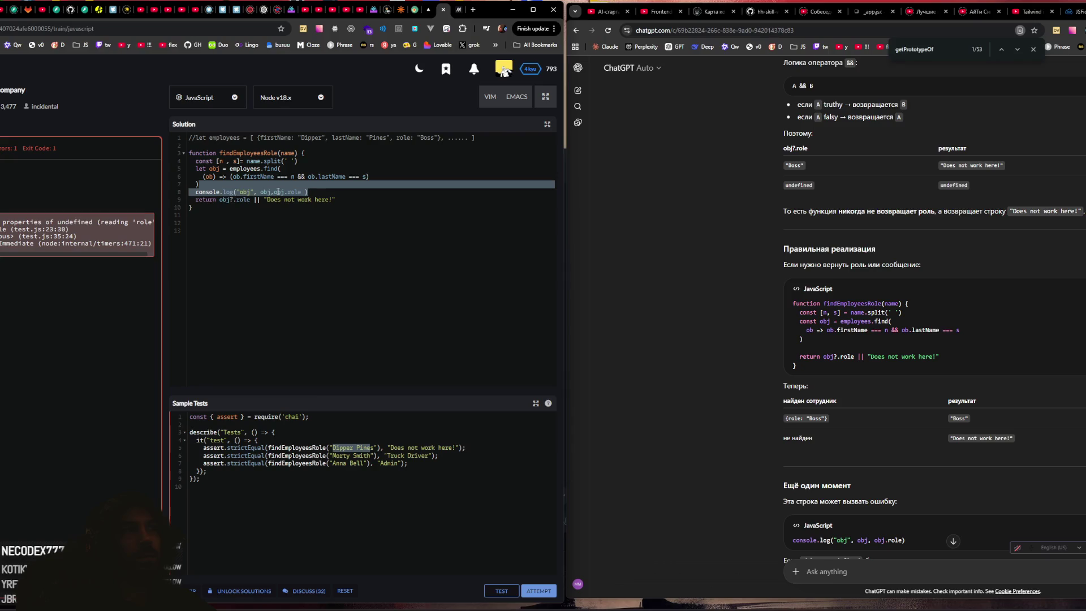
Step: Add optional chaining to obj in the log call and rerun the sample tests
{"action": "left_click", "coordinate": [308, 191]}
{"action": "left_click", "coordinate": [285, 191]}
{"action": "type", "text": "?"}
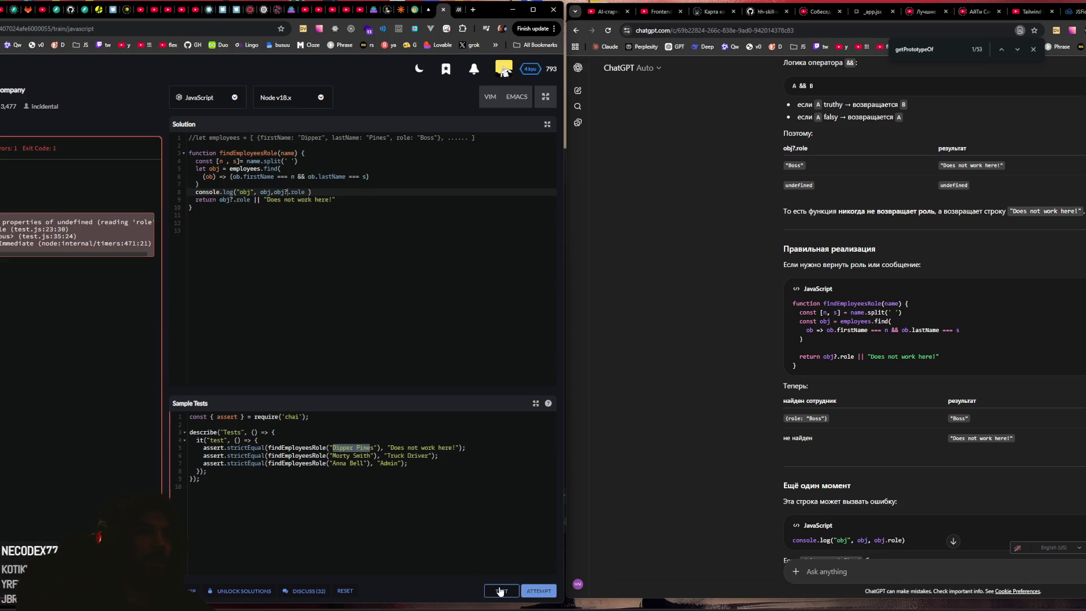
{"action": "left_click", "coordinate": [500, 591]}
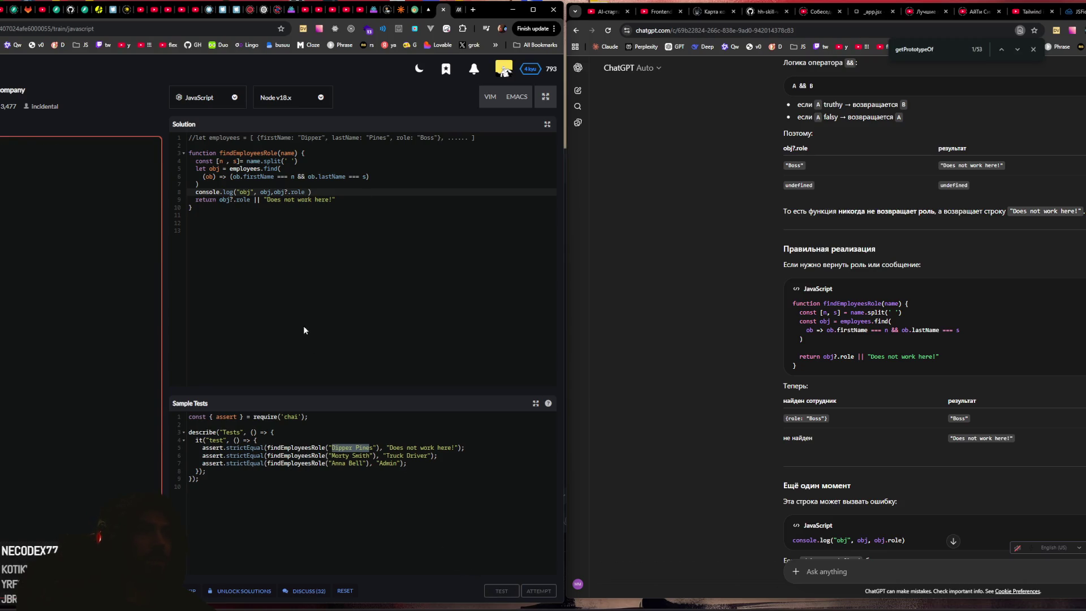
Step: Delete the console.log line and run the full ATTEMPT test suite
{"action": "triple_click", "coordinate": [314, 192]}
{"action": "key", "text": "BackSpace"}
{"action": "left_click", "coordinate": [528, 592]}
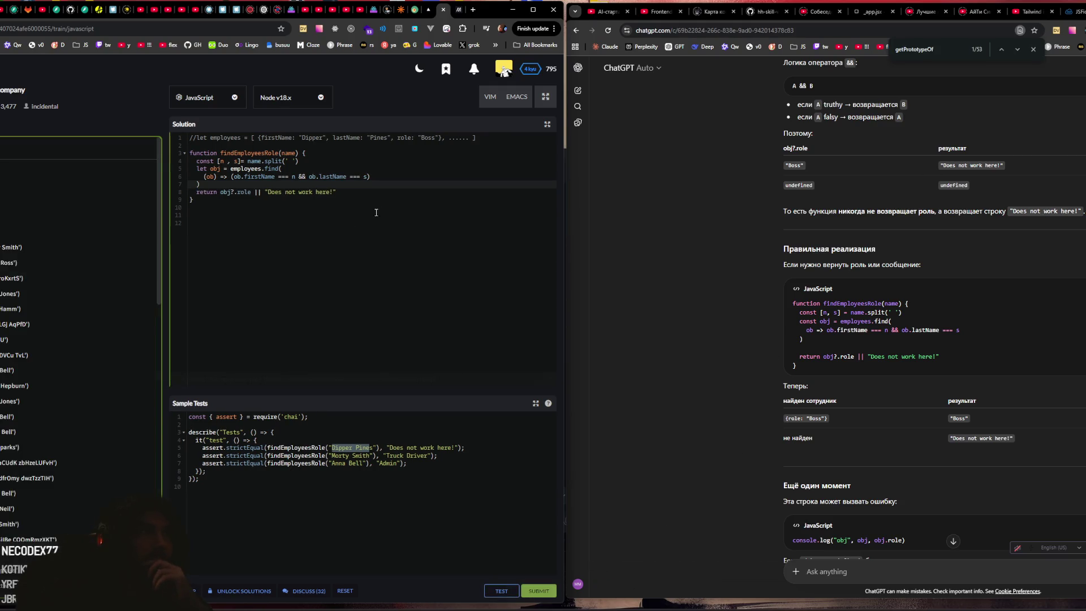
Step: Submit the solution and study the first community solution's lastName comparison and employees[i] loop
{"action": "left_click", "coordinate": [538, 590]}
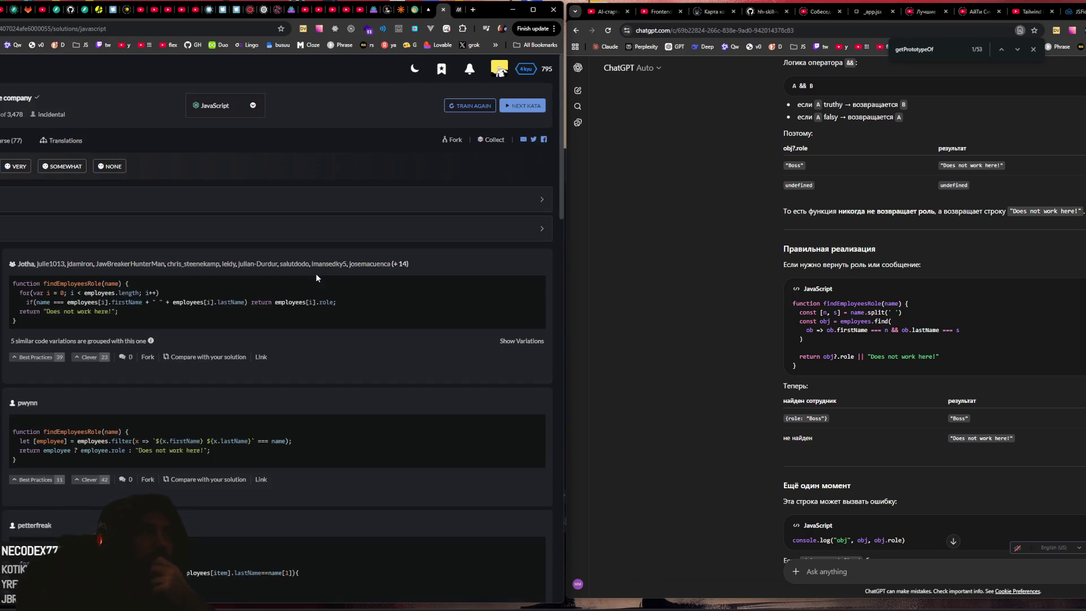
{"action": "scroll", "coordinate": [89, 255], "scroll_direction": "down", "scroll_amount": 2}
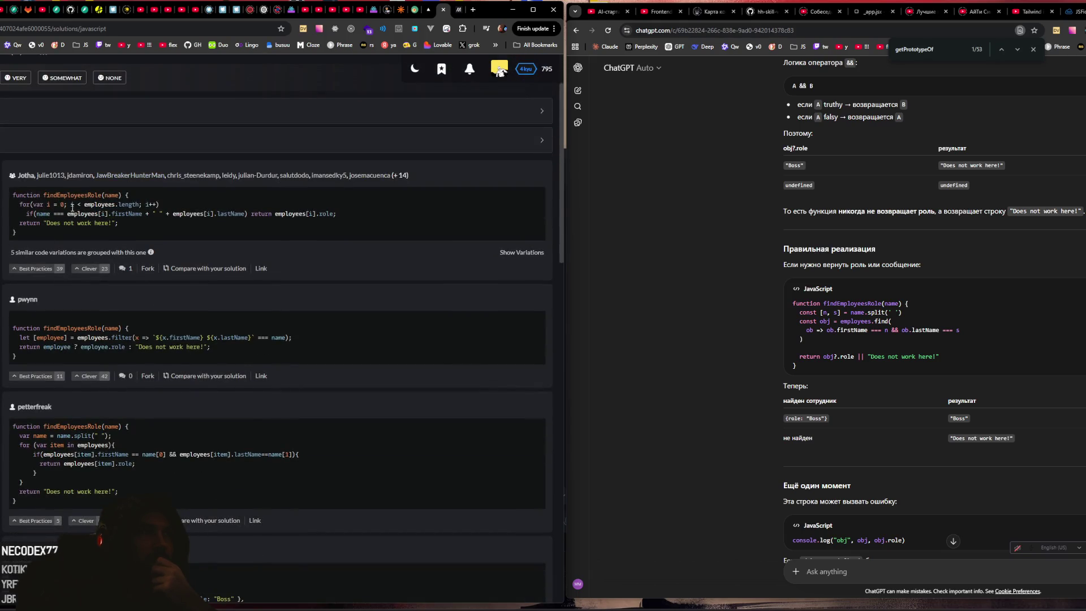
{"action": "left_click_drag", "start_coordinate": [40, 215], "coordinate": [142, 214]}
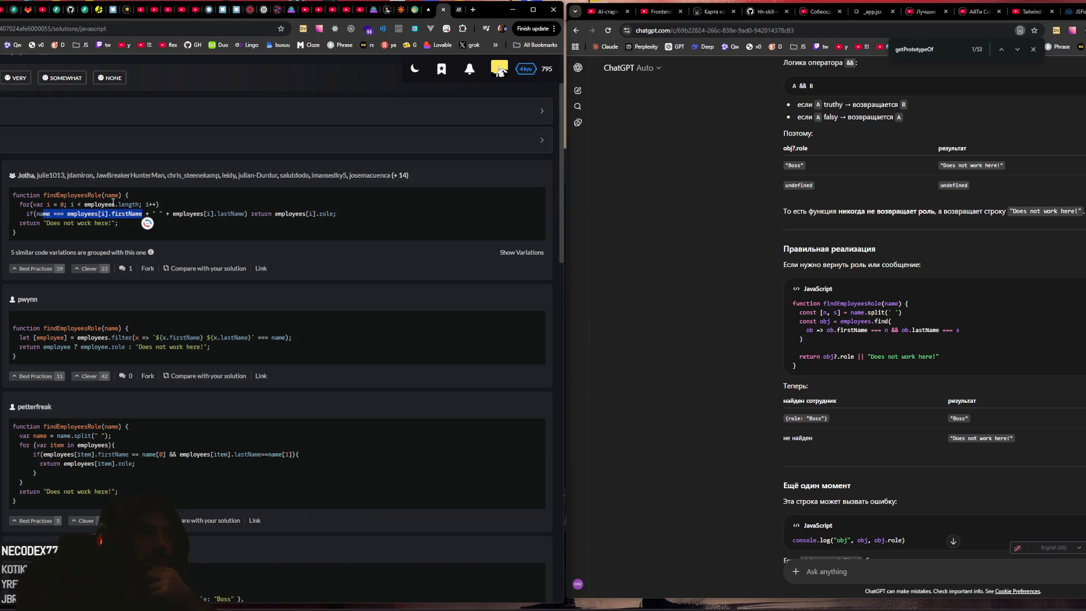
{"action": "left_click", "coordinate": [89, 204]}
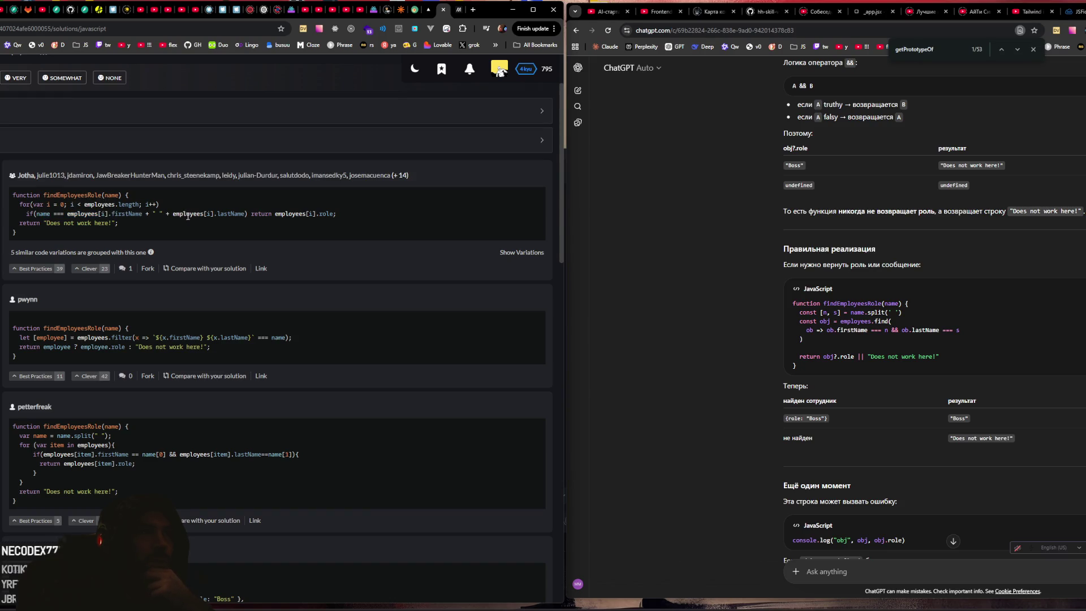
{"action": "double_click", "coordinate": [210, 215]}
{"action": "left_click", "coordinate": [310, 213]}
{"action": "left_click_drag", "start_coordinate": [316, 213], "coordinate": [269, 214]}
{"action": "left_click_drag", "start_coordinate": [27, 222], "coordinate": [87, 223]}
{"action": "scroll", "coordinate": [85, 221], "scroll_direction": "down", "scroll_amount": 2}
{"action": "left_click", "coordinate": [31, 225]}
{"action": "scroll", "coordinate": [34, 223], "scroll_direction": "down", "scroll_amount": 2}
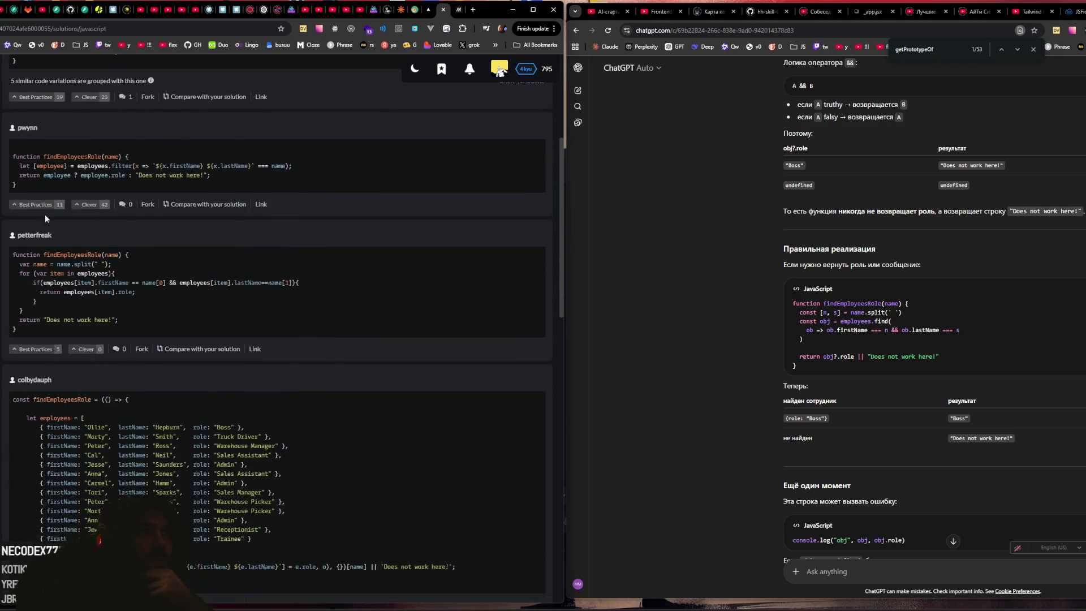
Step: Study the second community solution's filter expression and destructured employee variable
{"action": "left_click_drag", "start_coordinate": [36, 161], "coordinate": [63, 162]}
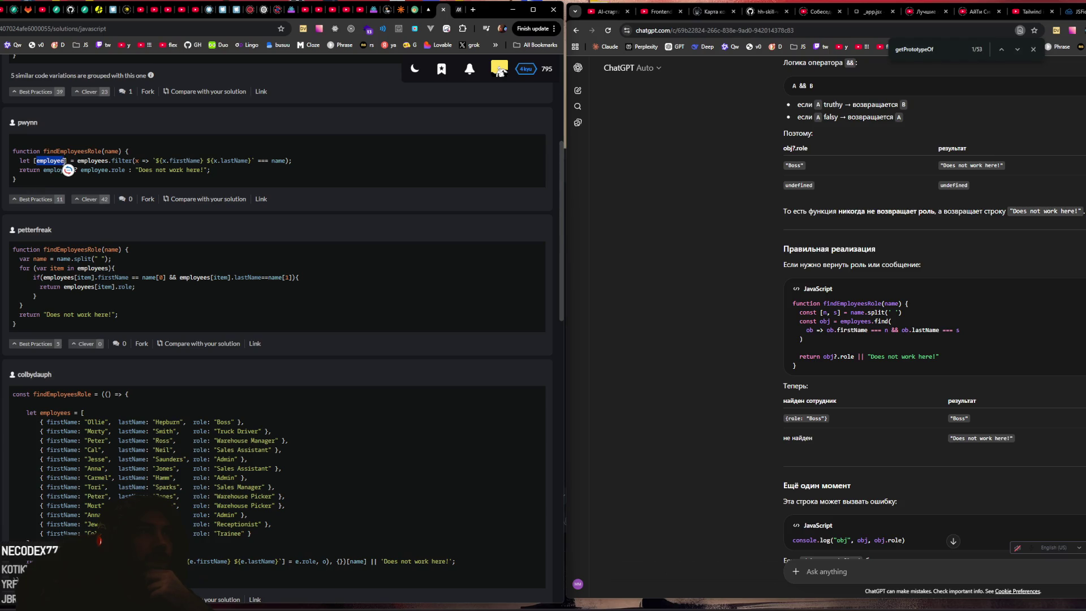
{"action": "left_click", "coordinate": [109, 164]}
{"action": "left_click_drag", "start_coordinate": [118, 160], "coordinate": [144, 161]}
{"action": "left_click", "coordinate": [218, 161]}
{"action": "left_click_drag", "start_coordinate": [76, 161], "coordinate": [286, 161]}
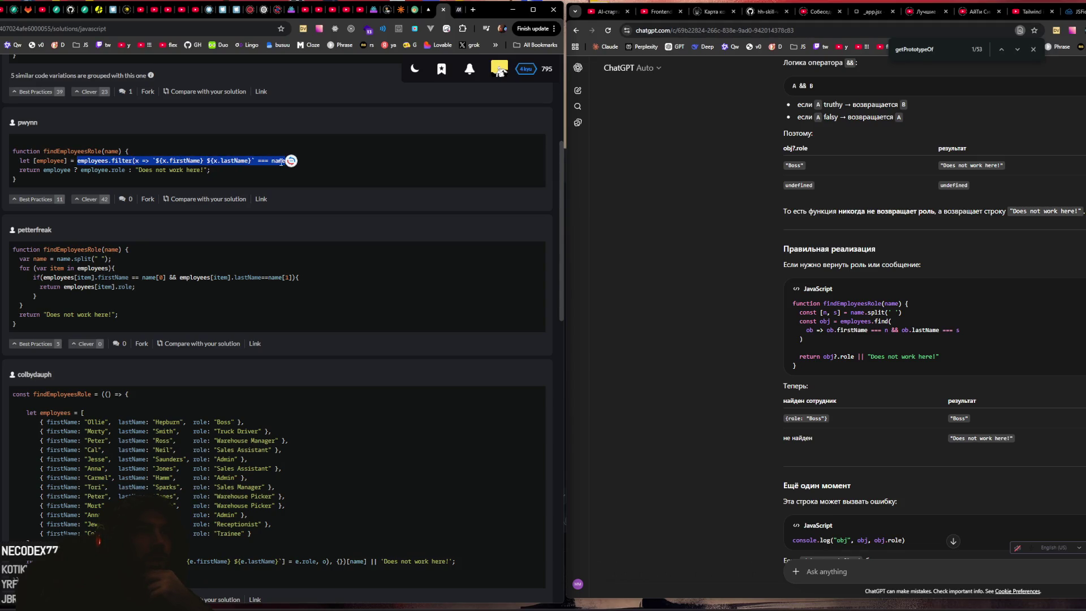
{"action": "left_click", "coordinate": [46, 162]}
{"action": "left_click_drag", "start_coordinate": [66, 161], "coordinate": [45, 161]}
{"action": "double_click", "coordinate": [46, 161]}
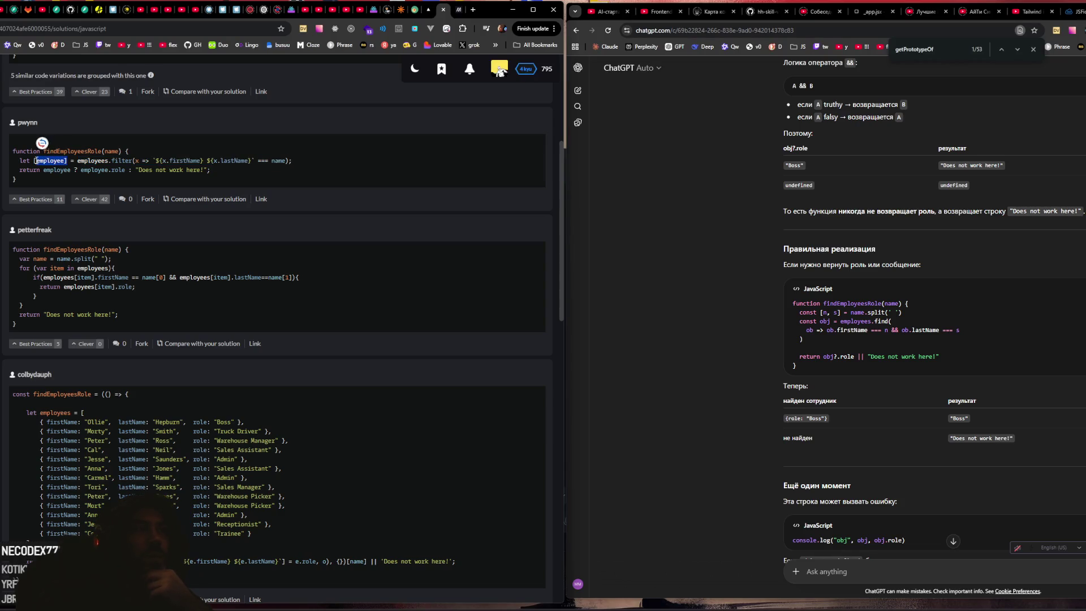
{"action": "left_click", "coordinate": [166, 172]}
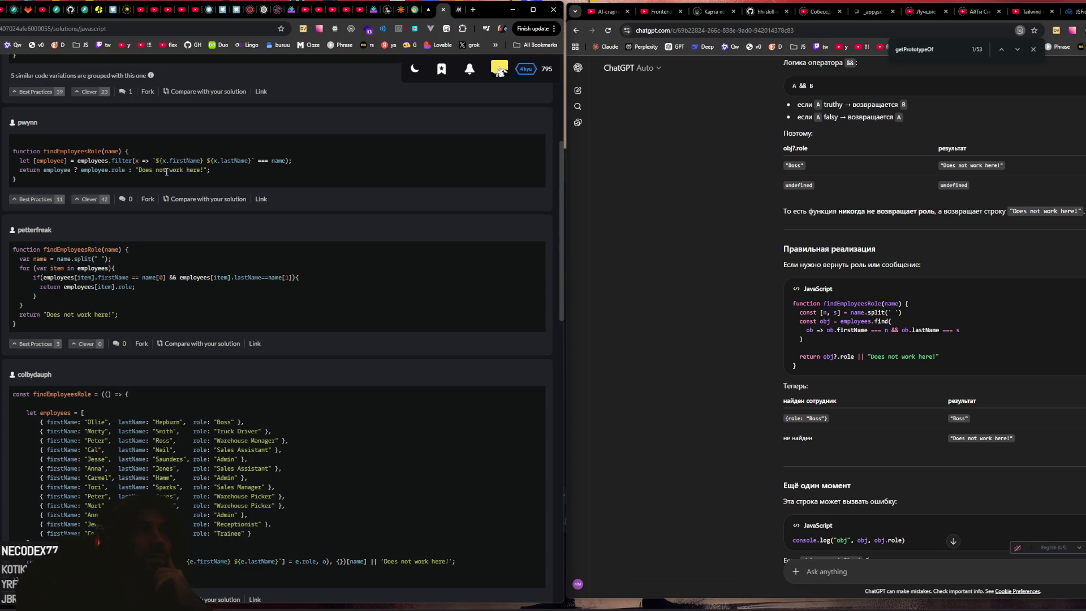
{"action": "scroll", "coordinate": [166, 172], "scroll_direction": "up", "scroll_amount": 3}
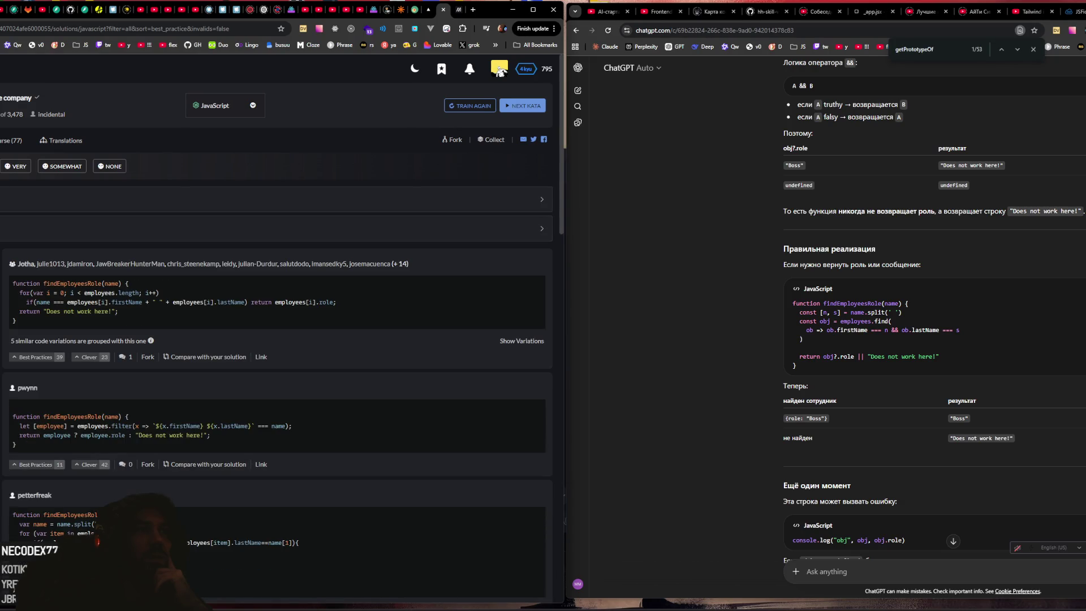
Step: Browse further community solutions, highlighting the full-name template literal
{"action": "scroll", "coordinate": [92, 292], "scroll_direction": "down", "scroll_amount": 2}
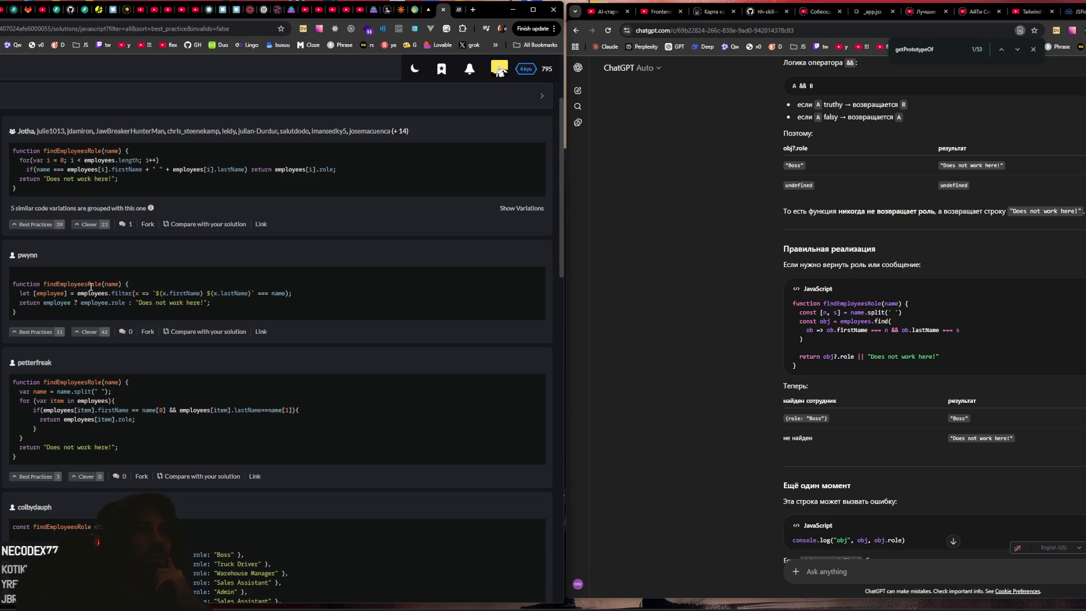
{"action": "left_click_drag", "start_coordinate": [155, 293], "coordinate": [251, 294]}
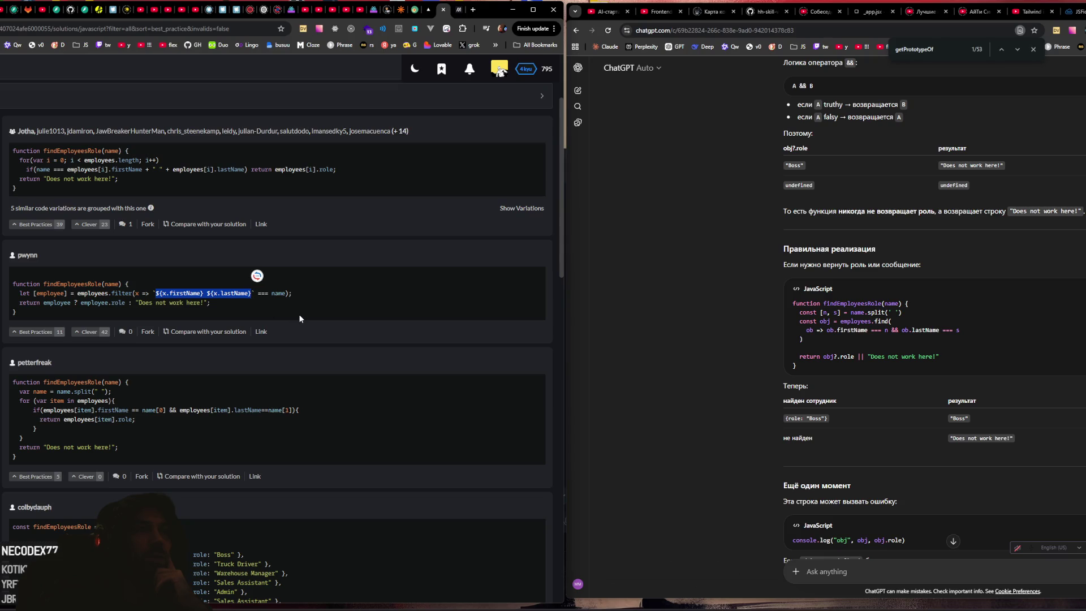
{"action": "scroll", "coordinate": [299, 308], "scroll_direction": "down", "scroll_amount": 3}
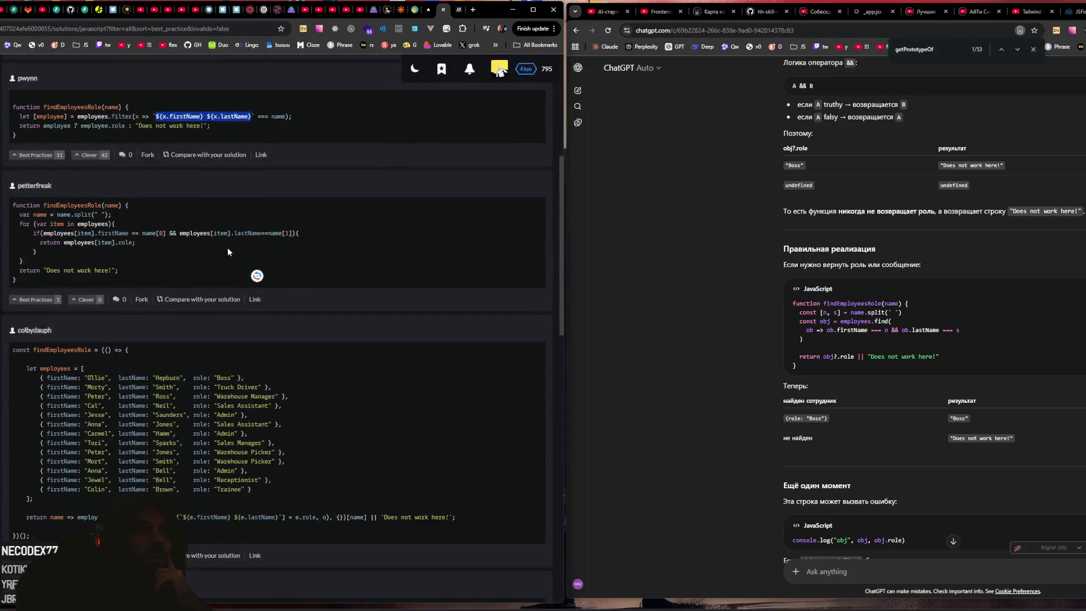
{"action": "left_click", "coordinate": [154, 213]}
{"action": "scroll", "coordinate": [159, 213], "scroll_direction": "down", "scroll_amount": 1}
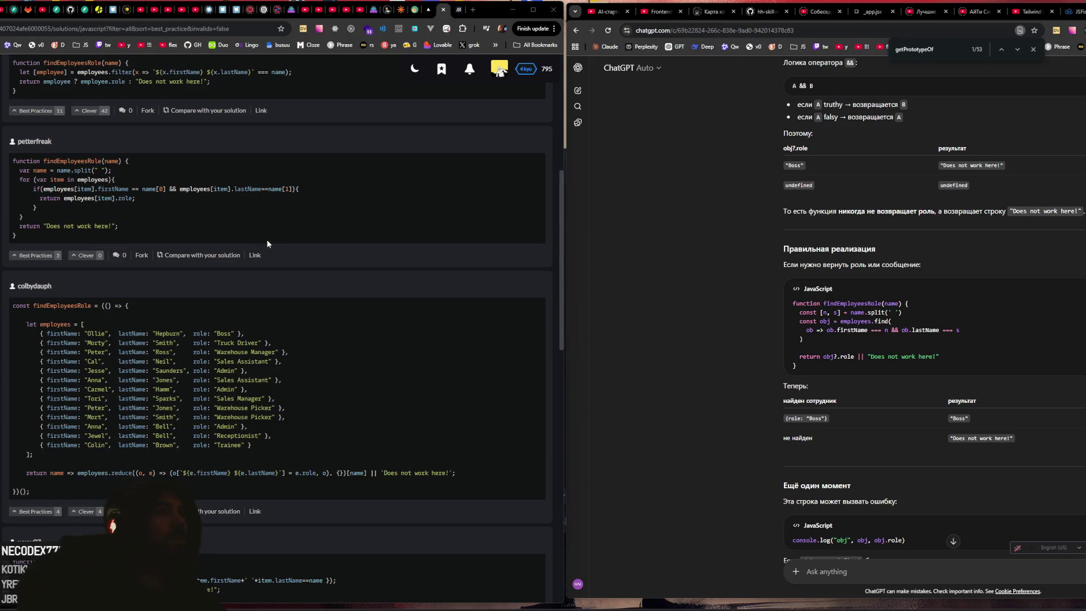
{"action": "scroll", "coordinate": [118, 209], "scroll_direction": "down", "scroll_amount": 1}
{"action": "scroll", "coordinate": [115, 206], "scroll_direction": "down", "scroll_amount": 3}
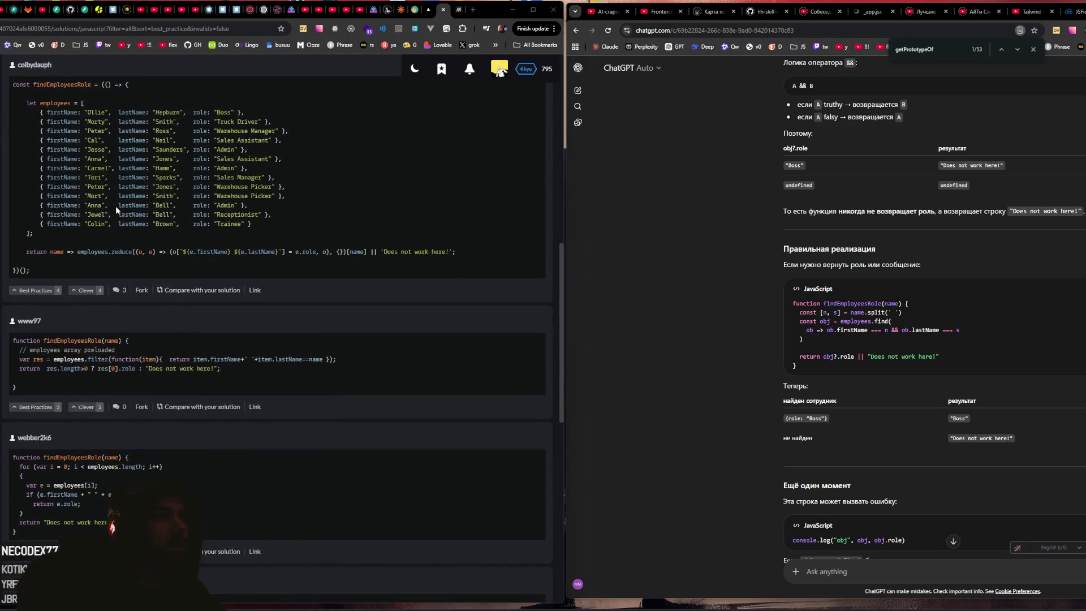
{"action": "scroll", "coordinate": [115, 205], "scroll_direction": "down", "scroll_amount": 2}
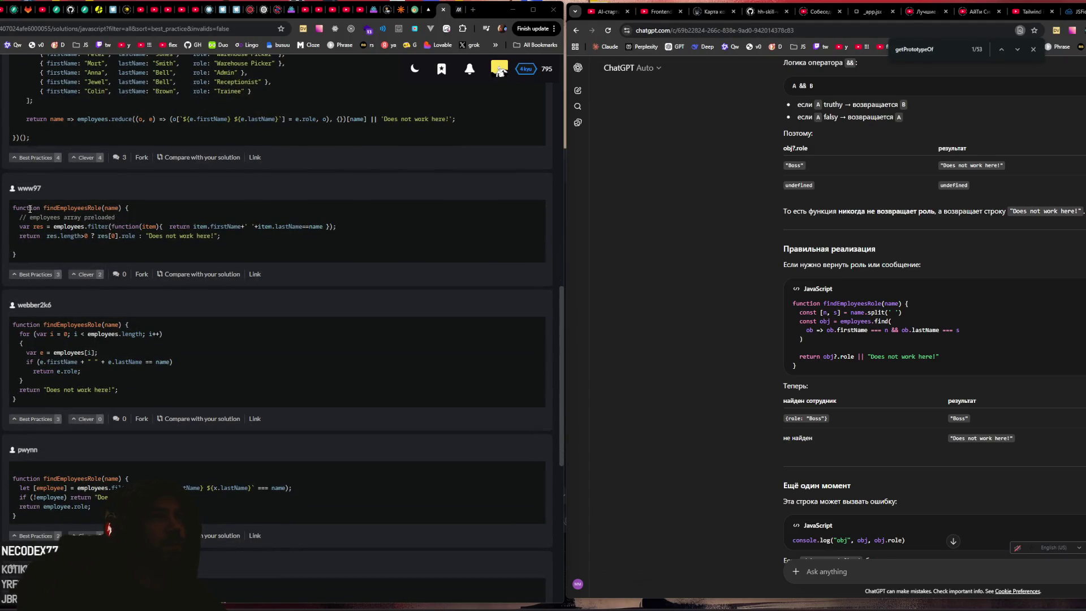
{"action": "scroll", "coordinate": [24, 211], "scroll_direction": "down", "scroll_amount": 4}
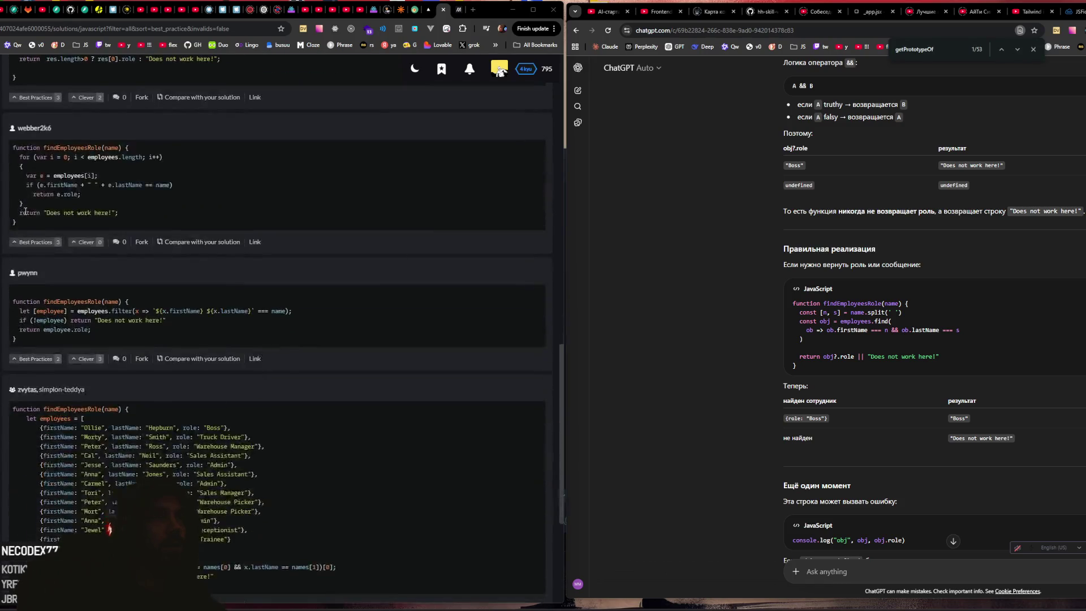
{"action": "scroll", "coordinate": [25, 214], "scroll_direction": "up", "scroll_amount": 4}
{"action": "scroll", "coordinate": [26, 209], "scroll_direction": "down", "scroll_amount": 5}
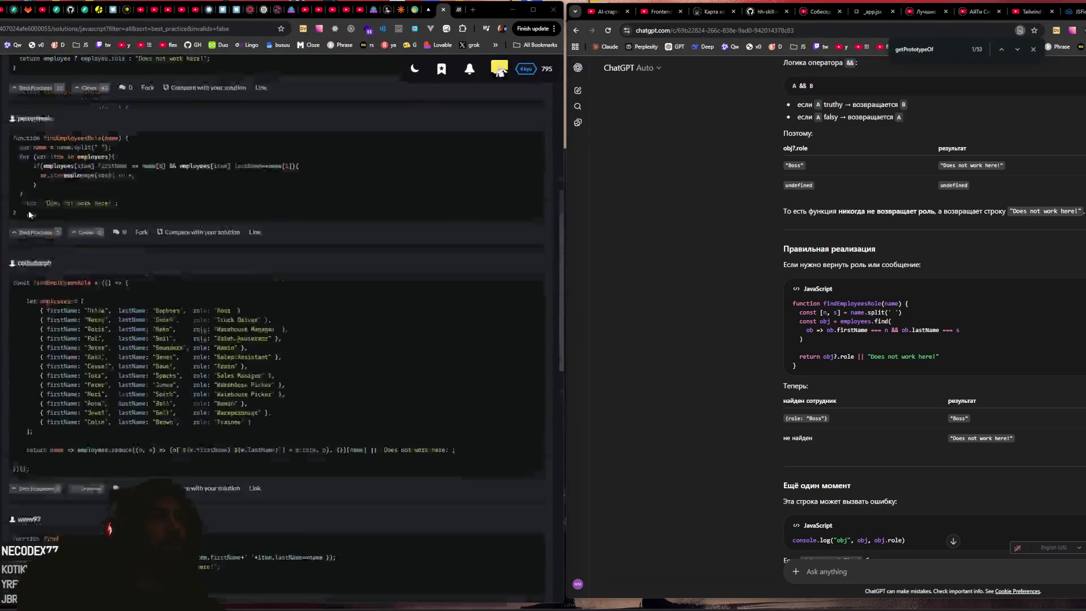
{"action": "scroll", "coordinate": [30, 211], "scroll_direction": "up", "scroll_amount": 1}
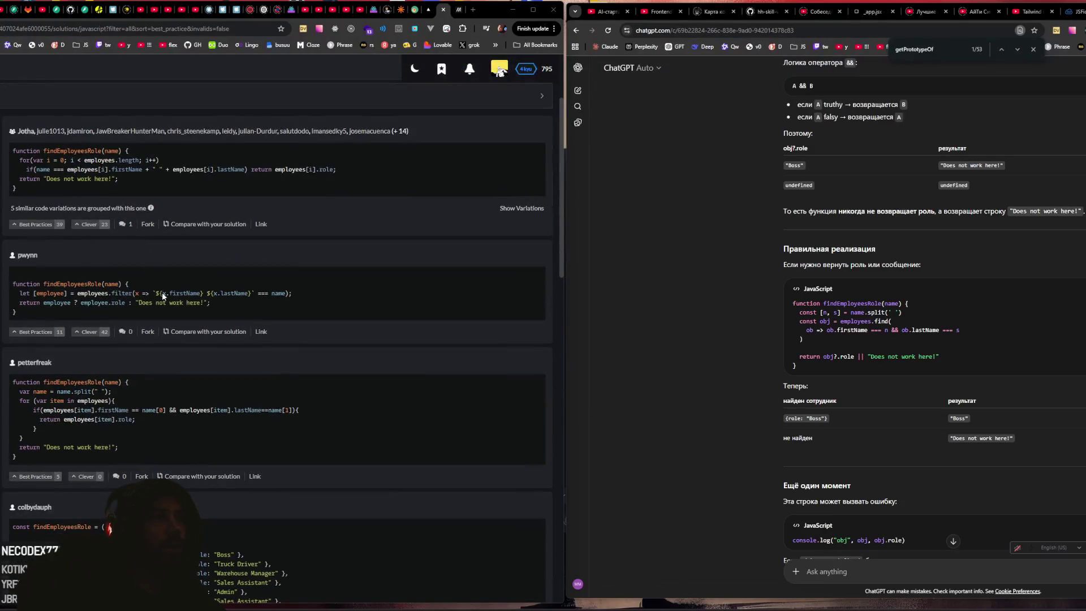
Step: Examine the second solution's return line, including its role branch of the ternary
{"action": "left_click_drag", "start_coordinate": [156, 292], "coordinate": [253, 291]}
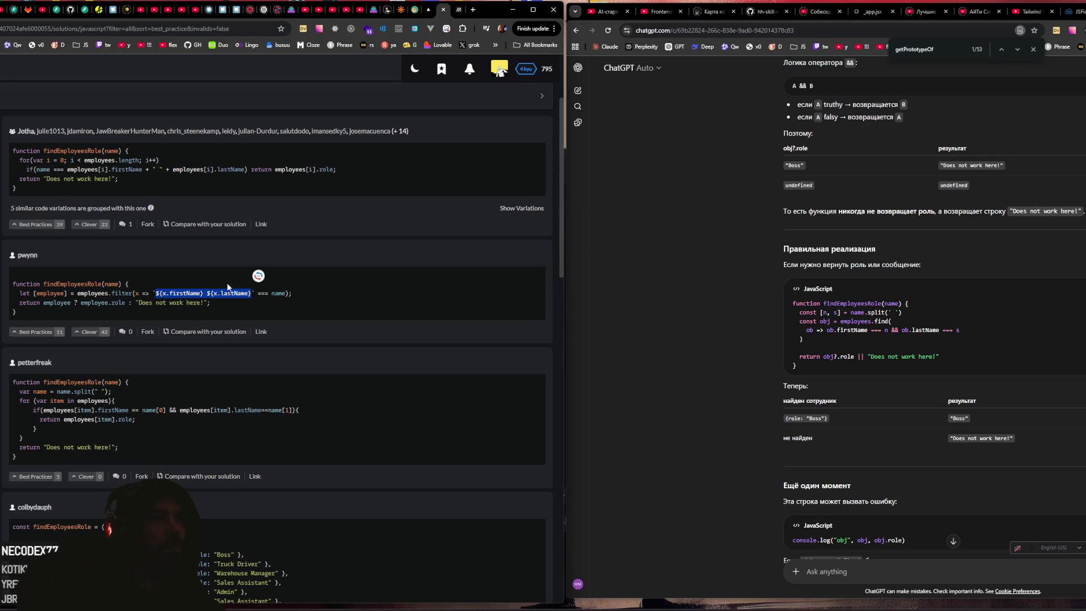
{"action": "left_click", "coordinate": [76, 304]}
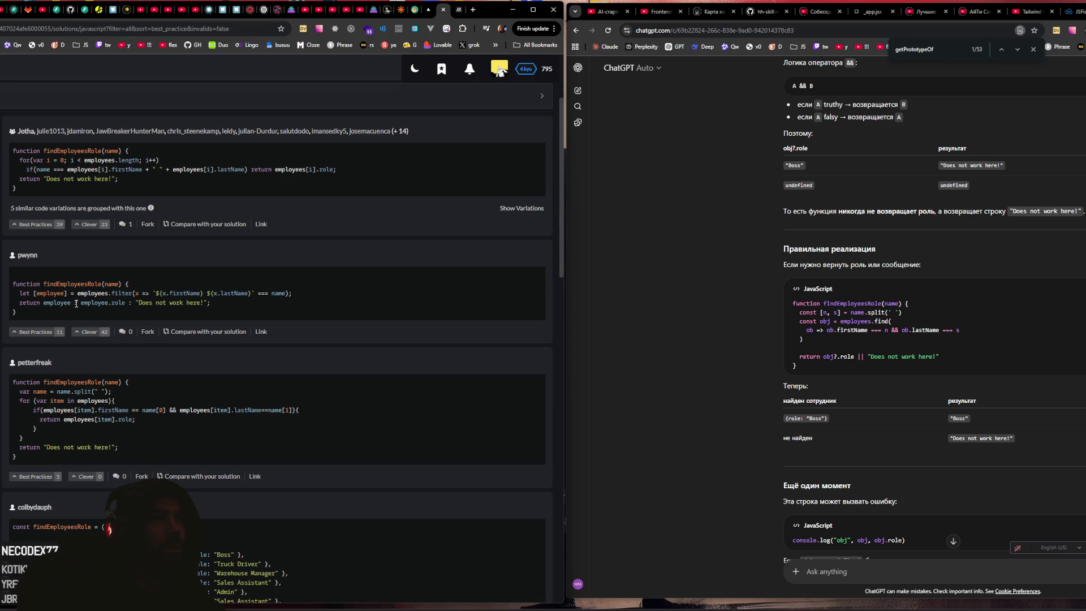
{"action": "double_click", "coordinate": [56, 304]}
{"action": "left_click", "coordinate": [79, 304]}
{"action": "left_click_drag", "start_coordinate": [98, 304], "coordinate": [207, 304]}
{"action": "left_click_drag", "start_coordinate": [20, 304], "coordinate": [211, 303]}
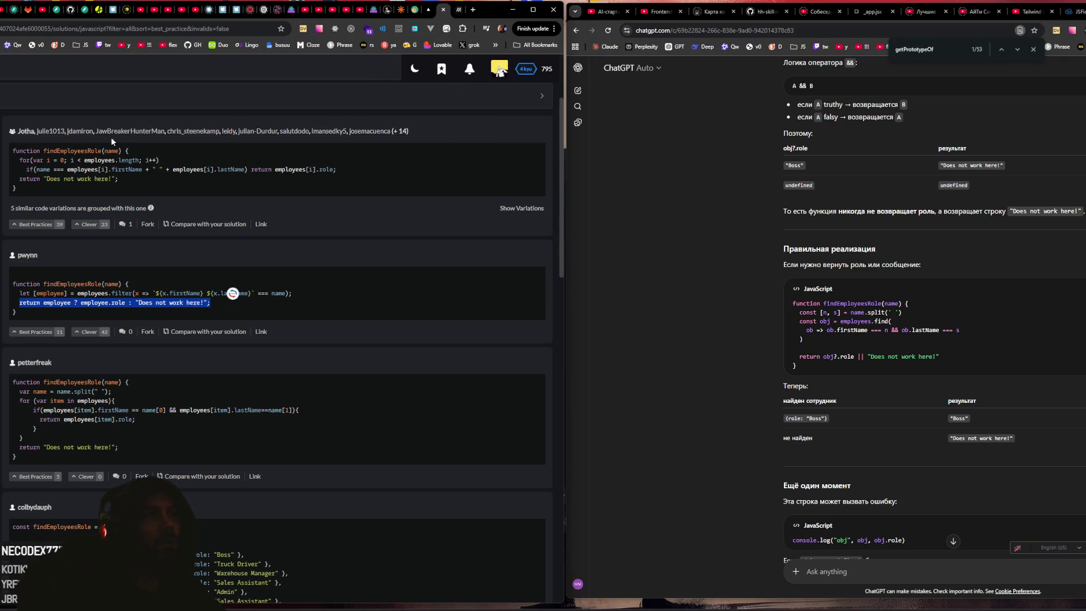
Step: Close the Codewars solutions tab and the leftover reference tab
{"action": "scroll", "coordinate": [111, 138], "scroll_direction": "up", "scroll_amount": 2}
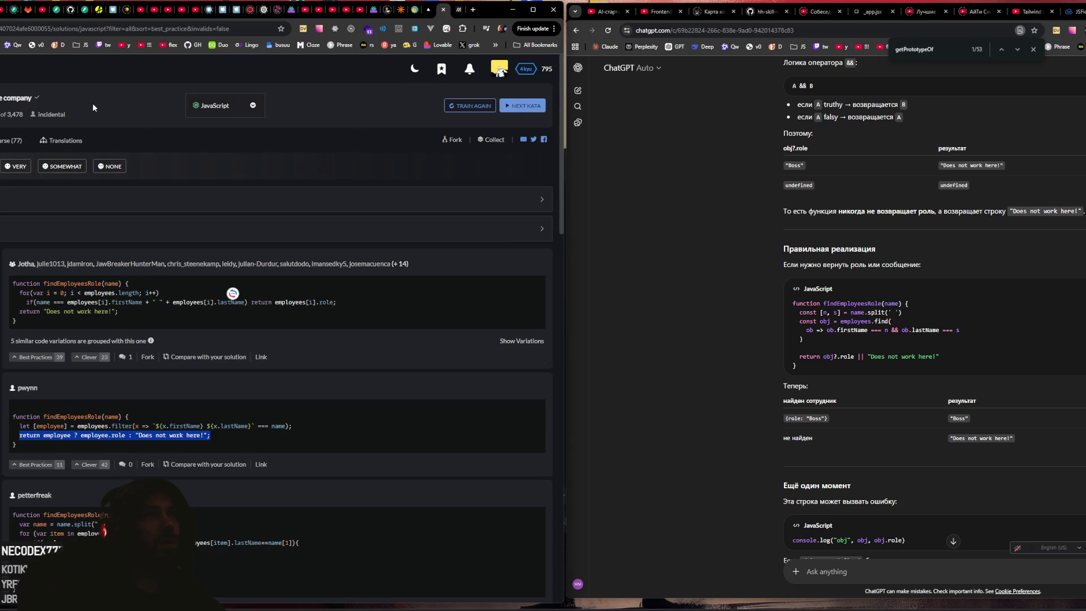
{"action": "left_click", "coordinate": [444, 10]}
{"action": "left_click", "coordinate": [445, 10]}
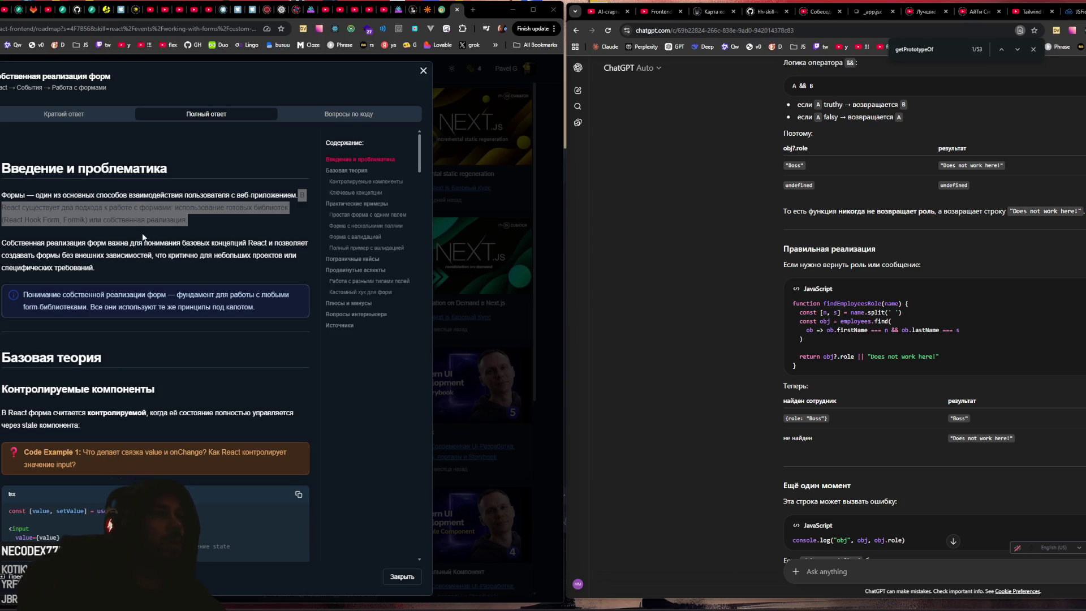
Step: Read the 'Базовая теория' section, highlighting the controlled component definition
{"action": "scroll", "coordinate": [150, 249], "scroll_direction": "down", "scroll_amount": 2}
{"action": "scroll", "coordinate": [151, 233], "scroll_direction": "up", "scroll_amount": 3}
{"action": "scroll", "coordinate": [151, 238], "scroll_direction": "down", "scroll_amount": 3}
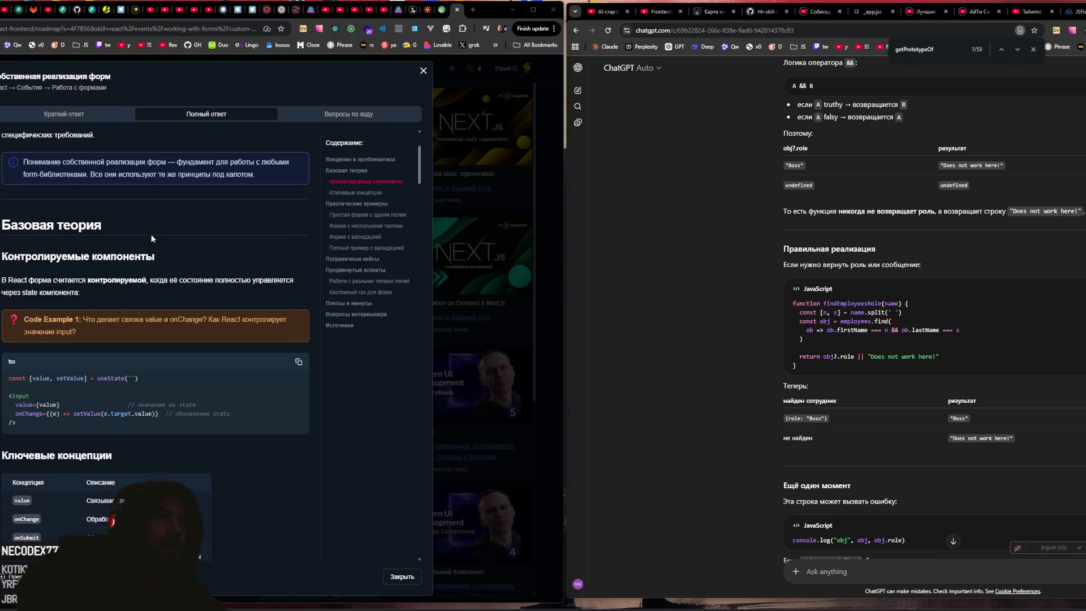
{"action": "scroll", "coordinate": [151, 238], "scroll_direction": "down", "scroll_amount": 1}
{"action": "scroll", "coordinate": [151, 238], "scroll_direction": "up", "scroll_amount": 3}
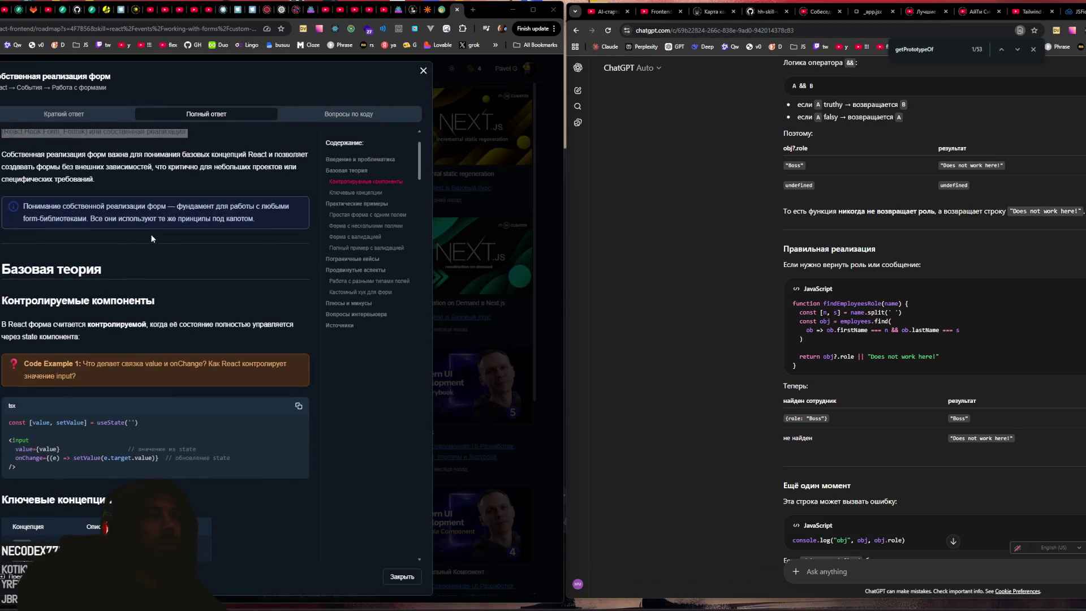
{"action": "scroll", "coordinate": [153, 238], "scroll_direction": "down", "scroll_amount": 3}
{"action": "scroll", "coordinate": [151, 238], "scroll_direction": "down", "scroll_amount": 1}
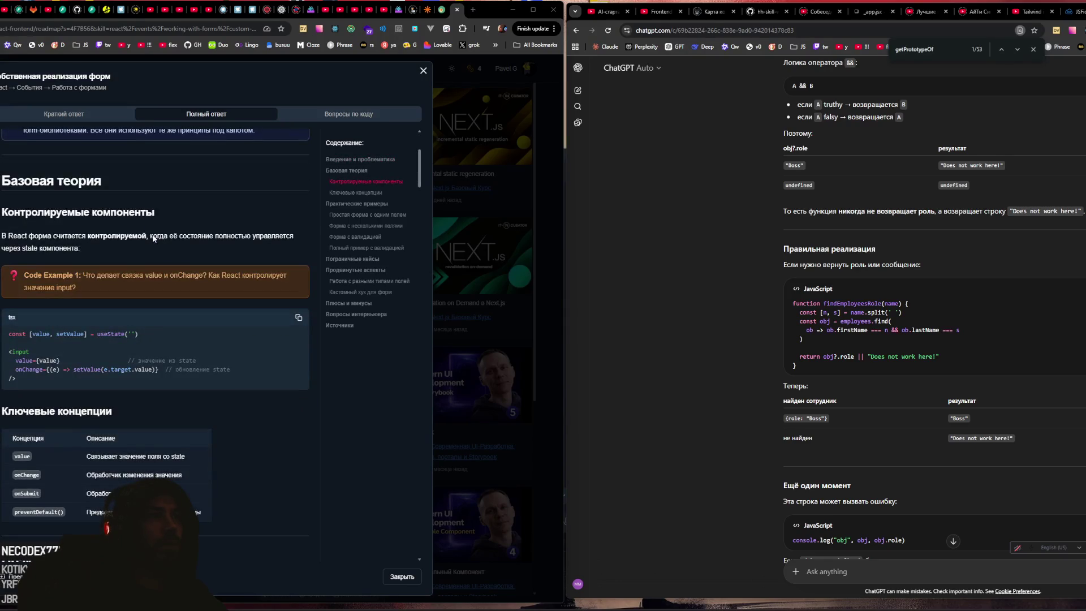
{"action": "scroll", "coordinate": [145, 238], "scroll_direction": "down", "scroll_amount": 1}
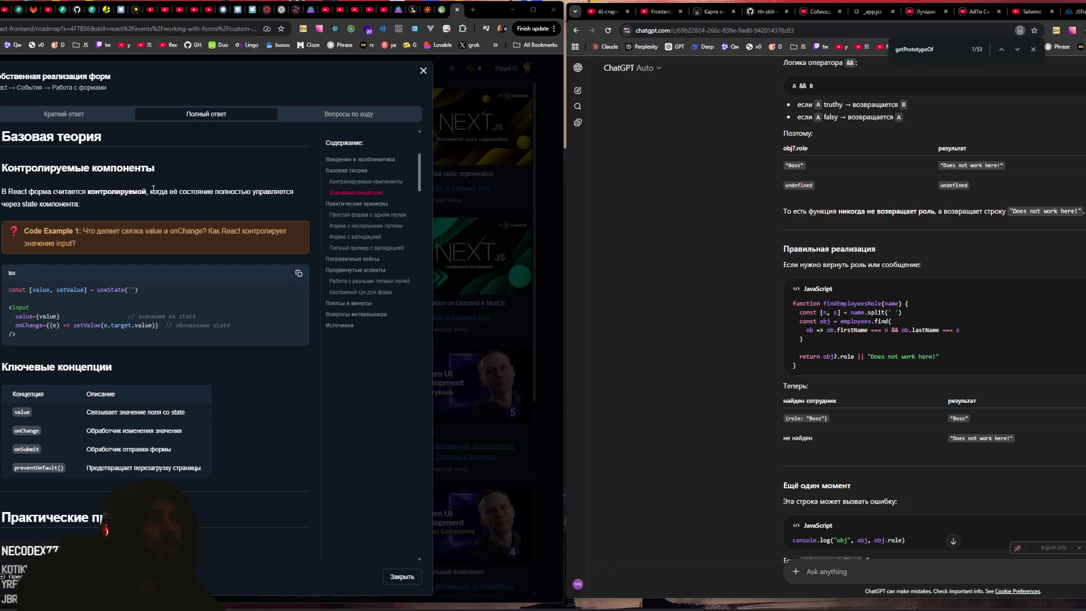
{"action": "left_click_drag", "start_coordinate": [151, 191], "coordinate": [80, 204]}
{"action": "left_click", "coordinate": [221, 220]}
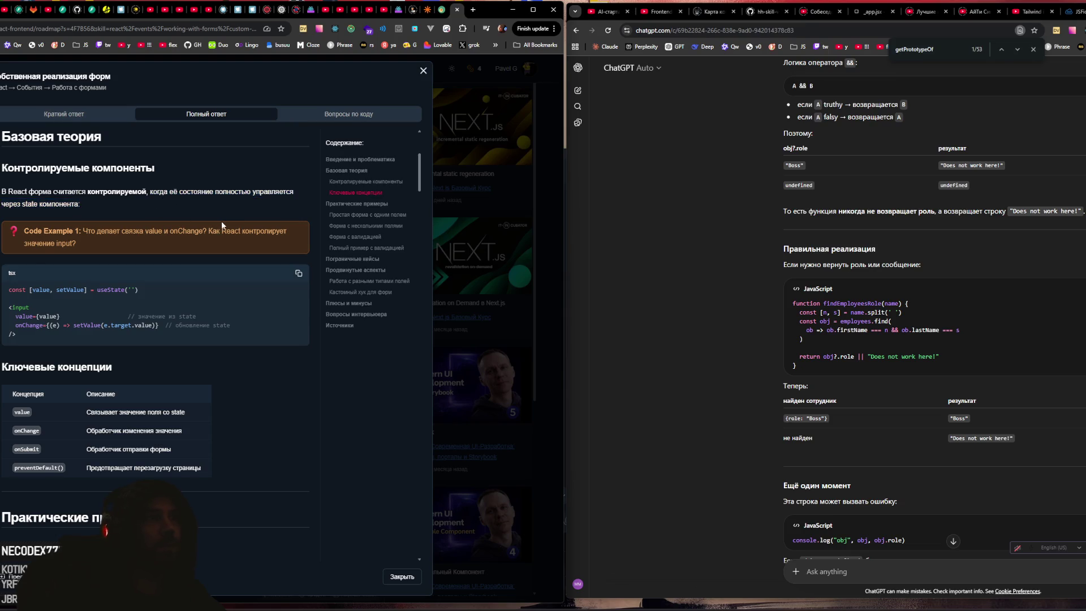
{"action": "scroll", "coordinate": [209, 219], "scroll_direction": "down", "scroll_amount": 1}
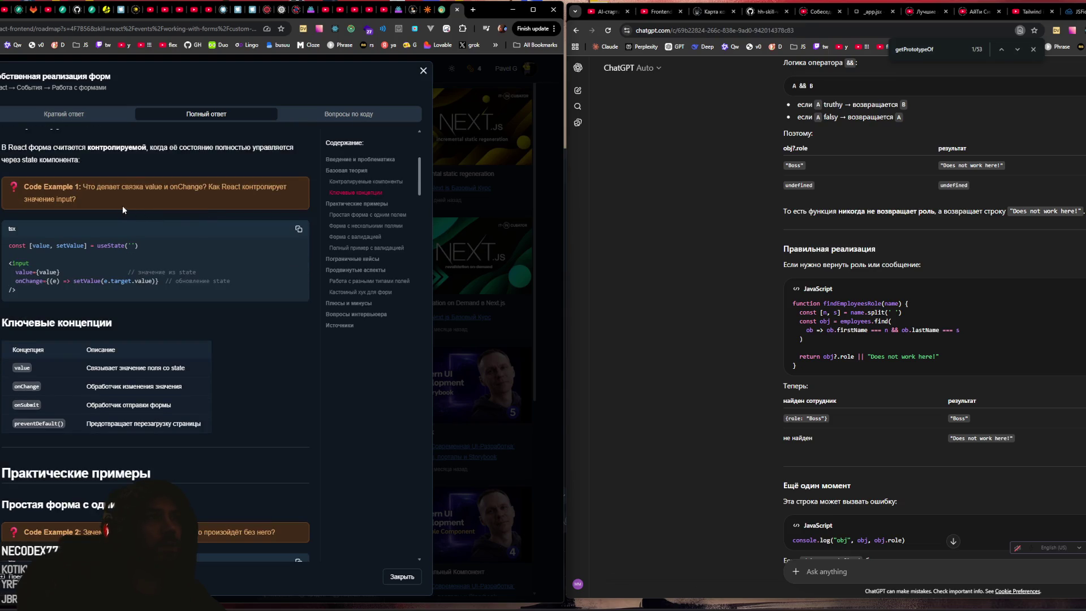
Step: Study Code Example 1 on how React controls the input value and its useState declaration
{"action": "left_click_drag", "start_coordinate": [86, 188], "coordinate": [89, 199]}
{"action": "left_click", "coordinate": [80, 187]}
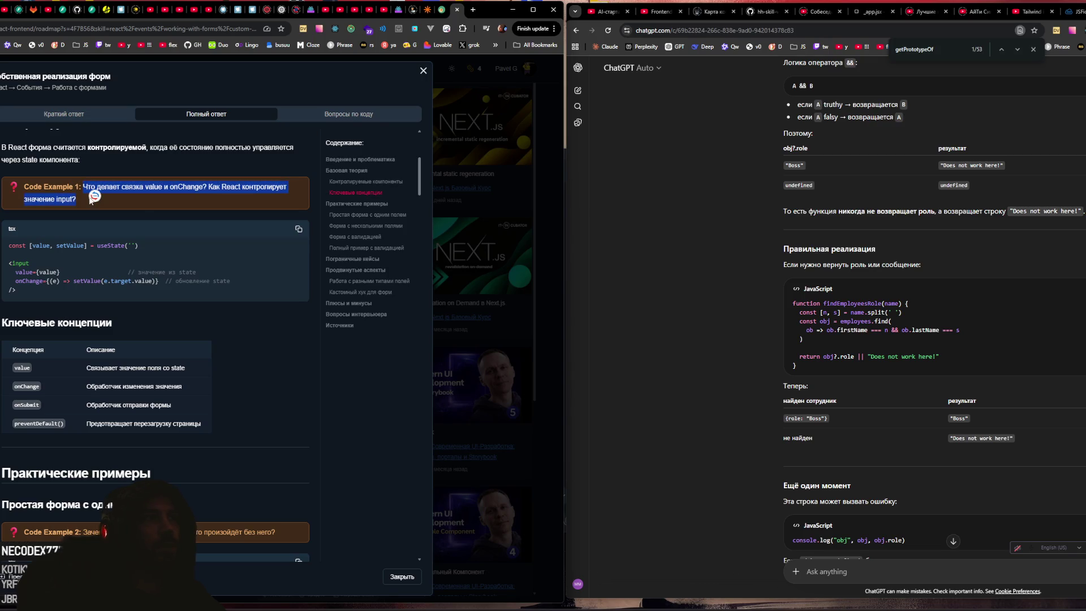
{"action": "left_click", "coordinate": [143, 213]}
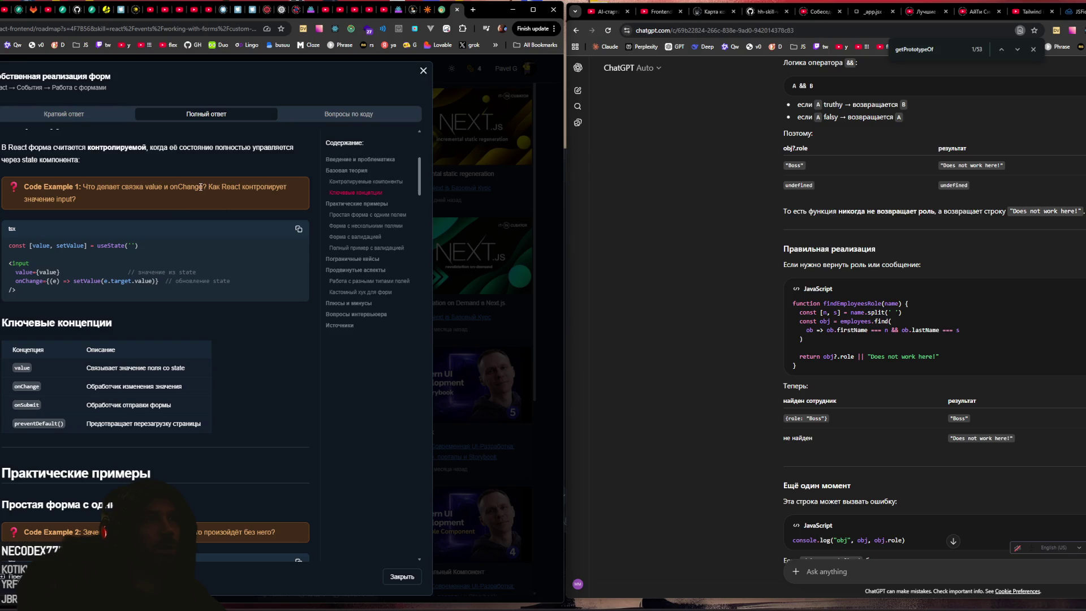
{"action": "left_click_drag", "start_coordinate": [200, 186], "coordinate": [204, 198]}
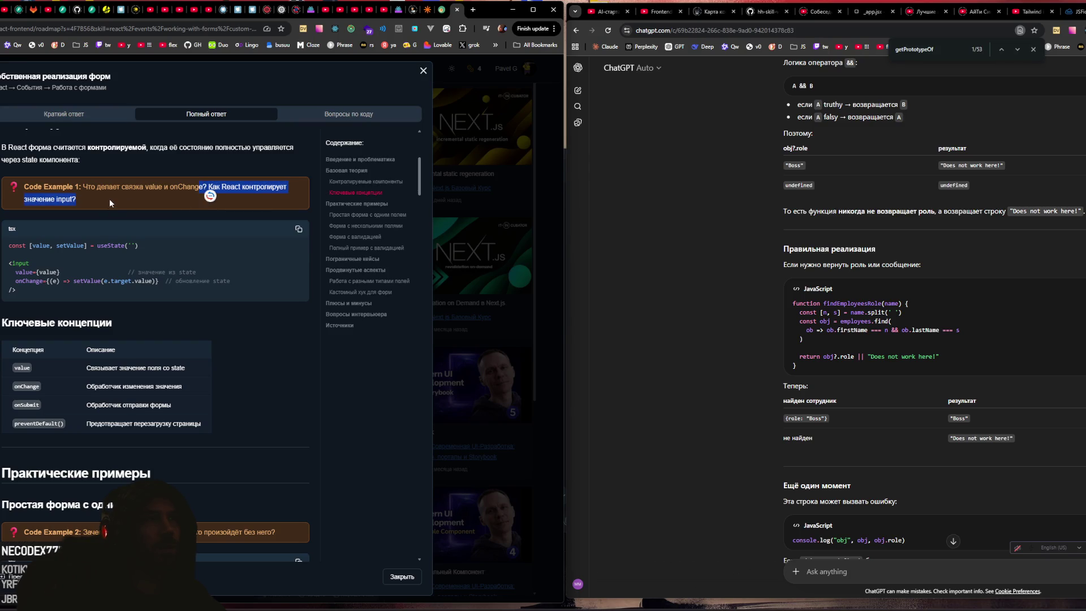
{"action": "left_click", "coordinate": [51, 250]}
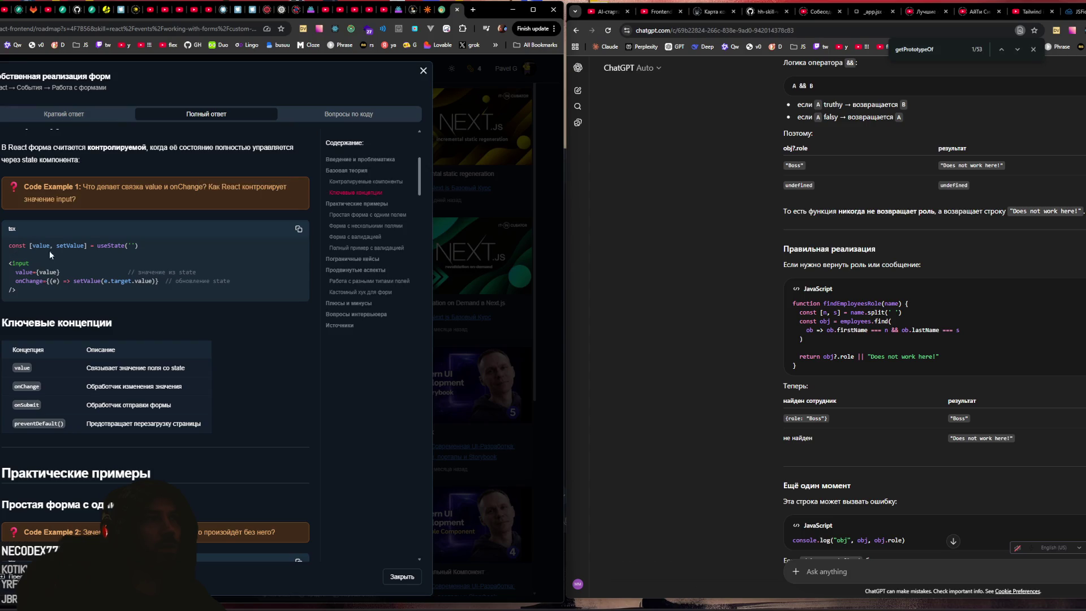
{"action": "scroll", "coordinate": [34, 294], "scroll_direction": "down", "scroll_amount": 2}
{"action": "mouse_move", "coordinate": [25, 206]}
{"action": "left_mouse_down"}
{"action": "mouse_move", "coordinate": [12, 181]}
{"action": "mouse_move", "coordinate": [137, 157]}
{"action": "left_mouse_up"}
{"action": "left_click", "coordinate": [12, 181]}
{"action": "left_click", "coordinate": [118, 222]}
Step: Study the SimpleForm's onSubmit, input block, and handleSubmit with preventDefault and console.log
{"action": "scroll", "coordinate": [114, 215], "scroll_direction": "down", "scroll_amount": 2}
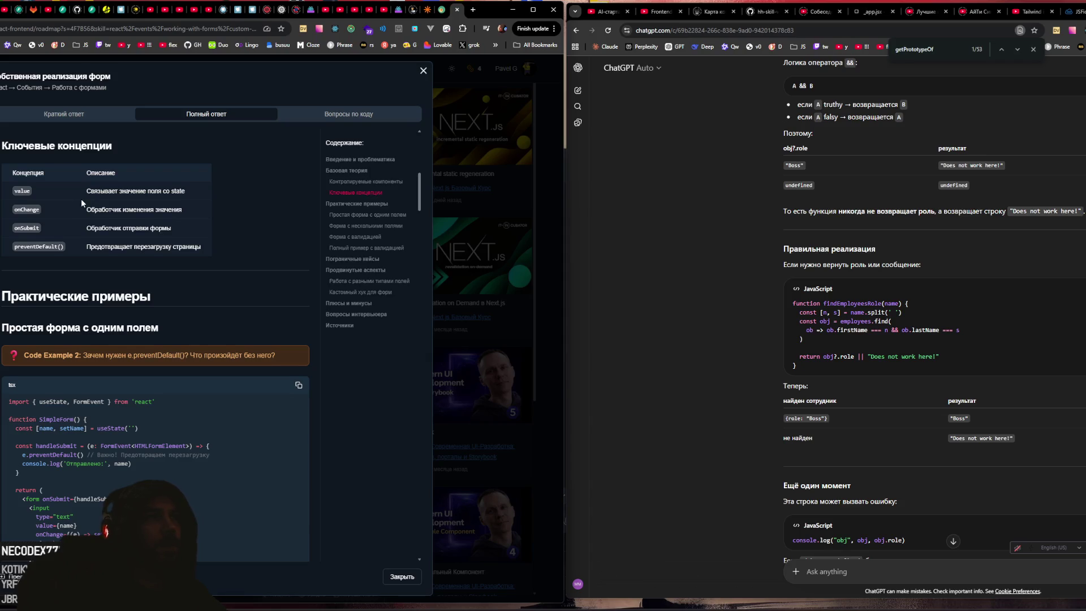
{"action": "scroll", "coordinate": [80, 198], "scroll_direction": "down", "scroll_amount": 2}
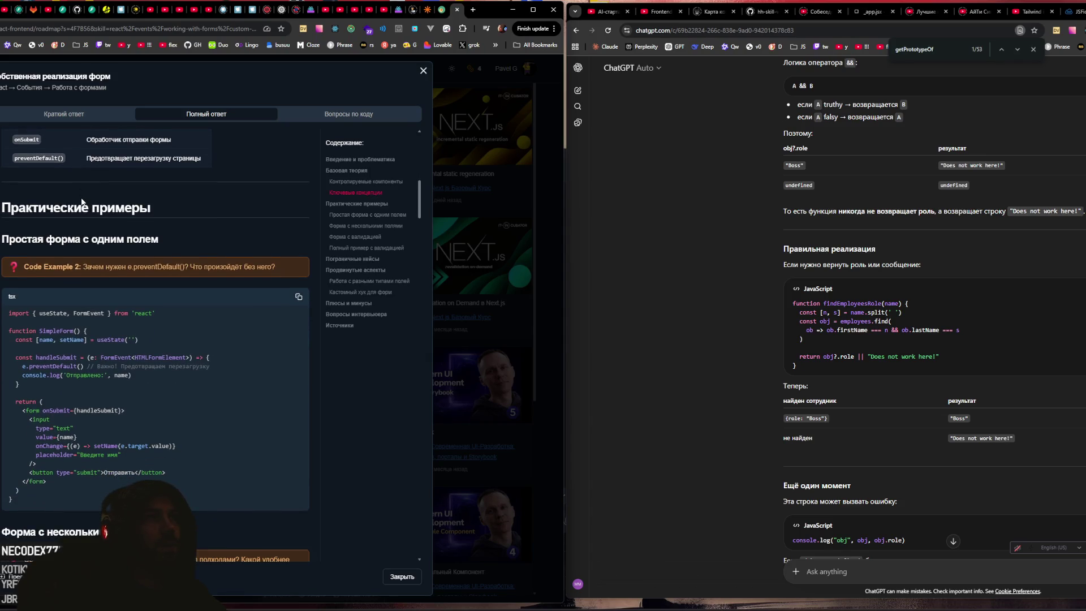
{"action": "scroll", "coordinate": [80, 198], "scroll_direction": "down", "scroll_amount": 2}
{"action": "scroll", "coordinate": [80, 198], "scroll_direction": "up", "scroll_amount": 1}
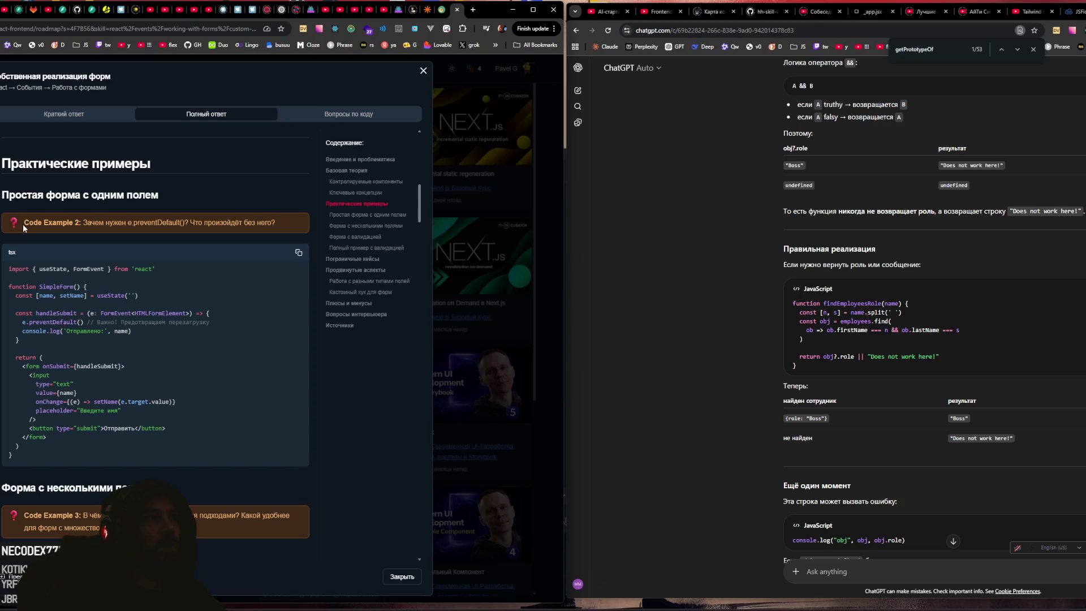
{"action": "scroll", "coordinate": [31, 226], "scroll_direction": "down", "scroll_amount": 2}
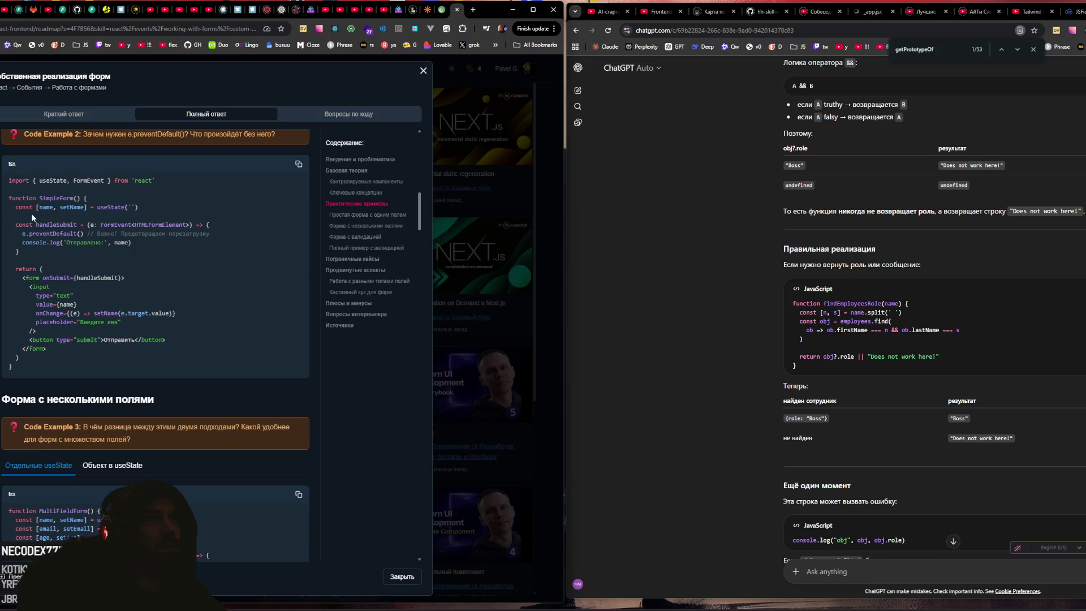
{"action": "left_click_drag", "start_coordinate": [20, 278], "coordinate": [151, 280]}
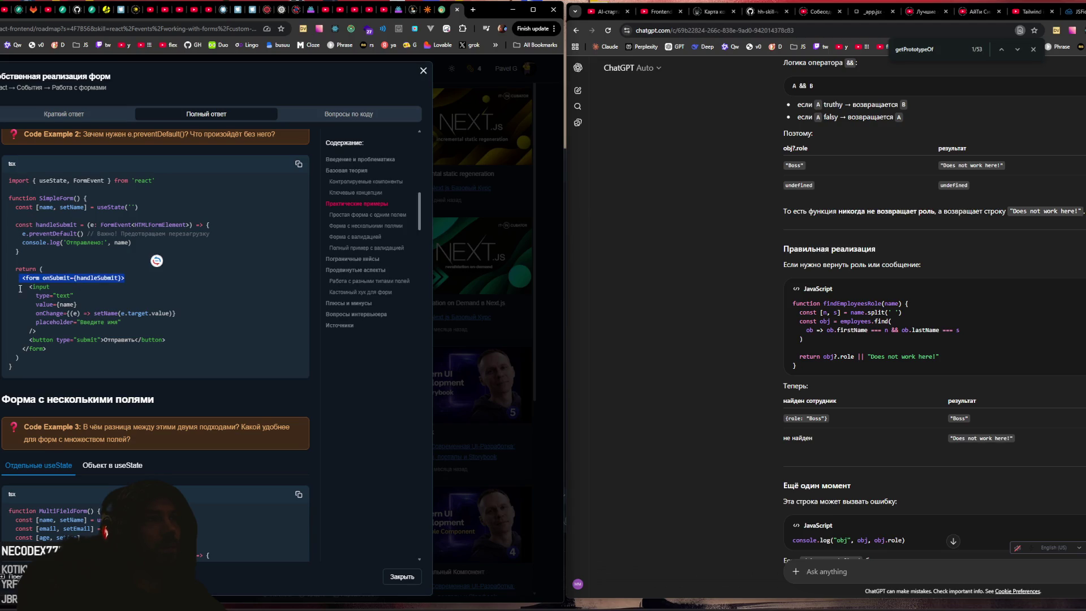
{"action": "mouse_move", "coordinate": [27, 289]}
{"action": "left_mouse_down"}
{"action": "mouse_move", "coordinate": [56, 338]}
{"action": "mouse_move", "coordinate": [166, 340]}
{"action": "left_mouse_up"}
{"action": "left_click_drag", "start_coordinate": [22, 233], "coordinate": [96, 233]}
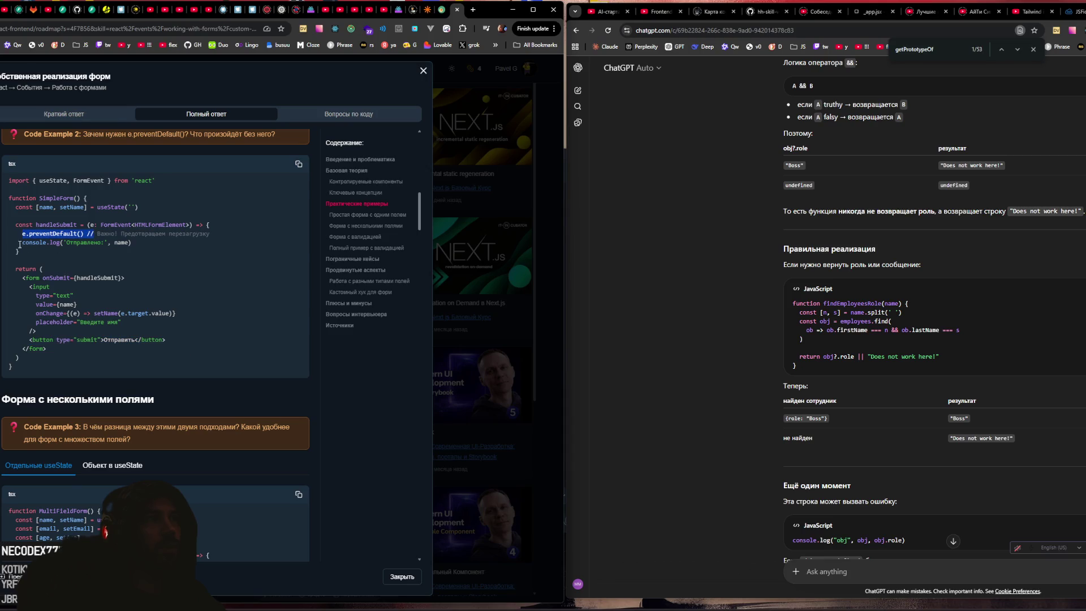
{"action": "left_click_drag", "start_coordinate": [16, 242], "coordinate": [141, 244]}
{"action": "left_click", "coordinate": [140, 244]}
{"action": "left_click_drag", "start_coordinate": [102, 226], "coordinate": [140, 227]}
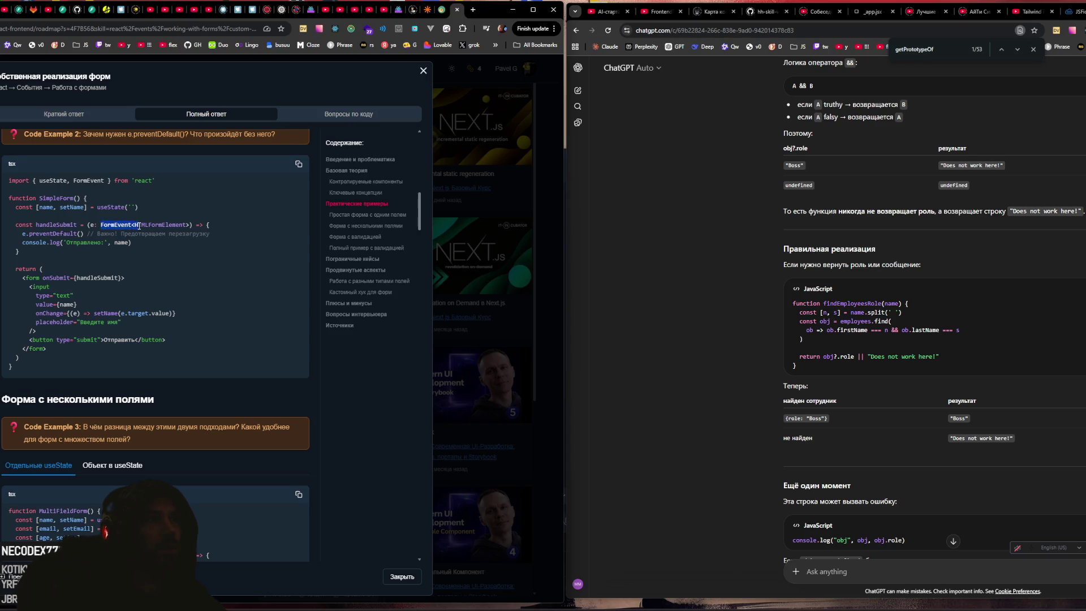
{"action": "left_click_drag", "start_coordinate": [38, 227], "coordinate": [62, 226]}
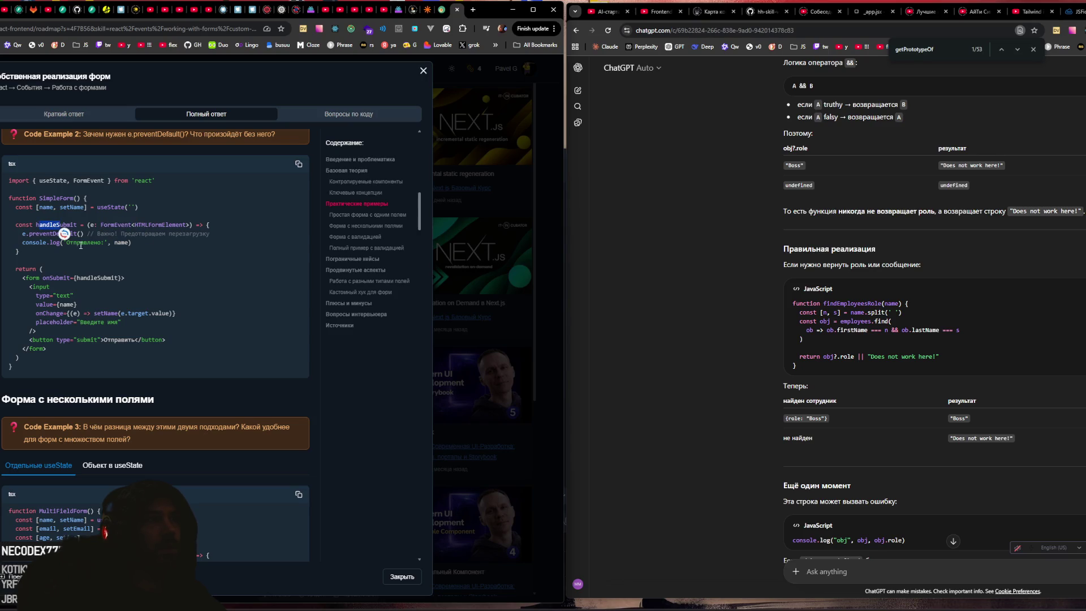
{"action": "left_click", "coordinate": [116, 270]}
Step: Inspect the FormEvent and useState imports of the single-field example
{"action": "double_click", "coordinate": [105, 180]}
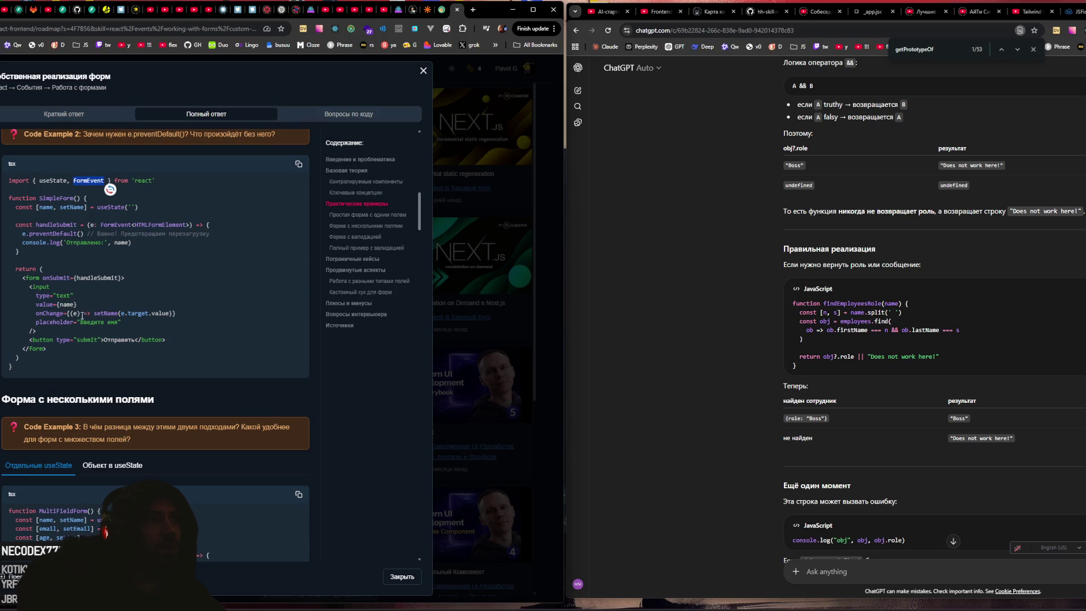
{"action": "left_click", "coordinate": [117, 223]}
{"action": "double_click", "coordinate": [47, 179]}
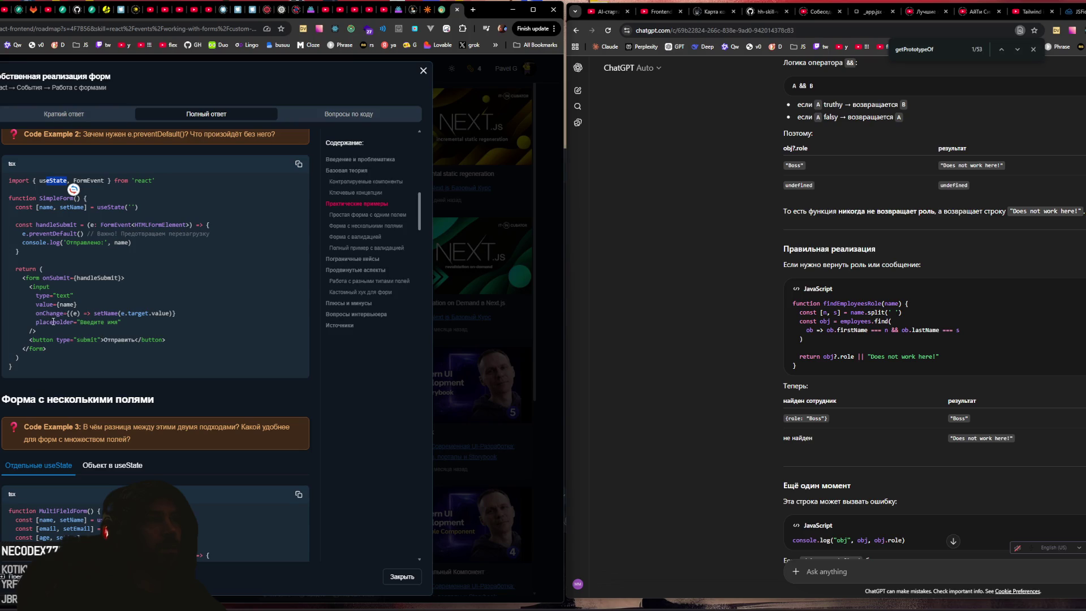
{"action": "left_click", "coordinate": [48, 303]}
{"action": "scroll", "coordinate": [148, 361], "scroll_direction": "down", "scroll_amount": 1}
Step: Switch between the 'Объект в useState' and 'Отдельные useState' versions of the multi-field form
{"action": "scroll", "coordinate": [147, 359], "scroll_direction": "up", "scroll_amount": 2}
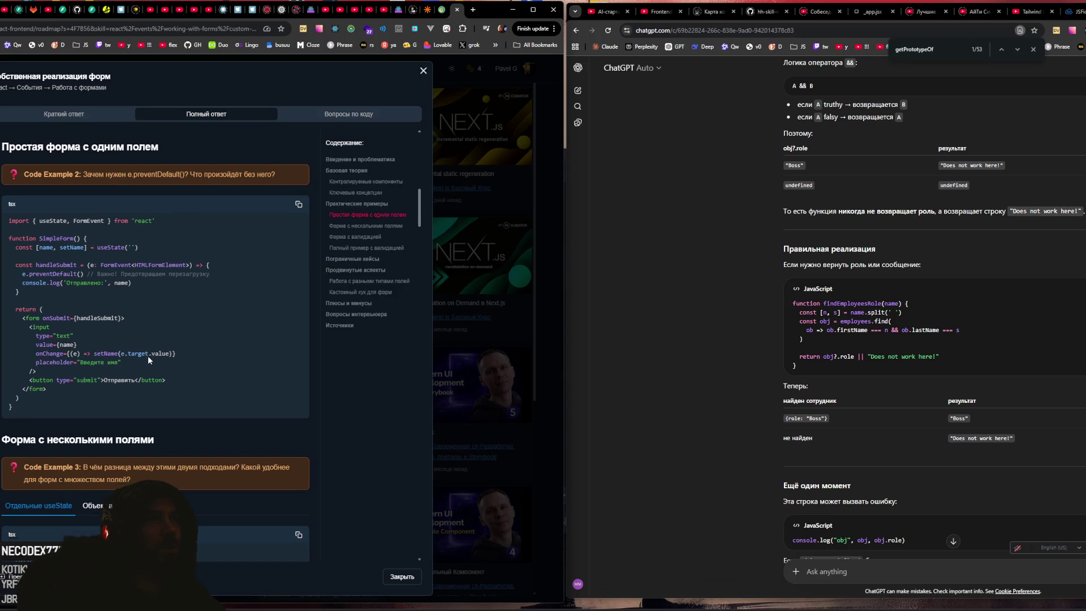
{"action": "scroll", "coordinate": [148, 354], "scroll_direction": "down", "scroll_amount": 7}
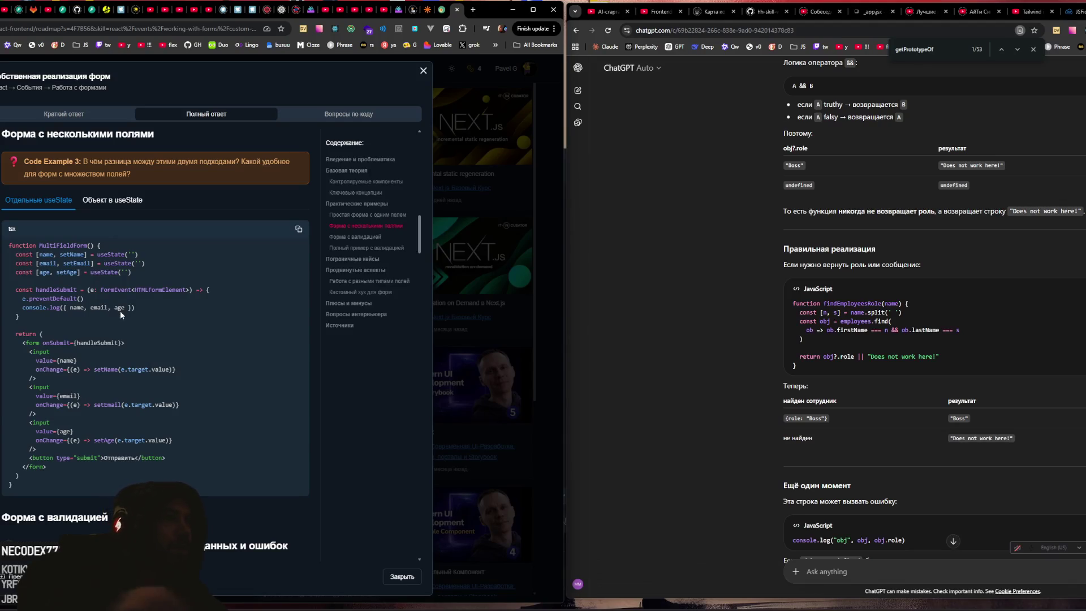
{"action": "left_click", "coordinate": [111, 200]}
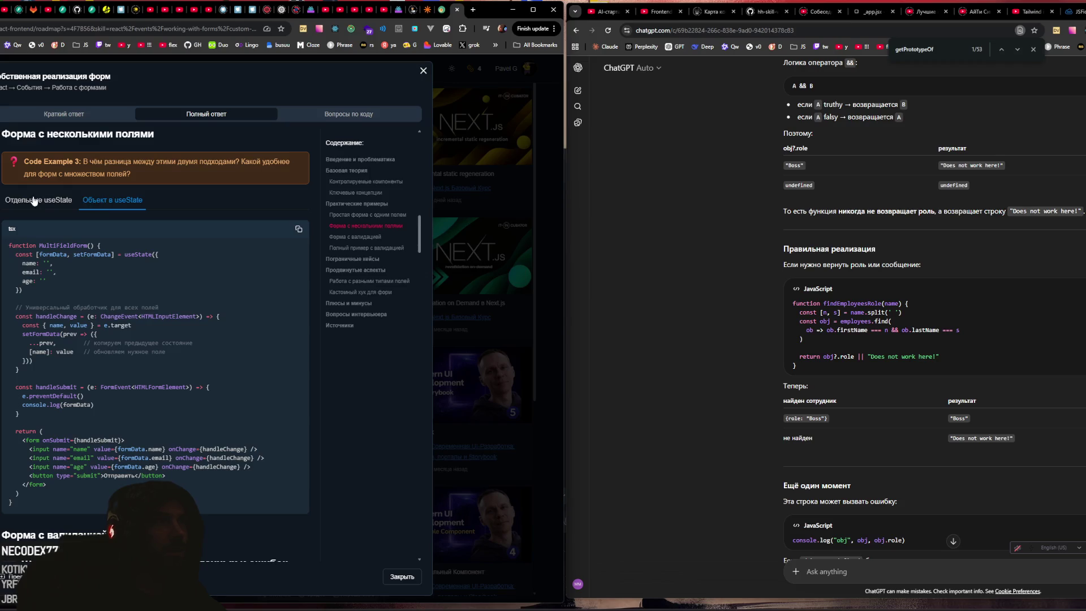
{"action": "left_click", "coordinate": [34, 201]}
{"action": "left_click", "coordinate": [119, 201]}
{"action": "left_click", "coordinate": [45, 201]}
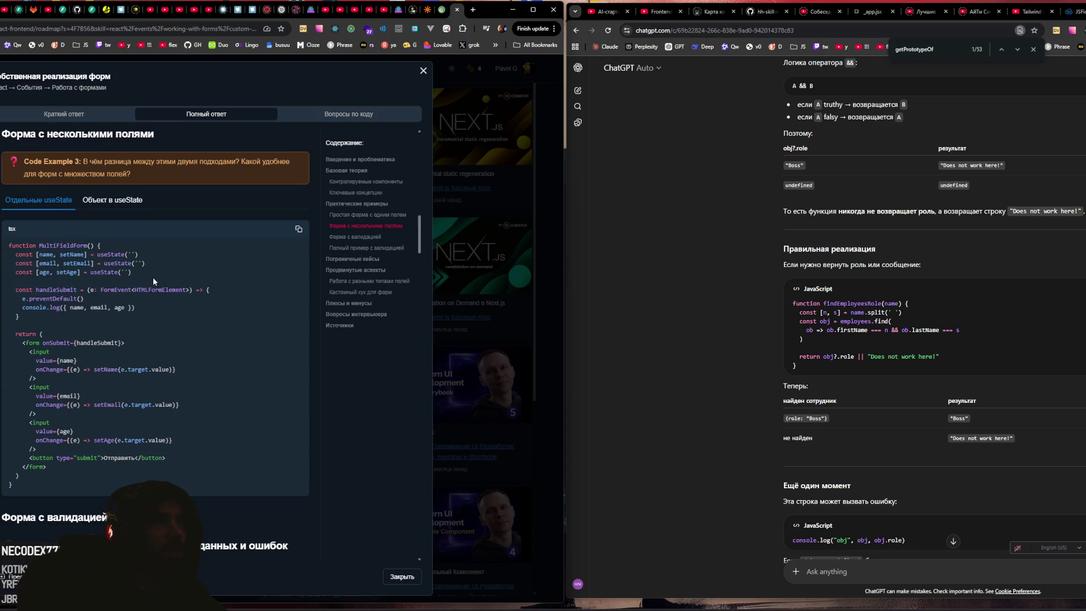
{"action": "mouse_move", "coordinate": [83, 299]}
{"action": "left_mouse_down"}
{"action": "mouse_move", "coordinate": [26, 298]}
{"action": "mouse_move", "coordinate": [120, 308]}
{"action": "left_mouse_up"}
{"action": "left_click", "coordinate": [127, 320]}
{"action": "scroll", "coordinate": [203, 340], "scroll_direction": "down", "scroll_amount": 5}
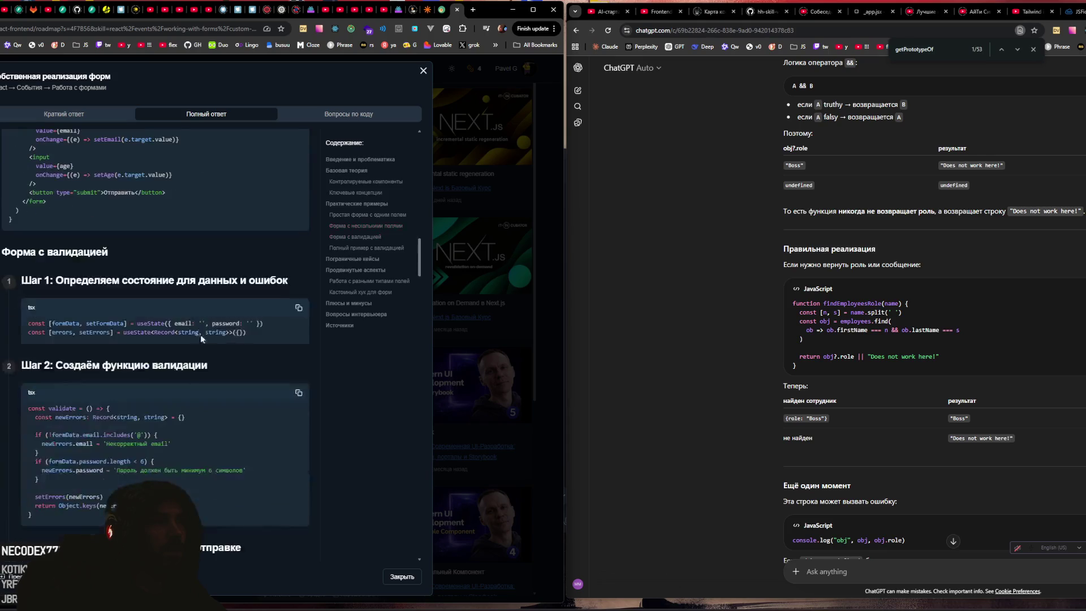
Step: Examine Step 1's formData state with email/password and the Record<string, string> errors state
{"action": "scroll", "coordinate": [168, 318], "scroll_direction": "down", "scroll_amount": 2}
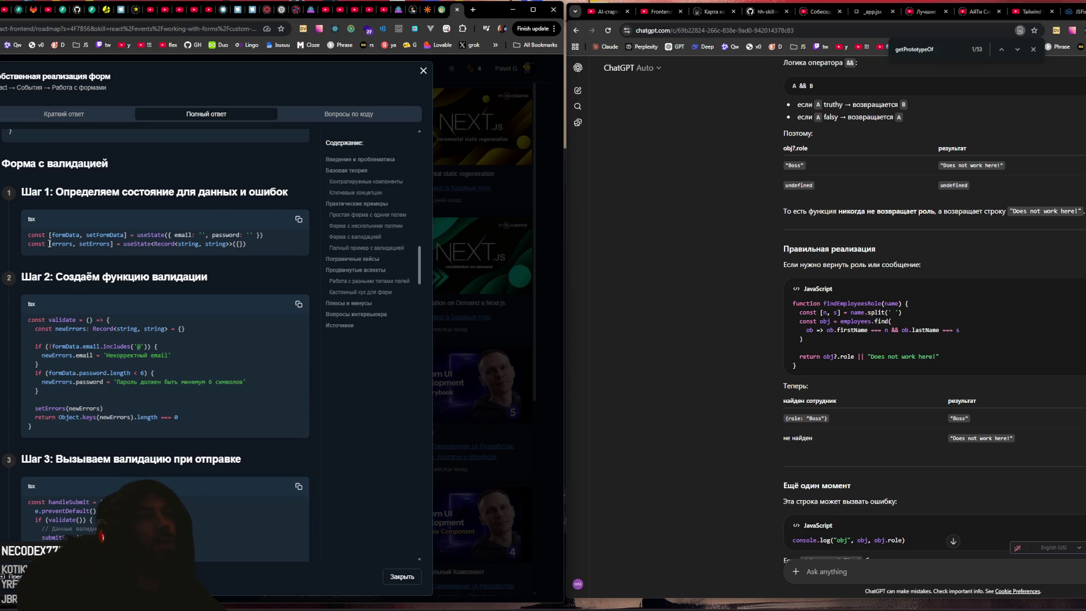
{"action": "left_click_drag", "start_coordinate": [50, 235], "coordinate": [273, 243]}
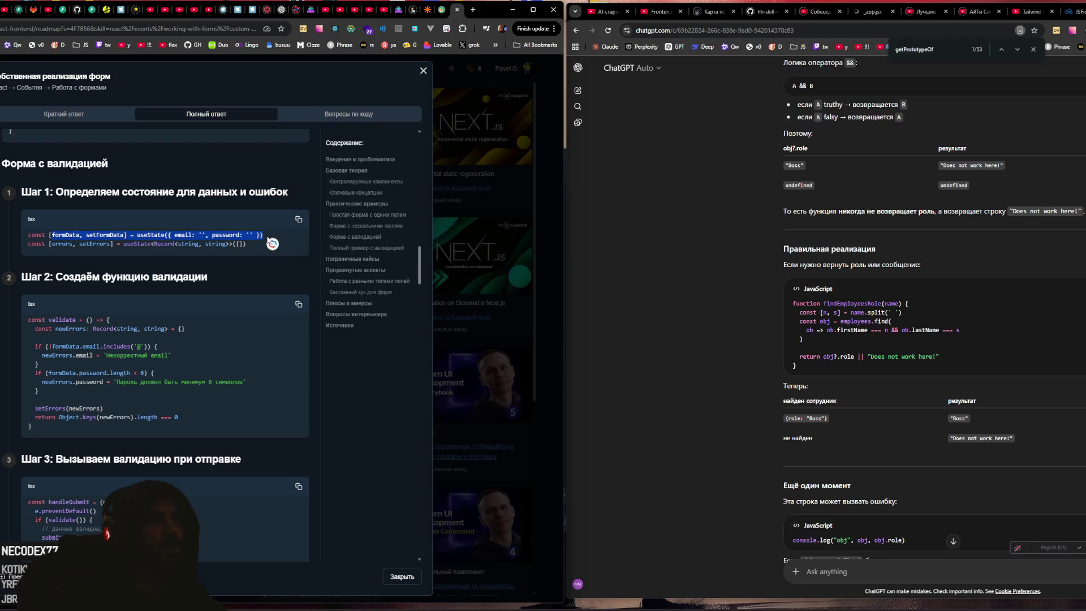
{"action": "left_click_drag", "start_coordinate": [72, 243], "coordinate": [245, 244]}
{"action": "left_click", "coordinate": [173, 244]}
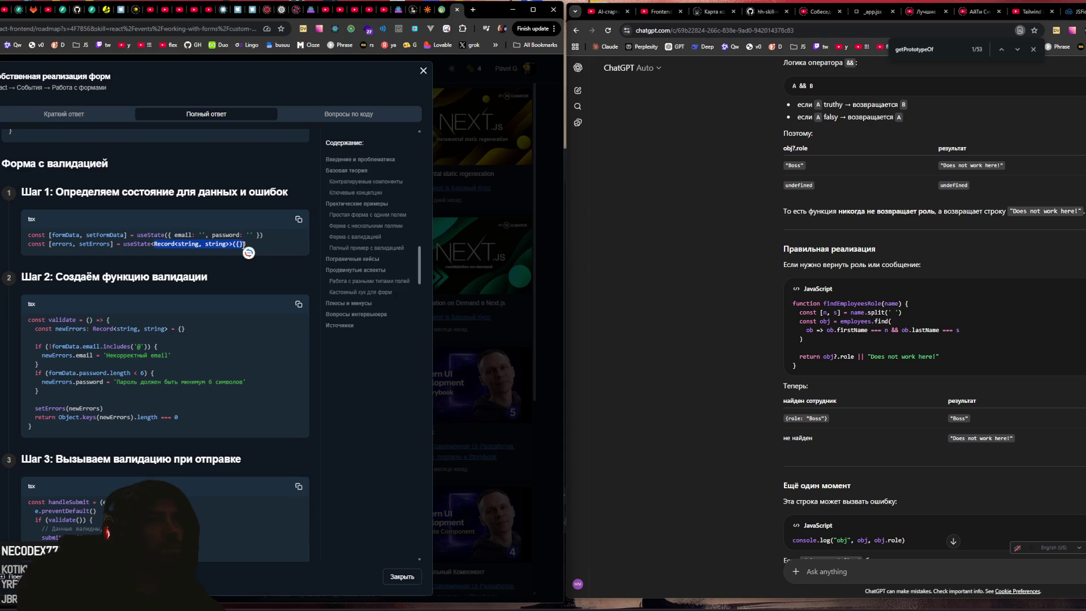
{"action": "left_click_drag", "start_coordinate": [167, 234], "coordinate": [259, 234]}
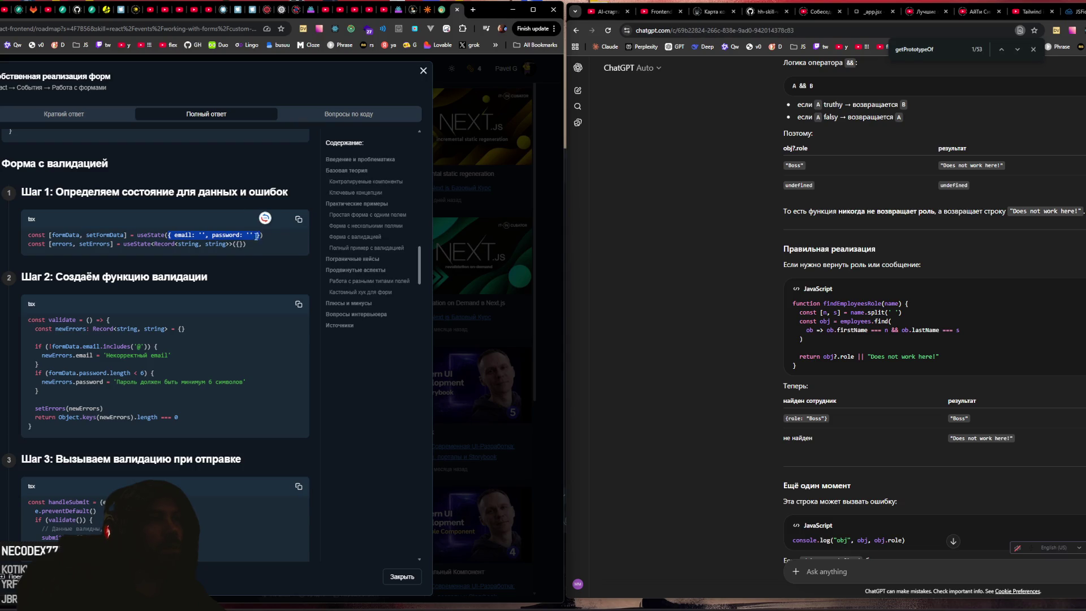
{"action": "left_click_drag", "start_coordinate": [154, 244], "coordinate": [245, 244]}
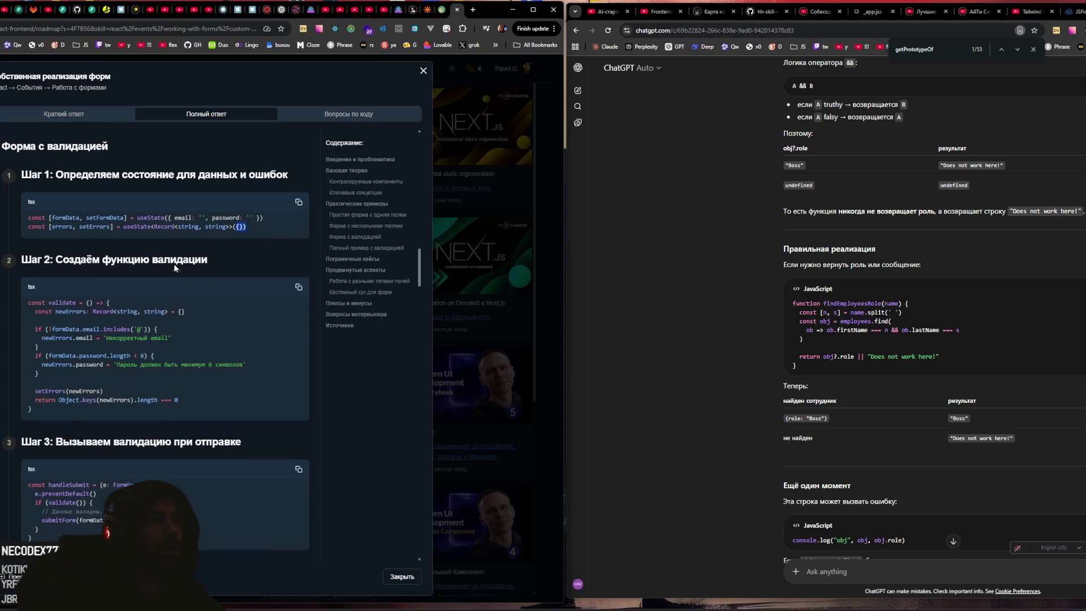
{"action": "scroll", "coordinate": [175, 263], "scroll_direction": "down", "scroll_amount": 2}
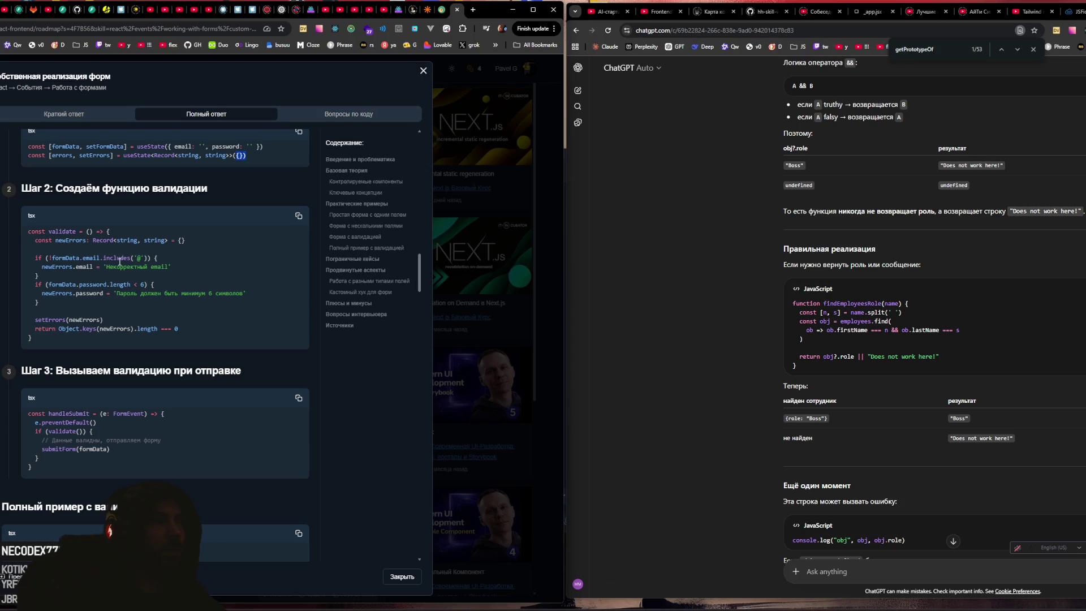
Step: Study the Step 2 validate function's newErrors email and password checks, then continue to Step 3
{"action": "left_click", "coordinate": [61, 242]}
{"action": "left_click_drag", "start_coordinate": [73, 267], "coordinate": [52, 267]}
{"action": "left_click_drag", "start_coordinate": [120, 293], "coordinate": [205, 299]}
{"action": "left_click", "coordinate": [166, 317]}
{"action": "left_click_drag", "start_coordinate": [76, 293], "coordinate": [113, 296]}
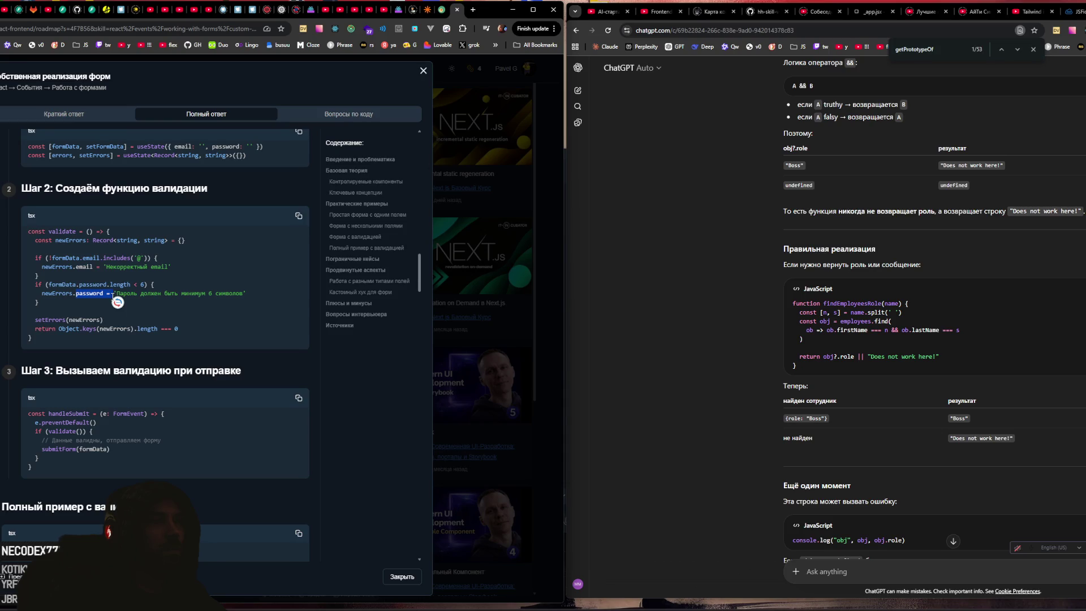
{"action": "left_click", "coordinate": [89, 254]}
{"action": "double_click", "coordinate": [56, 267]}
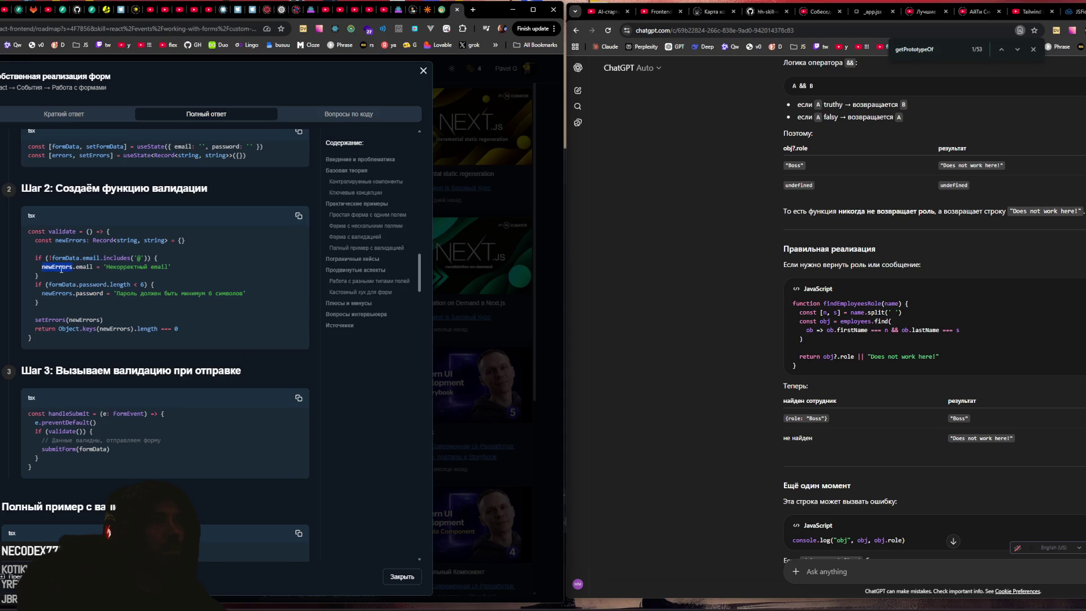
{"action": "left_click", "coordinate": [88, 254]}
{"action": "left_click_drag", "start_coordinate": [163, 240], "coordinate": [152, 240]}
{"action": "left_click", "coordinate": [135, 275]}
{"action": "left_click_drag", "start_coordinate": [115, 293], "coordinate": [187, 293]}
{"action": "left_click", "coordinate": [185, 293]}
{"action": "scroll", "coordinate": [174, 311], "scroll_direction": "down", "scroll_amount": 1}
{"action": "scroll", "coordinate": [170, 303], "scroll_direction": "down", "scroll_amount": 2}
{"action": "scroll", "coordinate": [167, 299], "scroll_direction": "down", "scroll_amount": 2}
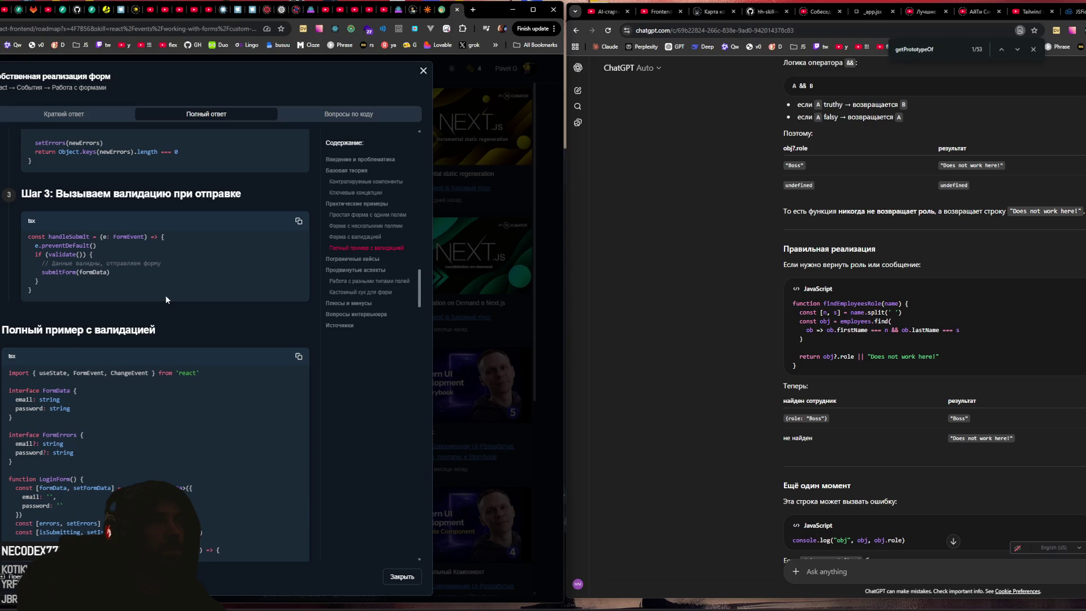
Step: Return to Step 2 and look over newErrors.email in the validate code
{"action": "scroll", "coordinate": [165, 296], "scroll_direction": "down", "scroll_amount": 3}
{"action": "scroll", "coordinate": [165, 295], "scroll_direction": "down", "scroll_amount": 1}
{"action": "scroll", "coordinate": [158, 293], "scroll_direction": "up", "scroll_amount": 1}
{"action": "left_click_drag", "start_coordinate": [20, 152], "coordinate": [163, 155]}
{"action": "left_click", "coordinate": [161, 163]}
{"action": "scroll", "coordinate": [113, 215], "scroll_direction": "up", "scroll_amount": 1}
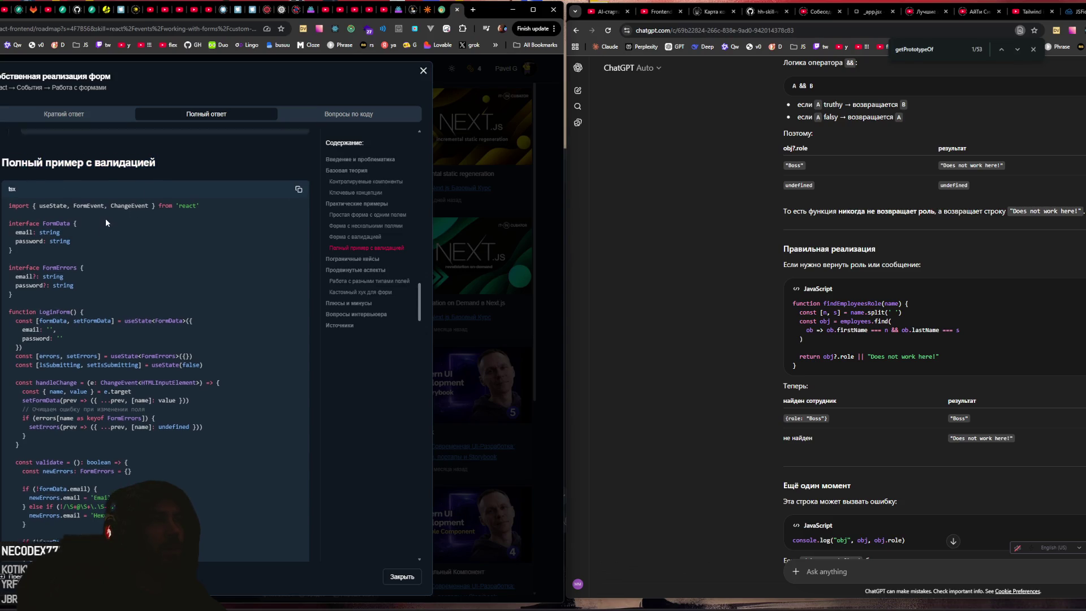
{"action": "scroll", "coordinate": [105, 222], "scroll_direction": "up", "scroll_amount": 6}
{"action": "left_click_drag", "start_coordinate": [51, 268], "coordinate": [82, 267]}
{"action": "left_click", "coordinate": [79, 294]}
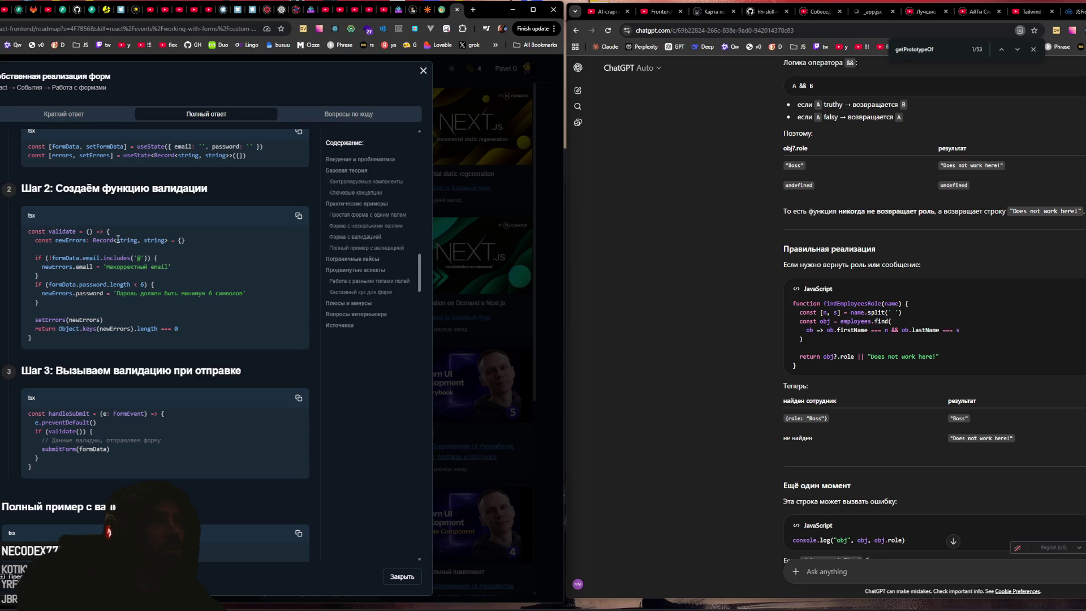
Step: Select the whole Step 2 validate code block, from closing brace up to 'const'
{"action": "left_click_drag", "start_coordinate": [93, 240], "coordinate": [168, 242]}
{"action": "scroll", "coordinate": [143, 297], "scroll_direction": "down", "scroll_amount": 6}
{"action": "scroll", "coordinate": [121, 269], "scroll_direction": "up", "scroll_amount": 1}
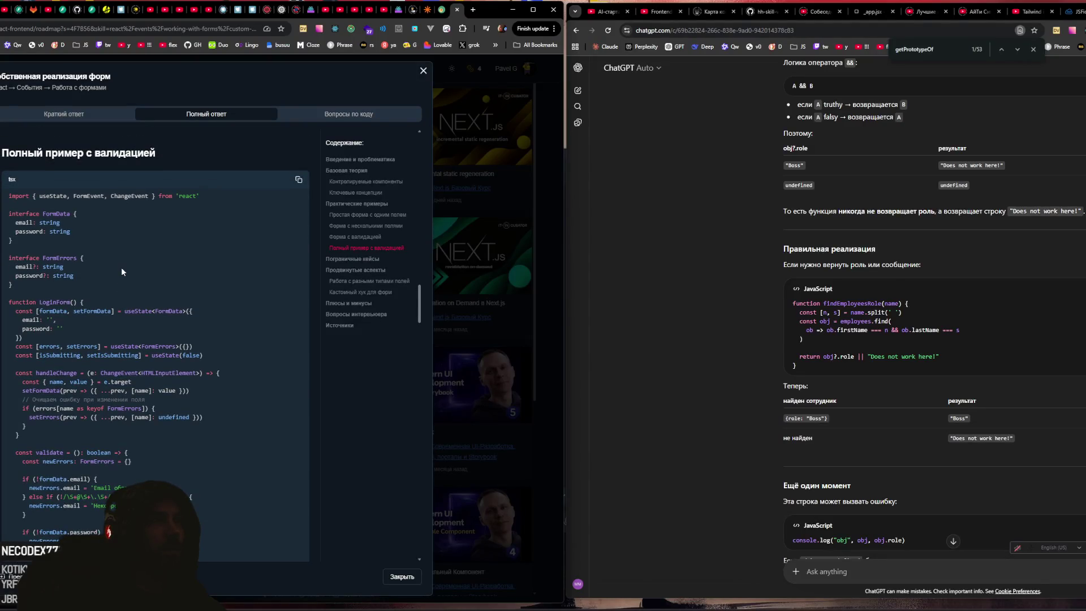
{"action": "scroll", "coordinate": [121, 270], "scroll_direction": "up", "scroll_amount": 8}
{"action": "mouse_move", "coordinate": [34, 341]}
{"action": "left_mouse_down"}
{"action": "mouse_move", "coordinate": [32, 214]}
{"action": "mouse_move", "coordinate": [37, 225]}
{"action": "left_mouse_up"}
{"action": "key", "text": "ctrl+c"}
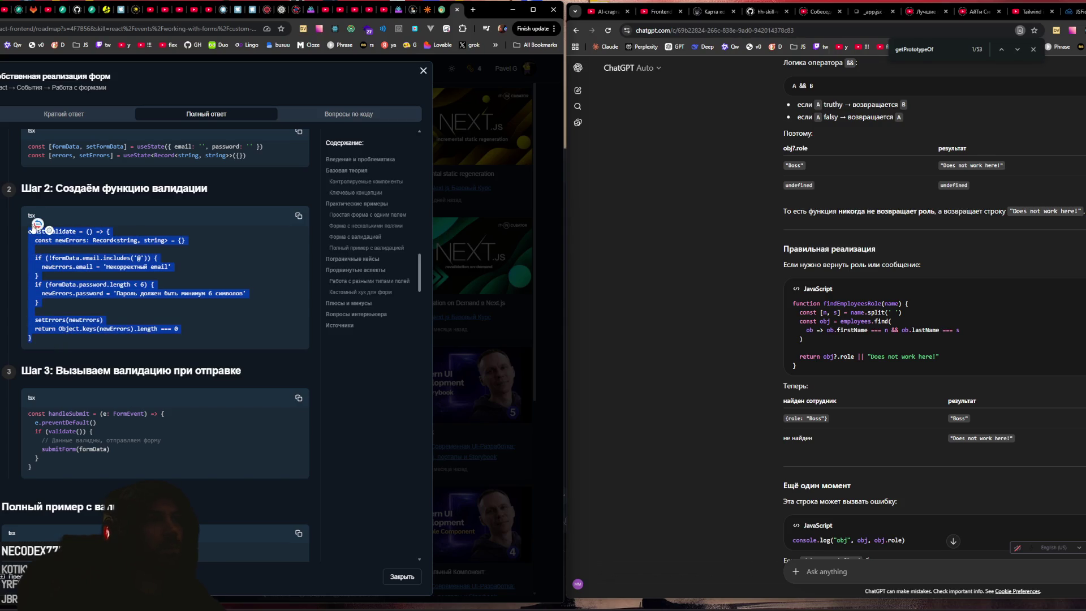
Step: Start a new ChatGPT chat and paste the copied validate function into the message
{"action": "left_click", "coordinate": [849, 571]}
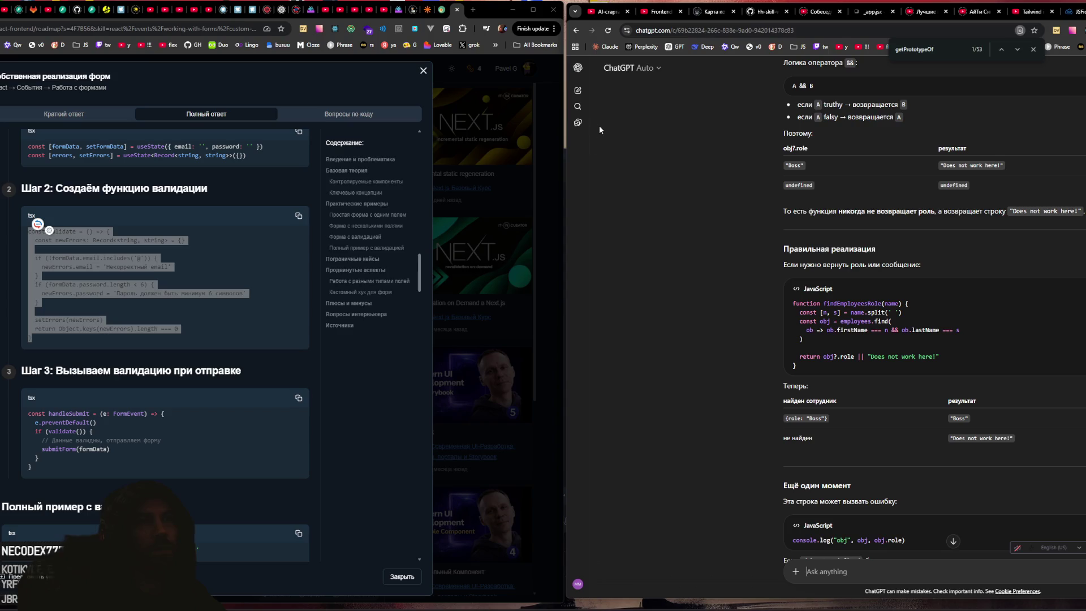
{"action": "left_click", "coordinate": [577, 90]}
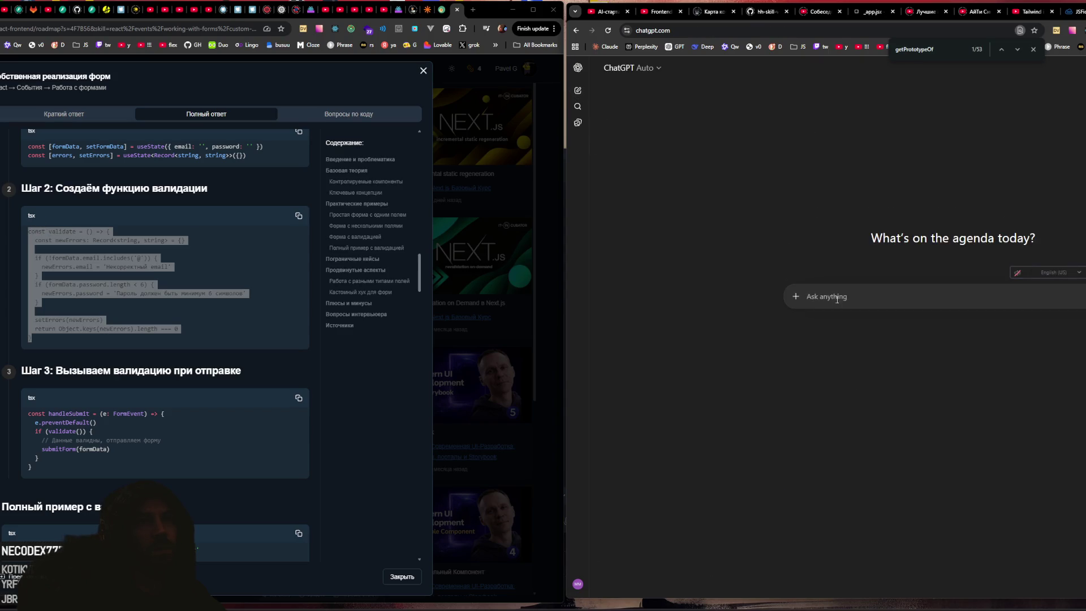
{"action": "key", "text": "ctrl+v"}
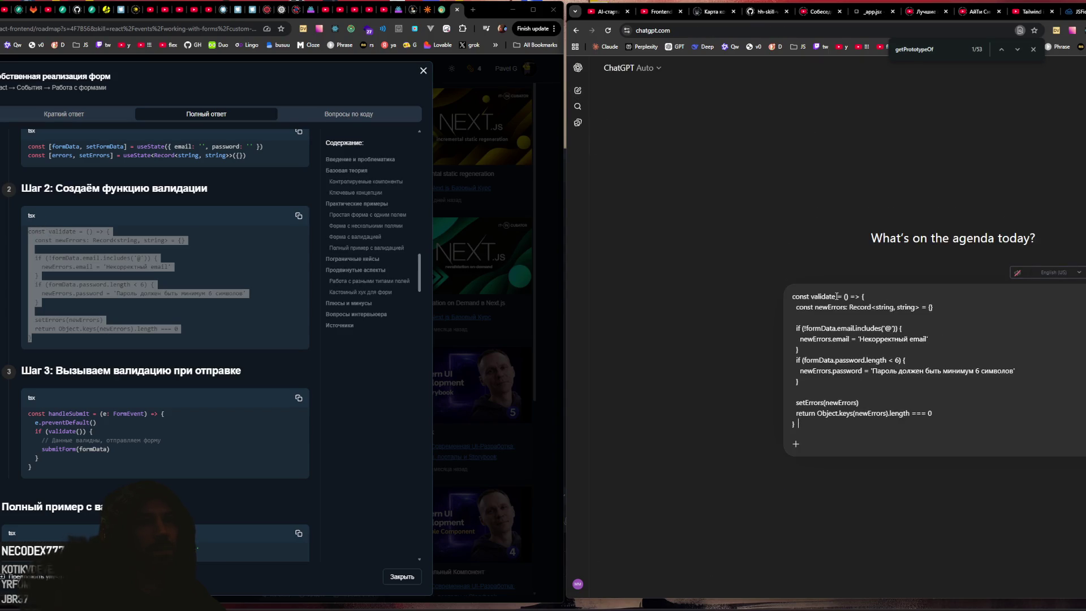
Step: Ask, in Russian, why Record is used instead of one overwritten error string, and send
{"action": "type", "text": "f"}
{"action": "key", "text": "BackSpace"}
{"action": "type", "text": "а зачем тут рекорд, ведь можно просто одну"}
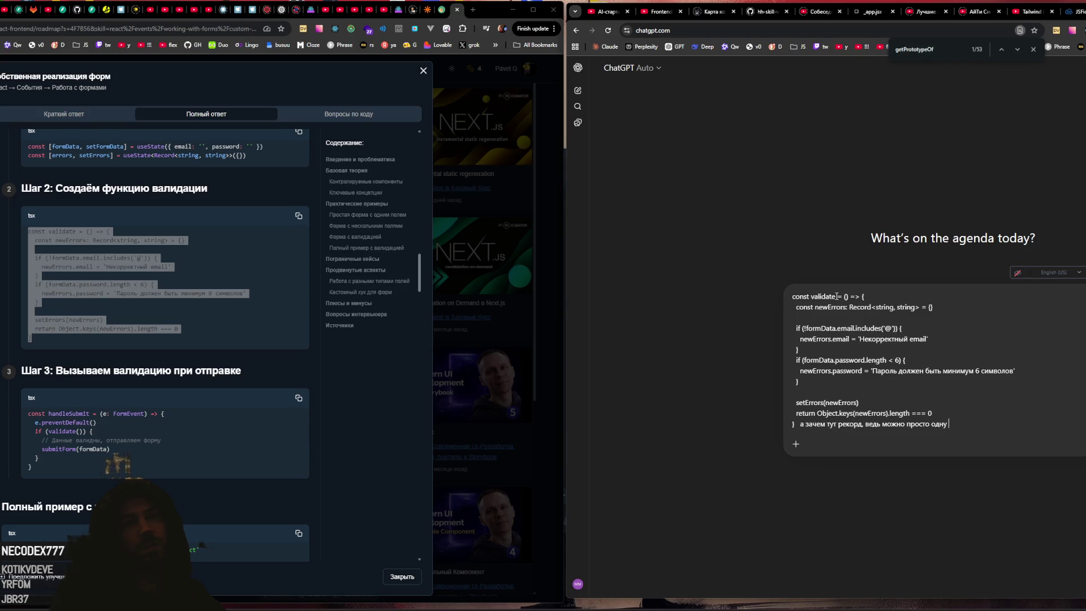
{"action": "type", "text": " стрингу поло"}
{"action": "type", "text": "жить и ее"}
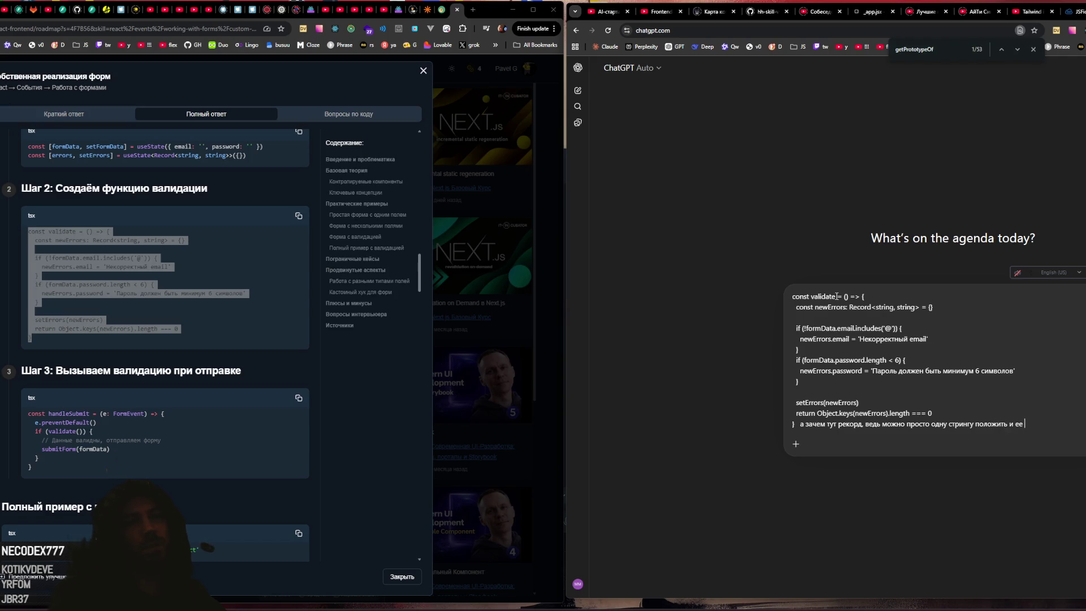
{"action": "type", "text": " затиратьошибкой?"}
{"action": "key", "text": "shift+Return"}
{"action": "type", "text": "надо две ошибки указать чтобы отрио"}
{"action": "key", "text": "BackSpace"}
{"action": "type", "text": "совывать на юай?"}
{"action": "key", "text": "Return"}
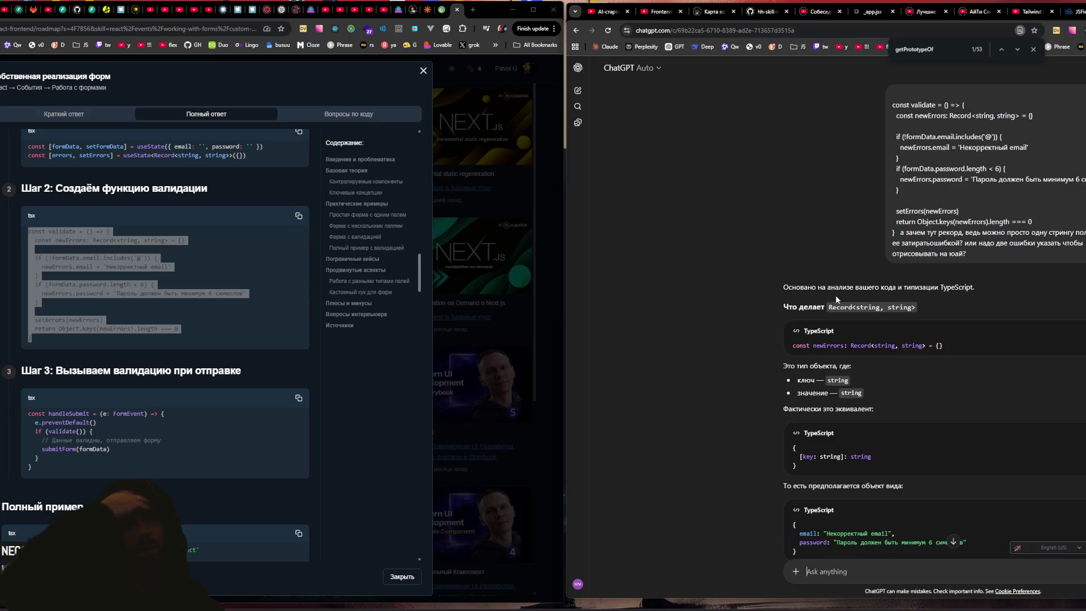
Step: Read ChatGPT's Record<string, string> explanation with its example error objects down to the Итог summary
{"action": "scroll", "coordinate": [836, 294], "scroll_direction": "down", "scroll_amount": 3}
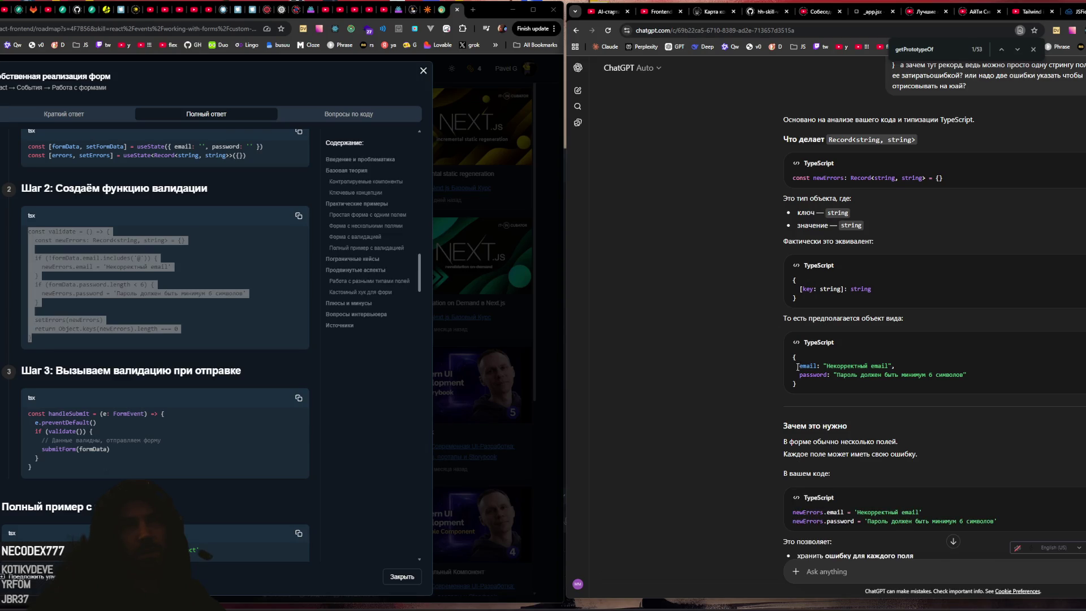
{"action": "left_click_drag", "start_coordinate": [799, 366], "coordinate": [843, 374]}
{"action": "left_click", "coordinate": [872, 367]}
{"action": "scroll", "coordinate": [829, 302], "scroll_direction": "down", "scroll_amount": 2}
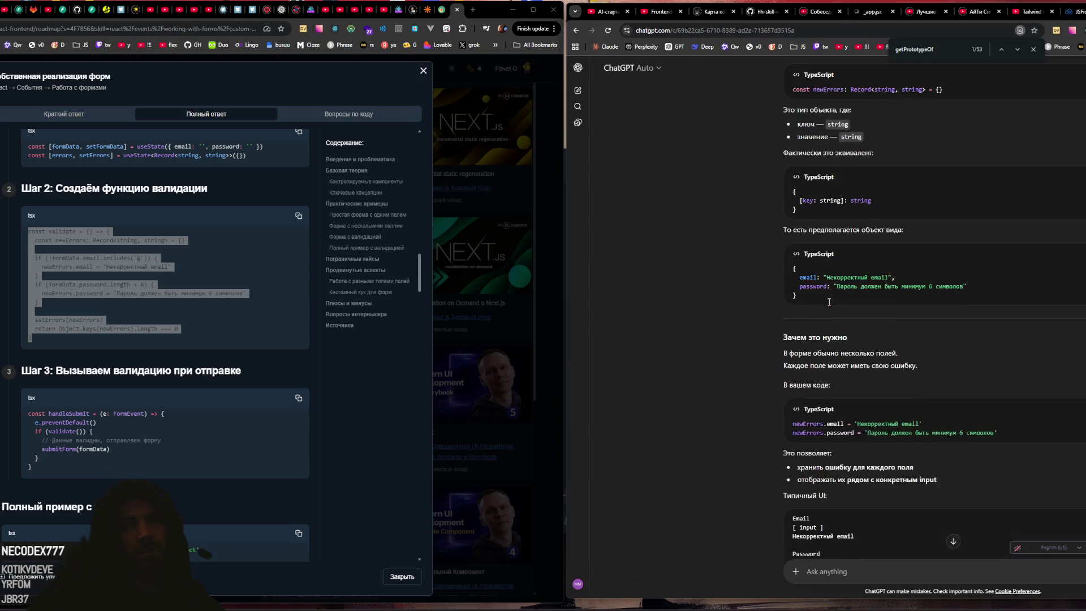
{"action": "scroll", "coordinate": [829, 302], "scroll_direction": "down", "scroll_amount": 3}
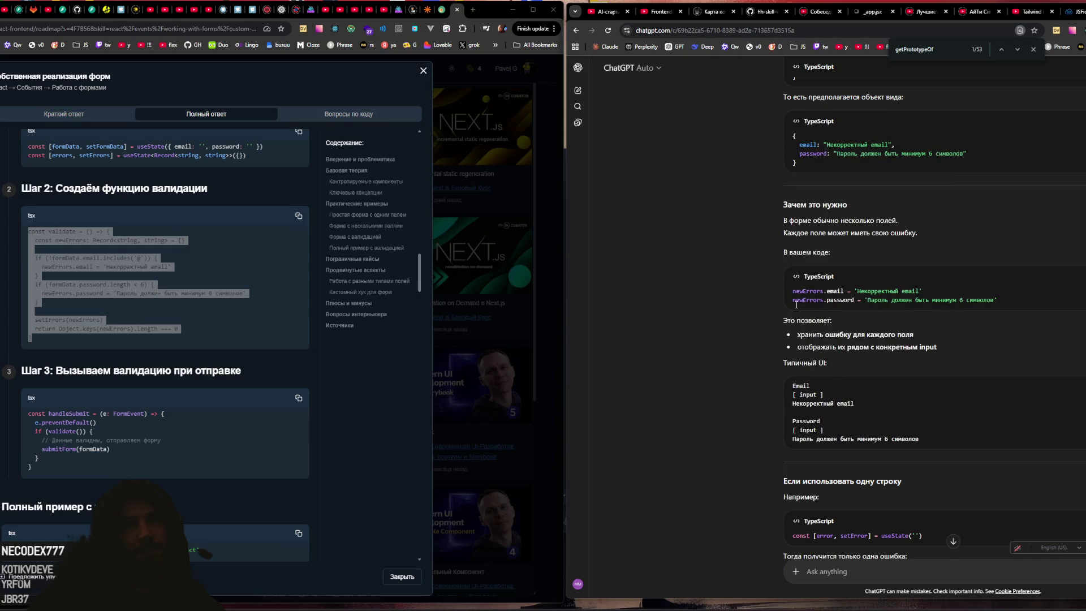
{"action": "scroll", "coordinate": [889, 323], "scroll_direction": "down", "scroll_amount": 2}
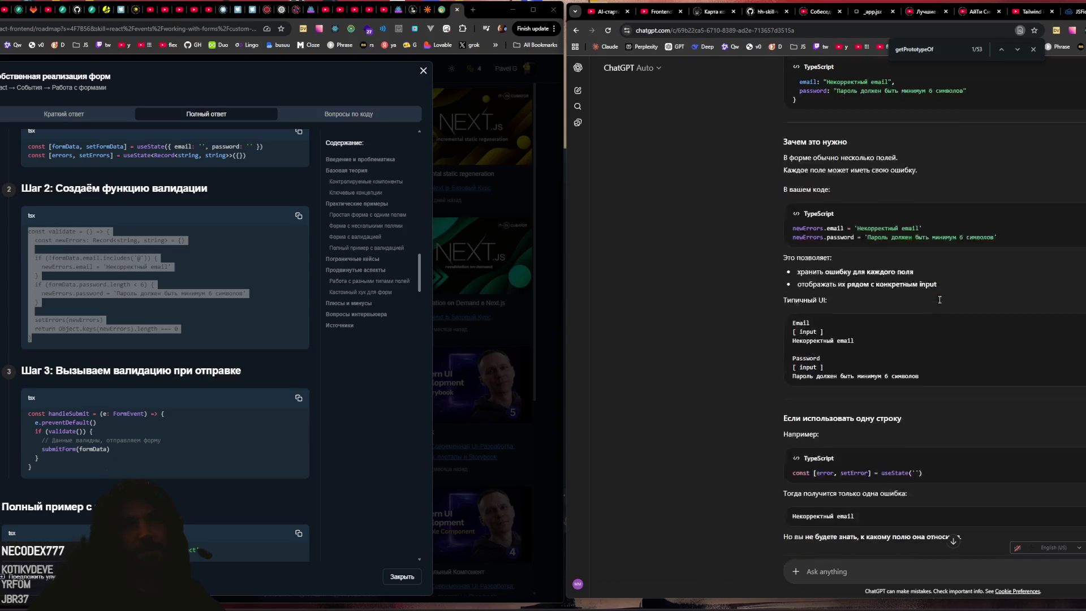
{"action": "scroll", "coordinate": [880, 322], "scroll_direction": "down", "scroll_amount": 9}
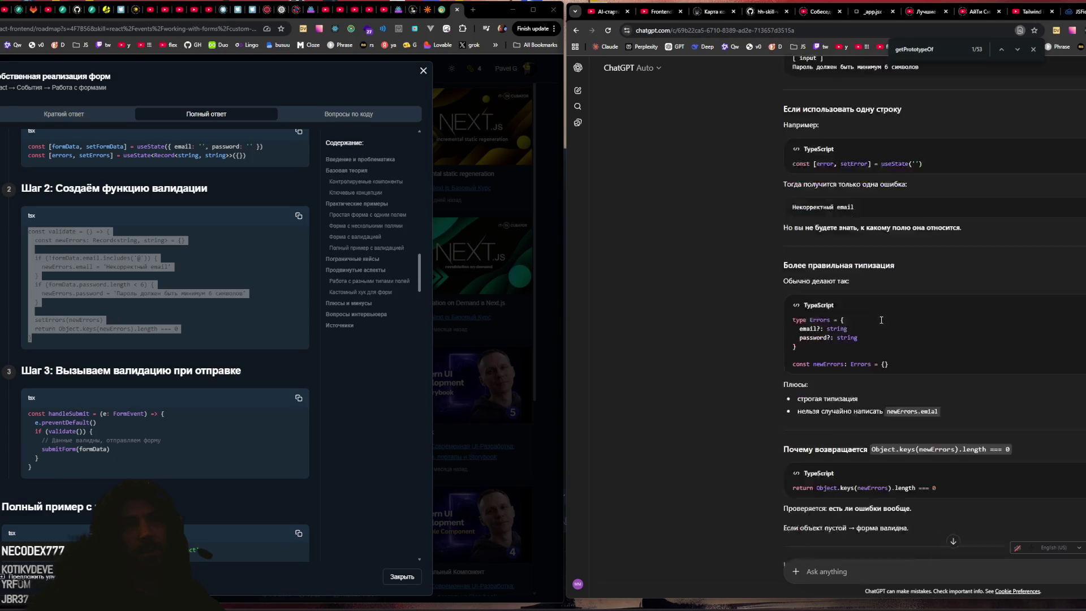
{"action": "scroll", "coordinate": [138, 304], "scroll_direction": "down", "scroll_amount": 2}
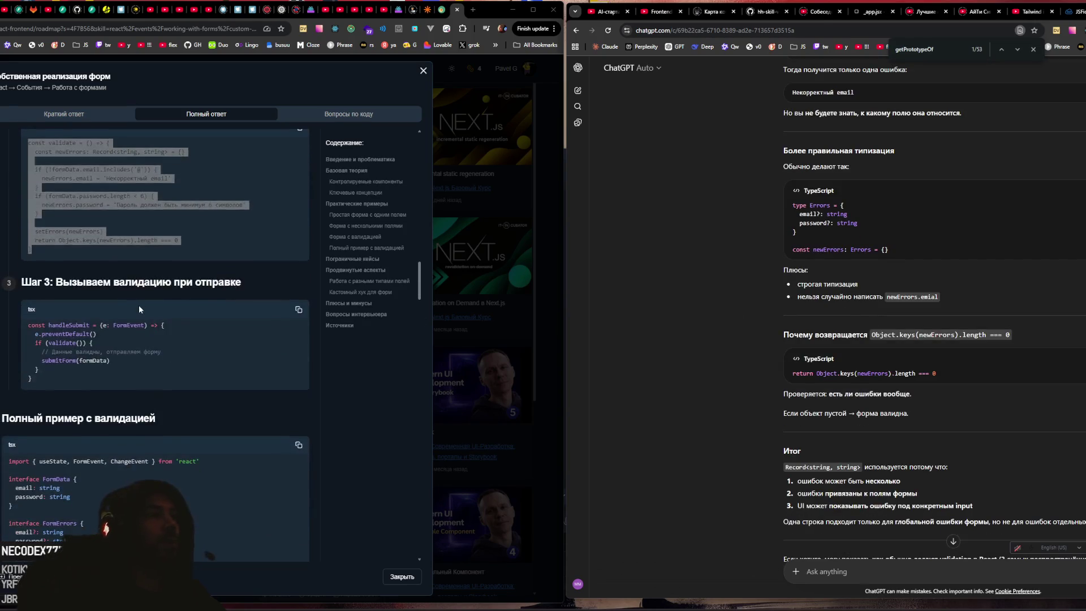
{"action": "left_click", "coordinate": [138, 304]}
{"action": "scroll", "coordinate": [140, 307], "scroll_direction": "down", "scroll_amount": 2}
{"action": "scroll", "coordinate": [144, 303], "scroll_direction": "down", "scroll_amount": 3}
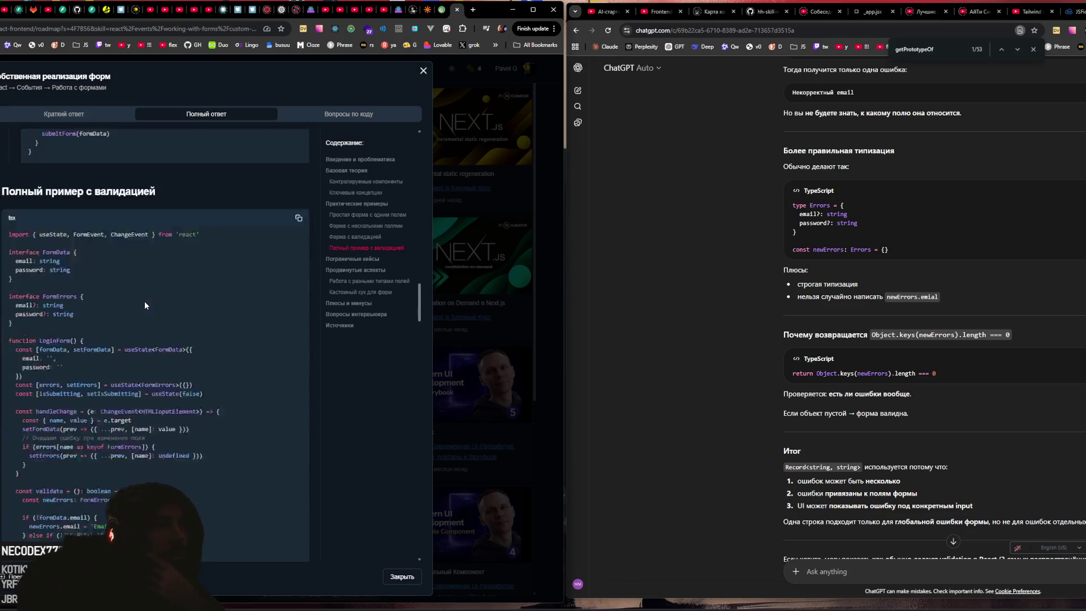
Step: Scroll the LoginForm validation code, highlighting the errors and isSubmitting state, down to Пограничные кейсы
{"action": "scroll", "coordinate": [145, 300], "scroll_direction": "down", "scroll_amount": 1}
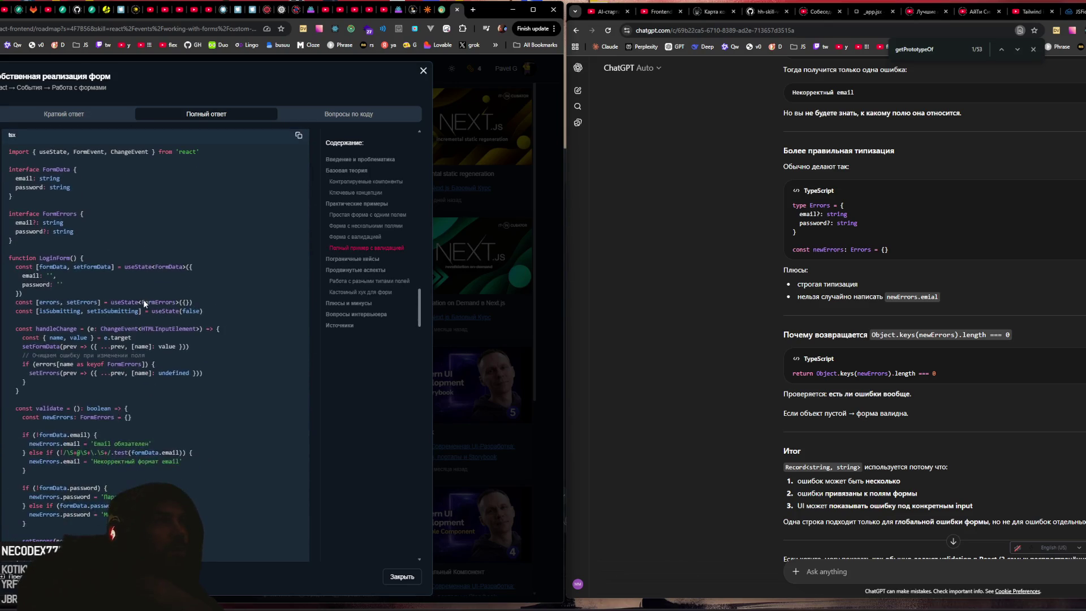
{"action": "scroll", "coordinate": [56, 274], "scroll_direction": "down", "scroll_amount": 1}
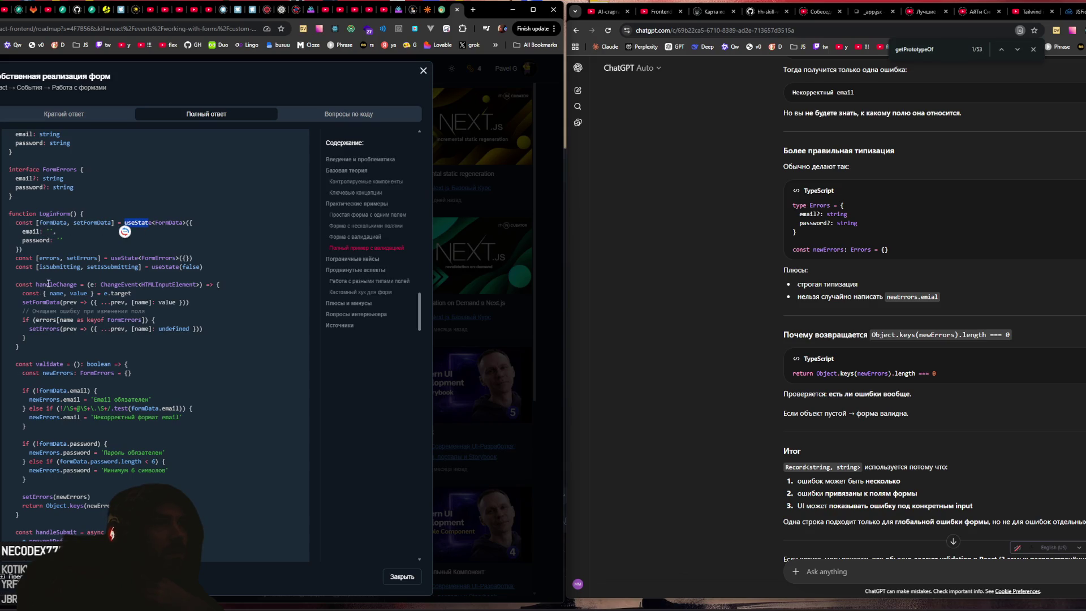
{"action": "scroll", "coordinate": [49, 284], "scroll_direction": "down", "scroll_amount": 3}
{"action": "mouse_move", "coordinate": [49, 169]}
{"action": "left_mouse_down"}
{"action": "mouse_move", "coordinate": [171, 170]}
{"action": "mouse_move", "coordinate": [54, 178]}
{"action": "left_mouse_up"}
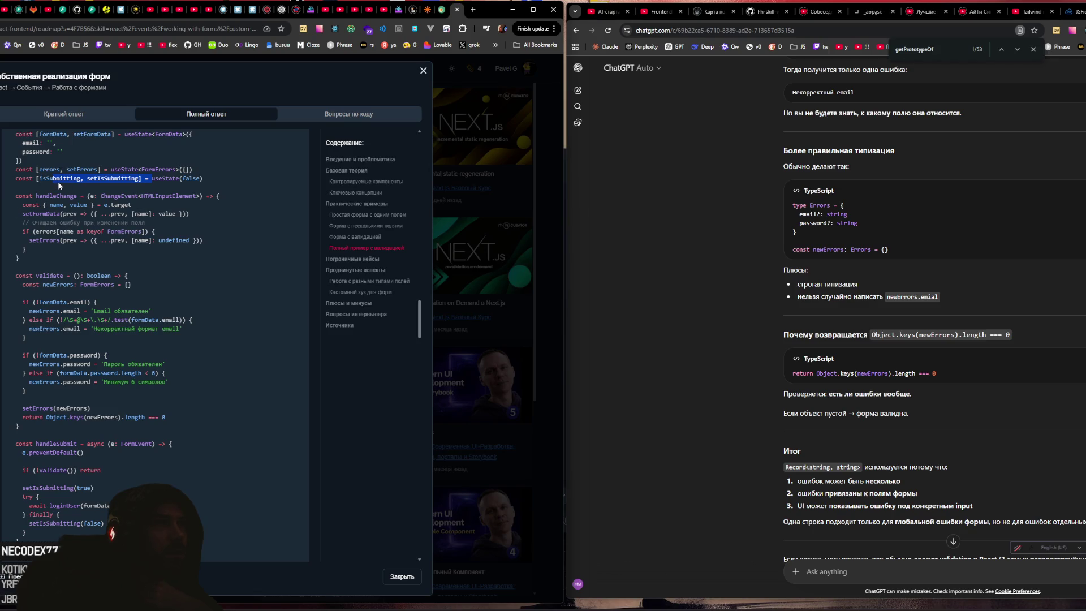
{"action": "left_click", "coordinate": [58, 178]}
{"action": "double_click", "coordinate": [57, 178]}
{"action": "left_click", "coordinate": [41, 280]}
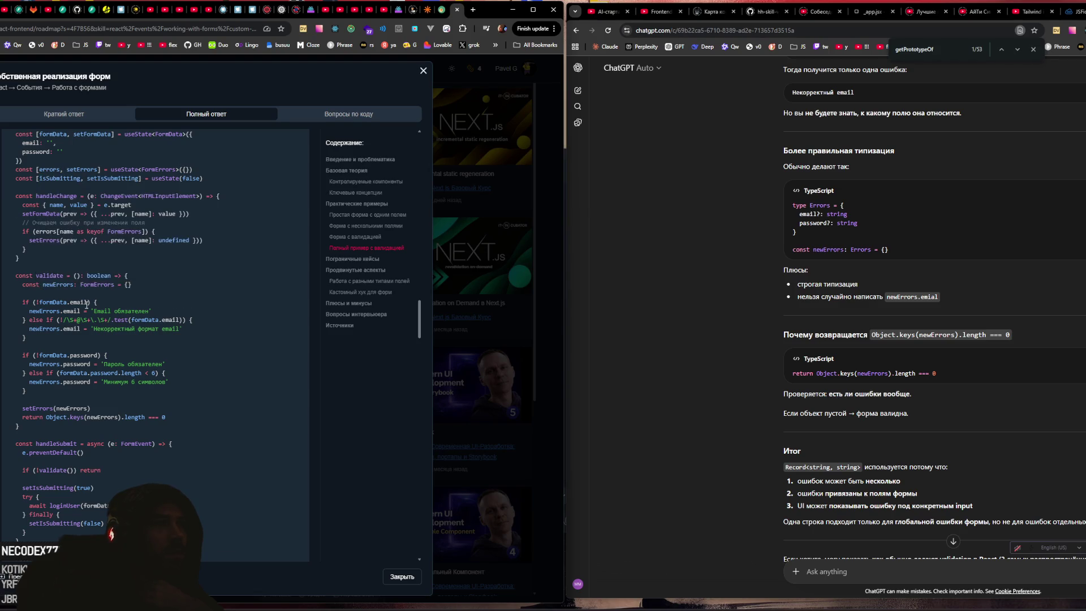
{"action": "scroll", "coordinate": [105, 291], "scroll_direction": "down", "scroll_amount": 3}
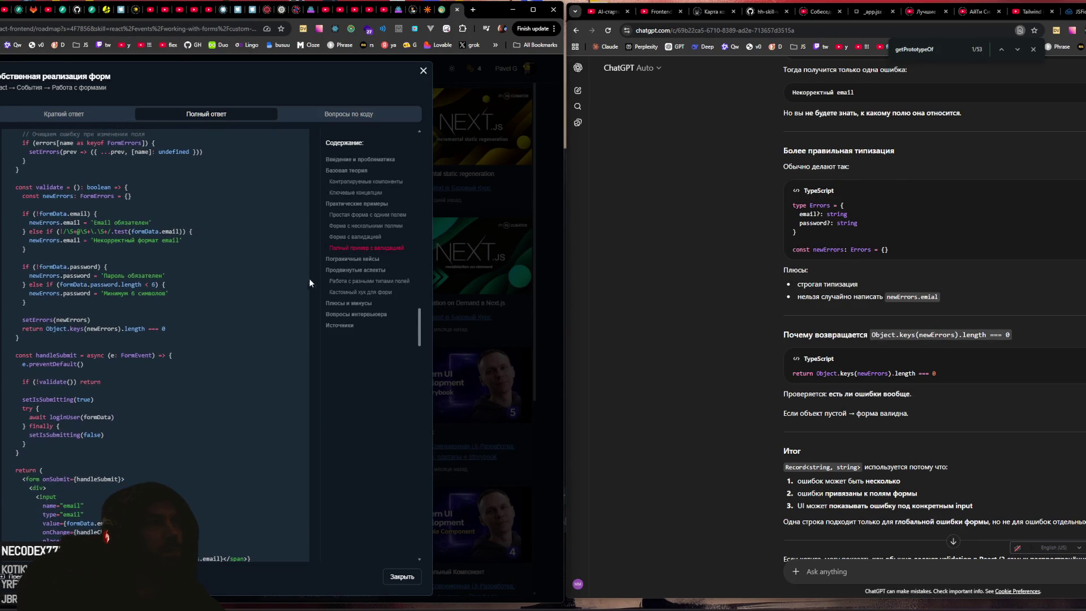
{"action": "scroll", "coordinate": [259, 270], "scroll_direction": "down", "scroll_amount": 10}
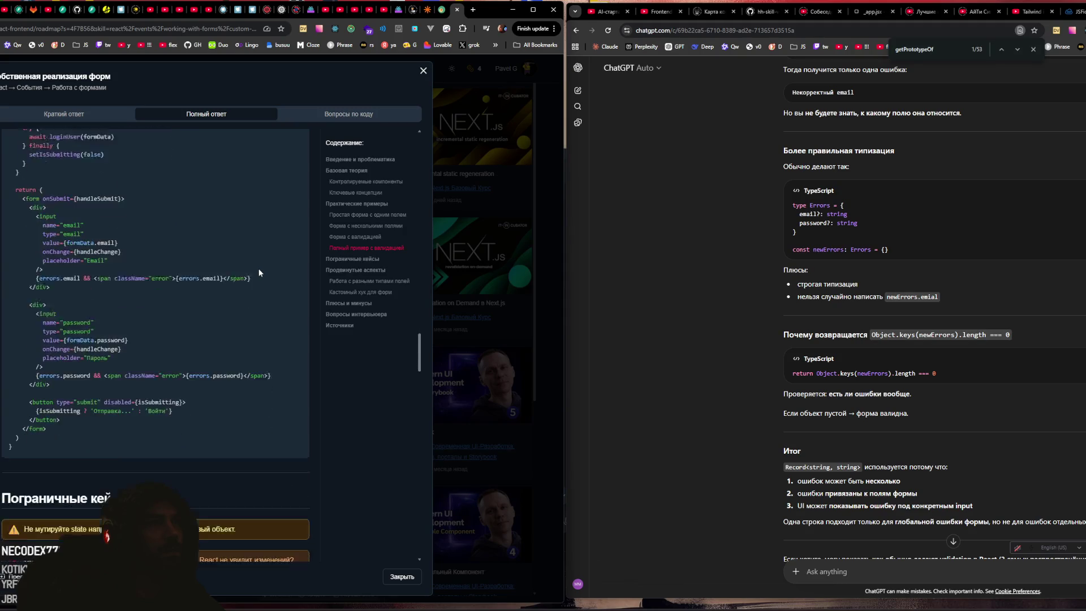
{"action": "scroll", "coordinate": [145, 267], "scroll_direction": "down", "scroll_amount": 3}
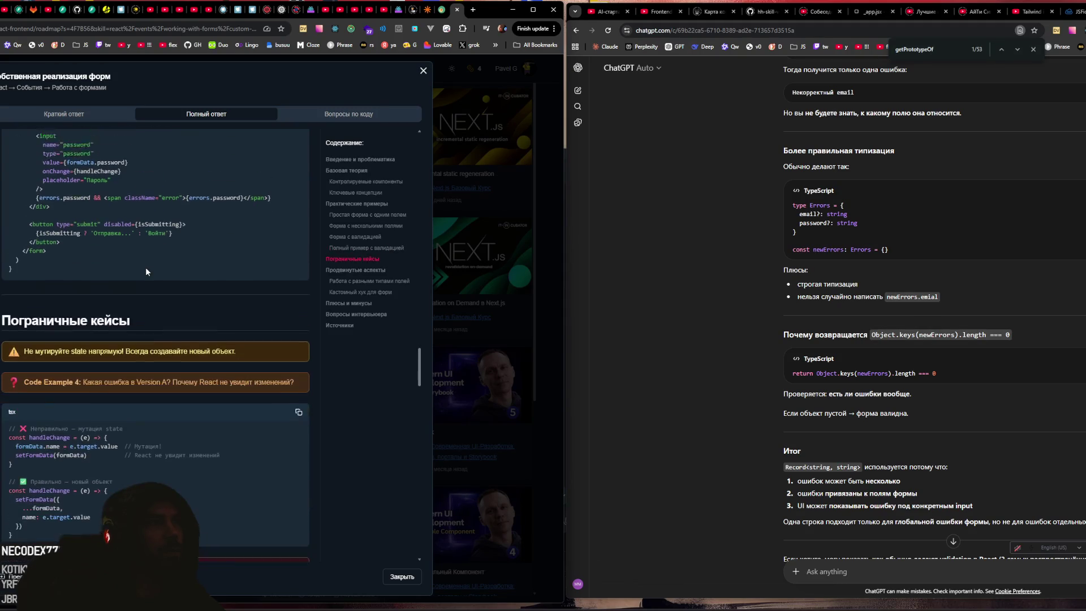
Step: Read the Пограничные кейсы snippets, marking the setFormData spread lines, until Продвинутые аспекты appears
{"action": "scroll", "coordinate": [145, 267], "scroll_direction": "up", "scroll_amount": 3}
{"action": "scroll", "coordinate": [145, 267], "scroll_direction": "down", "scroll_amount": 10}
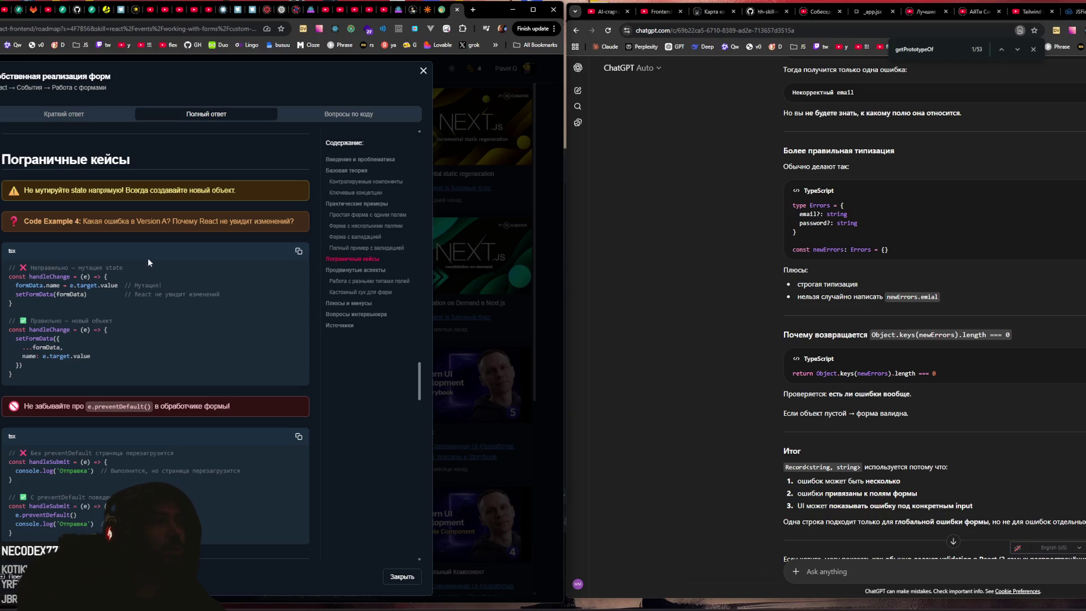
{"action": "scroll", "coordinate": [101, 274], "scroll_direction": "up", "scroll_amount": 1}
{"action": "mouse_move", "coordinate": [15, 330]}
{"action": "left_mouse_down"}
{"action": "mouse_move", "coordinate": [57, 331]}
{"action": "mouse_move", "coordinate": [54, 342]}
{"action": "left_mouse_up"}
{"action": "left_click_drag", "start_coordinate": [13, 382], "coordinate": [56, 390]}
{"action": "scroll", "coordinate": [53, 327], "scroll_direction": "up", "scroll_amount": 4}
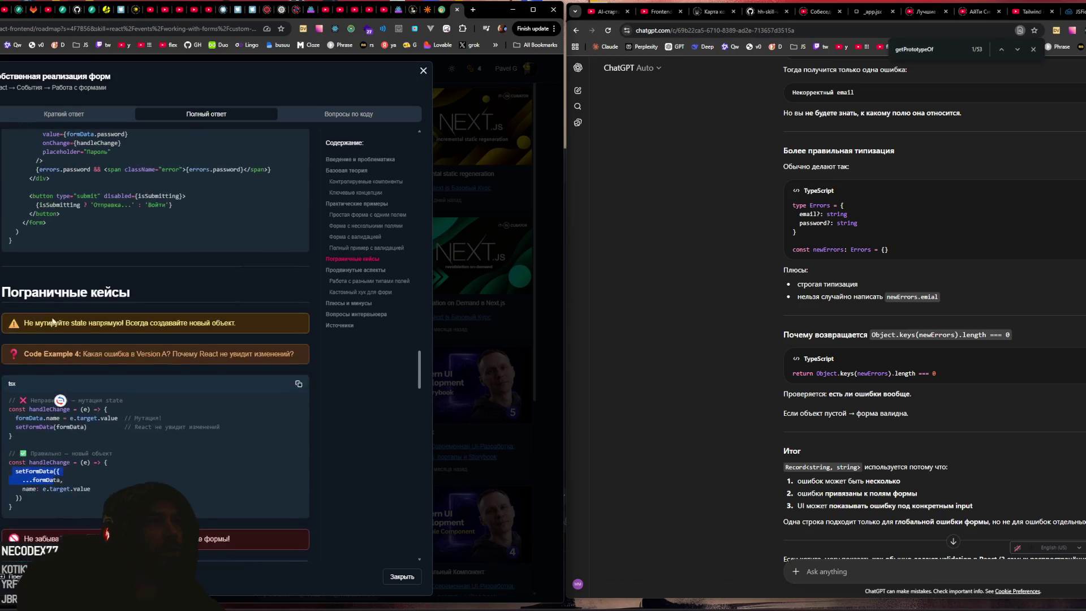
{"action": "scroll", "coordinate": [134, 236], "scroll_direction": "down", "scroll_amount": 5}
{"action": "scroll", "coordinate": [134, 235], "scroll_direction": "down", "scroll_amount": 3}
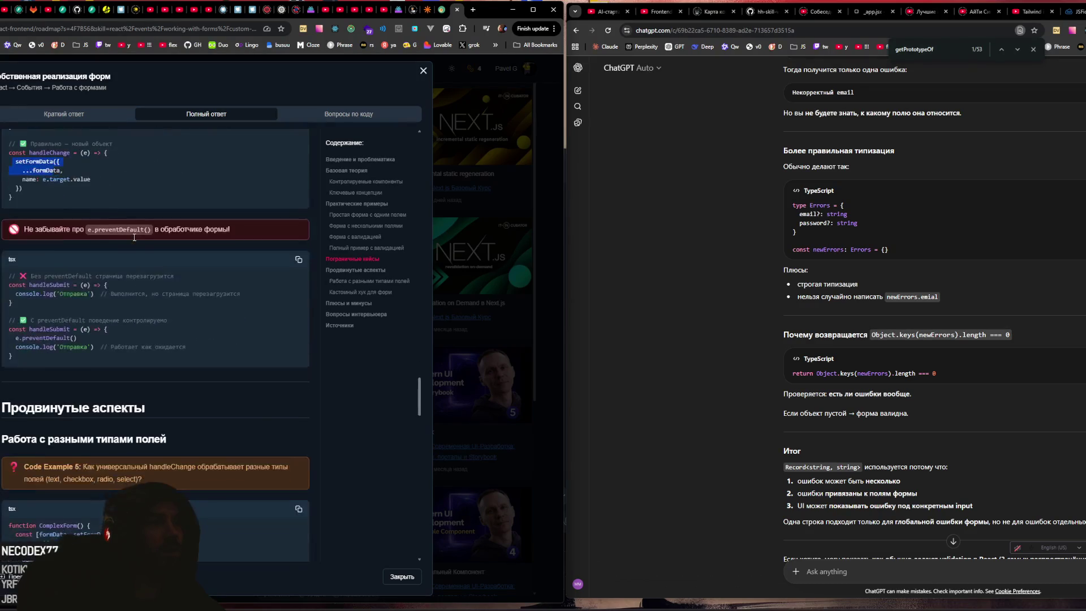
{"action": "scroll", "coordinate": [117, 294], "scroll_direction": "down", "scroll_amount": 1}
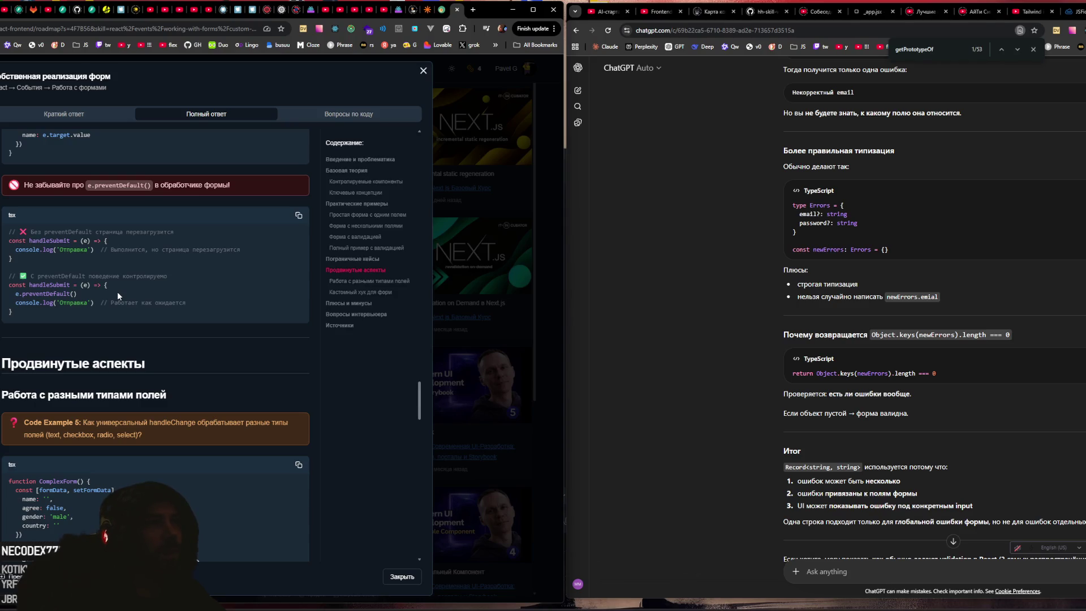
Step: Scroll through Code Example 5's ComplexForm, marking the radio inputs' type="radio" attributes
{"action": "scroll", "coordinate": [117, 291], "scroll_direction": "down", "scroll_amount": 4}
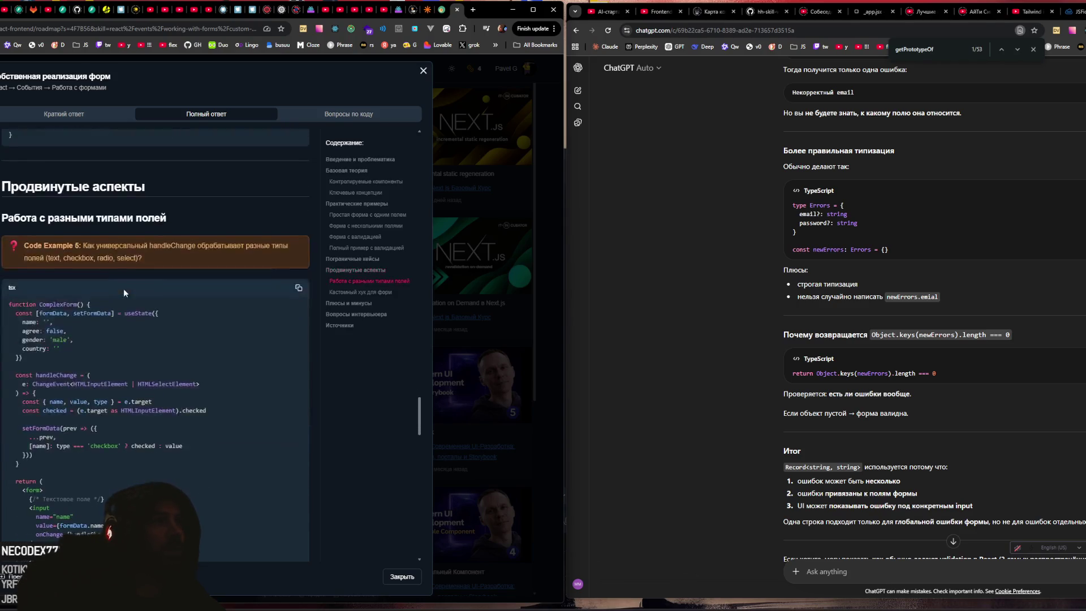
{"action": "scroll", "coordinate": [123, 288], "scroll_direction": "up", "scroll_amount": 1}
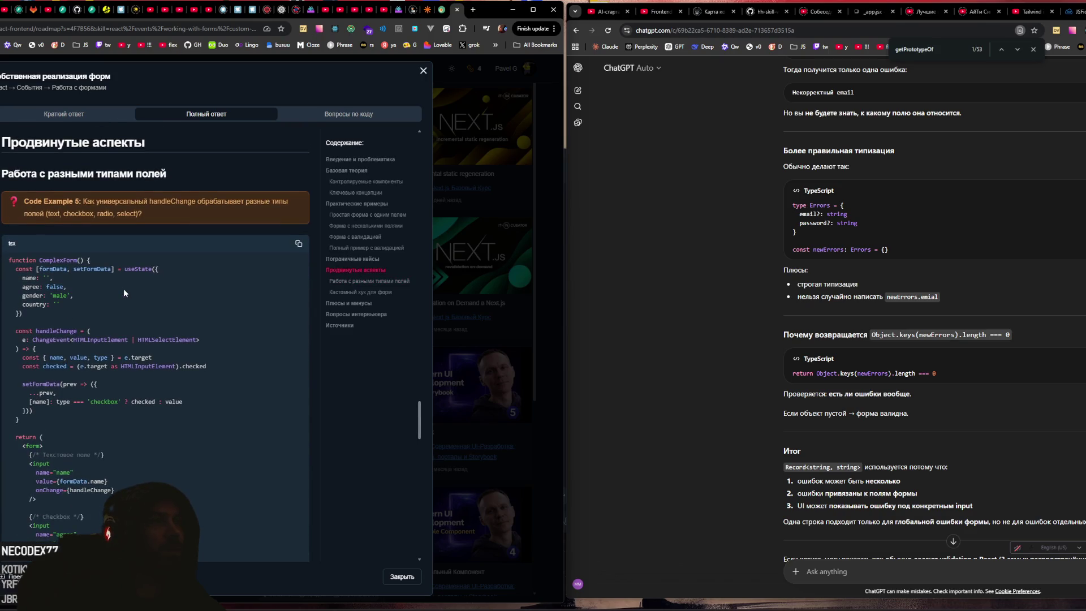
{"action": "scroll", "coordinate": [123, 288], "scroll_direction": "down", "scroll_amount": 1}
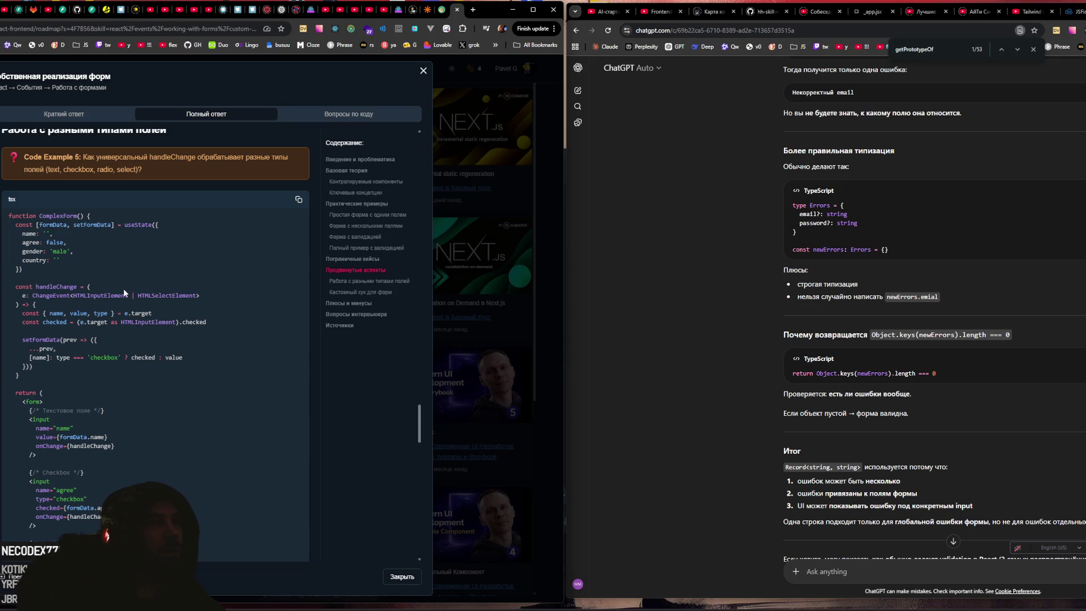
{"action": "scroll", "coordinate": [121, 286], "scroll_direction": "down", "scroll_amount": 1}
{"action": "scroll", "coordinate": [118, 285], "scroll_direction": "down", "scroll_amount": 4}
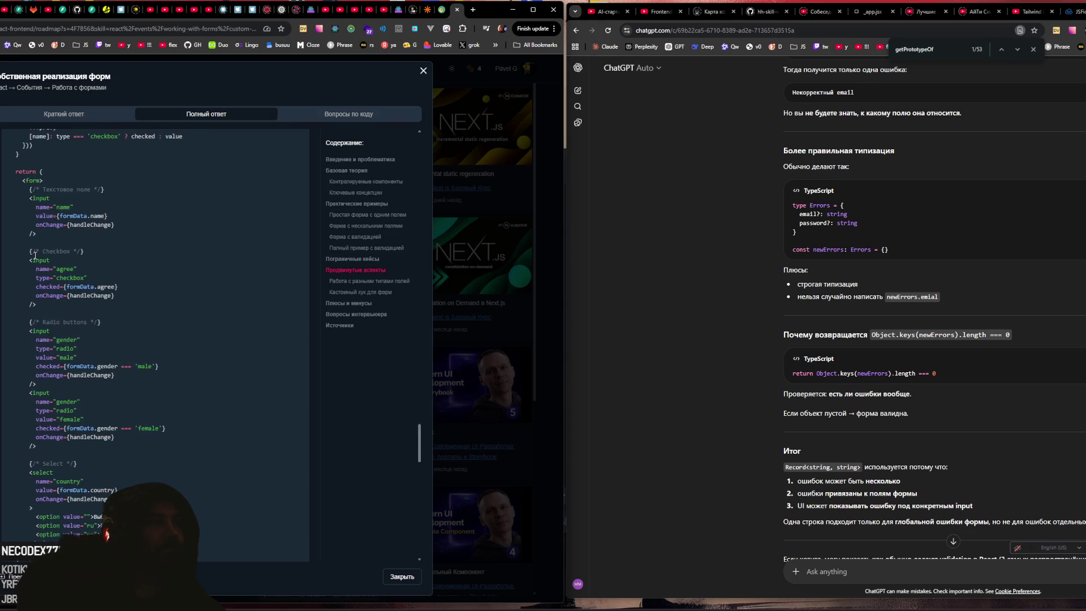
{"action": "scroll", "coordinate": [62, 293], "scroll_direction": "down", "scroll_amount": 2}
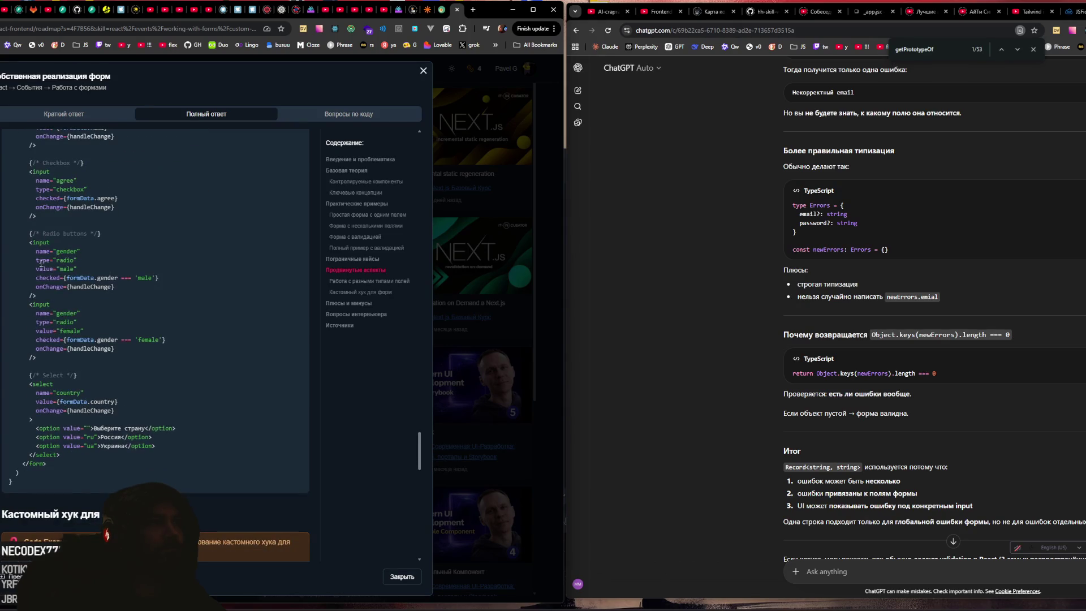
{"action": "left_click_drag", "start_coordinate": [37, 261], "coordinate": [97, 259]}
{"action": "left_click_drag", "start_coordinate": [36, 322], "coordinate": [76, 321]}
{"action": "scroll", "coordinate": [69, 338], "scroll_direction": "up", "scroll_amount": 2}
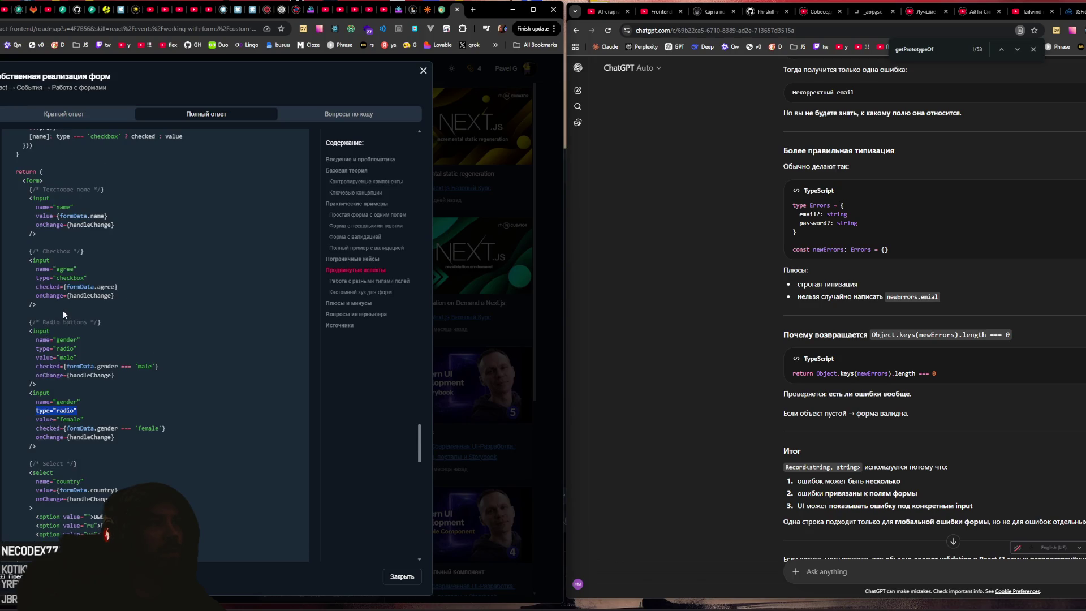
{"action": "scroll", "coordinate": [63, 310], "scroll_direction": "up", "scroll_amount": 7}
Step: Mark handleChange's event type and setFormData lines, then select the question with its code
{"action": "left_click_drag", "start_coordinate": [83, 245], "coordinate": [207, 246]}
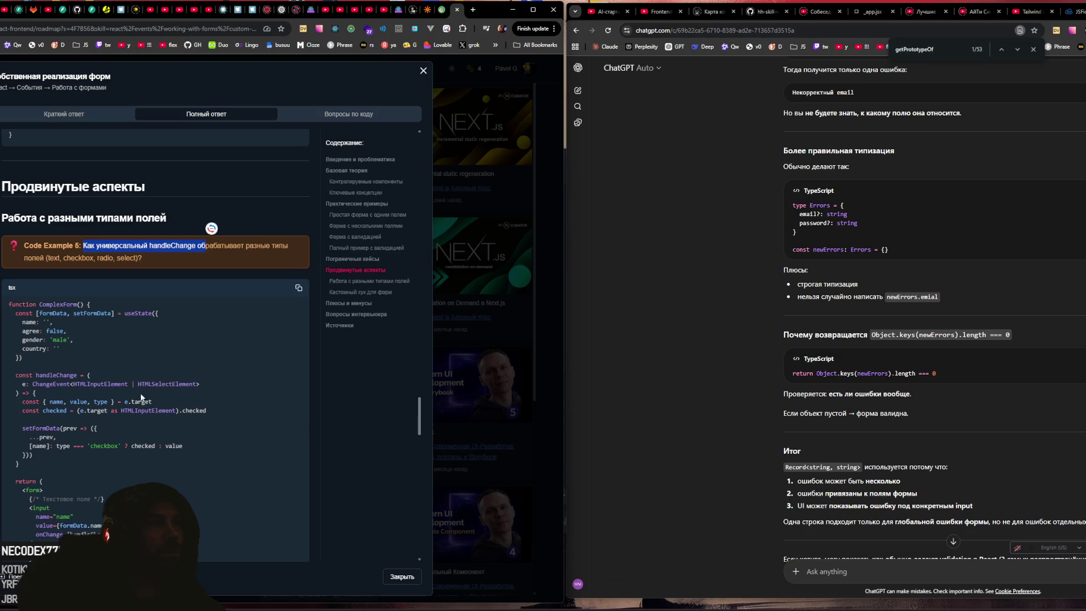
{"action": "left_click_drag", "start_coordinate": [32, 385], "coordinate": [77, 374]}
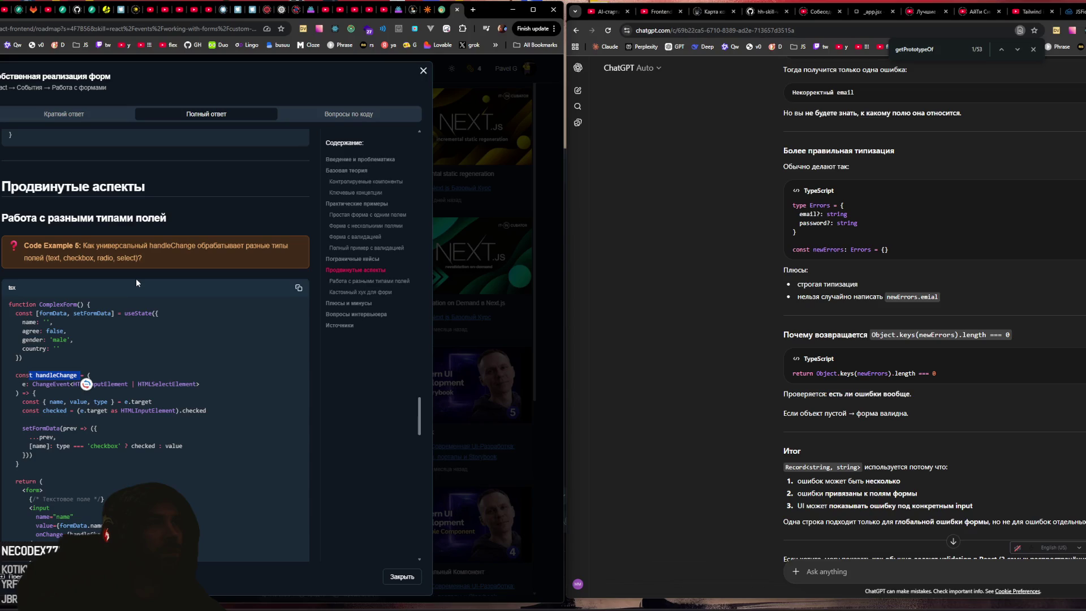
{"action": "scroll", "coordinate": [138, 270], "scroll_direction": "down", "scroll_amount": 2}
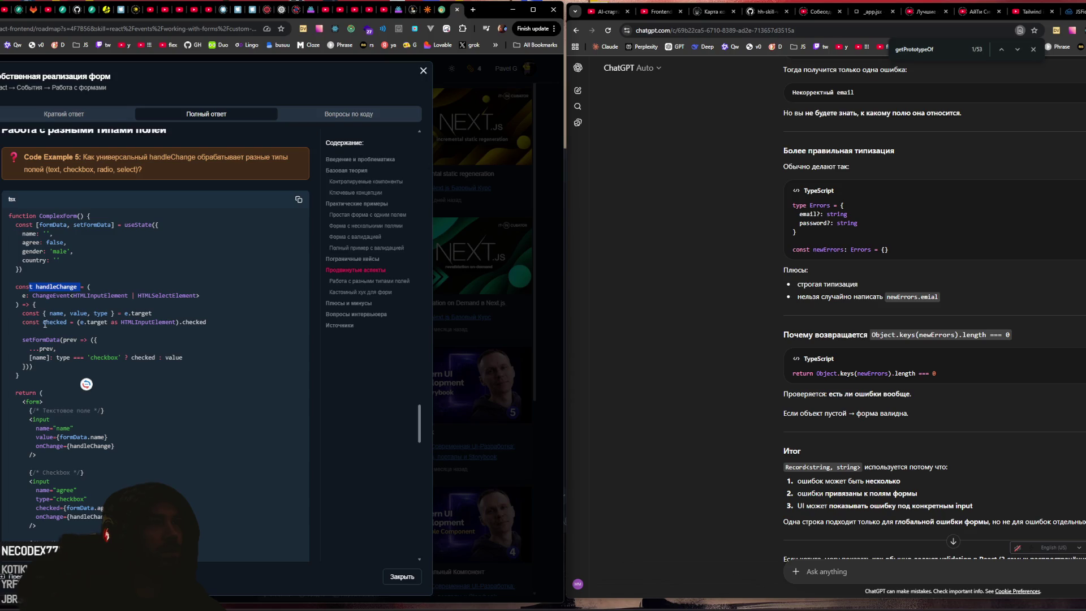
{"action": "mouse_move", "coordinate": [30, 340]}
{"action": "left_mouse_down"}
{"action": "mouse_move", "coordinate": [71, 359]}
{"action": "mouse_move", "coordinate": [85, 353]}
{"action": "left_mouse_up"}
{"action": "left_click", "coordinate": [114, 358]}
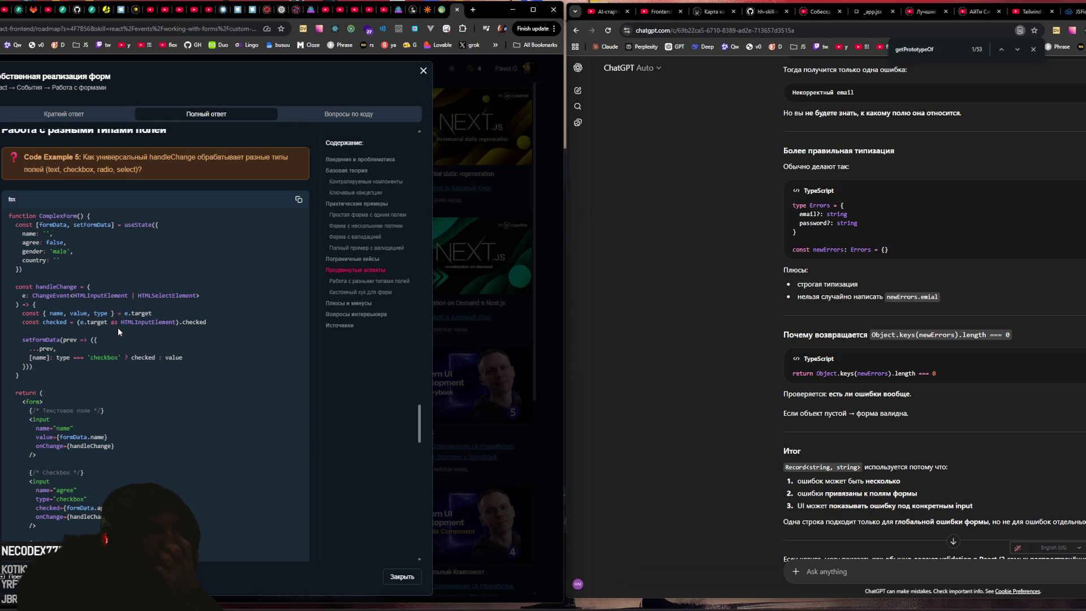
{"action": "scroll", "coordinate": [118, 327], "scroll_direction": "down", "scroll_amount": 4}
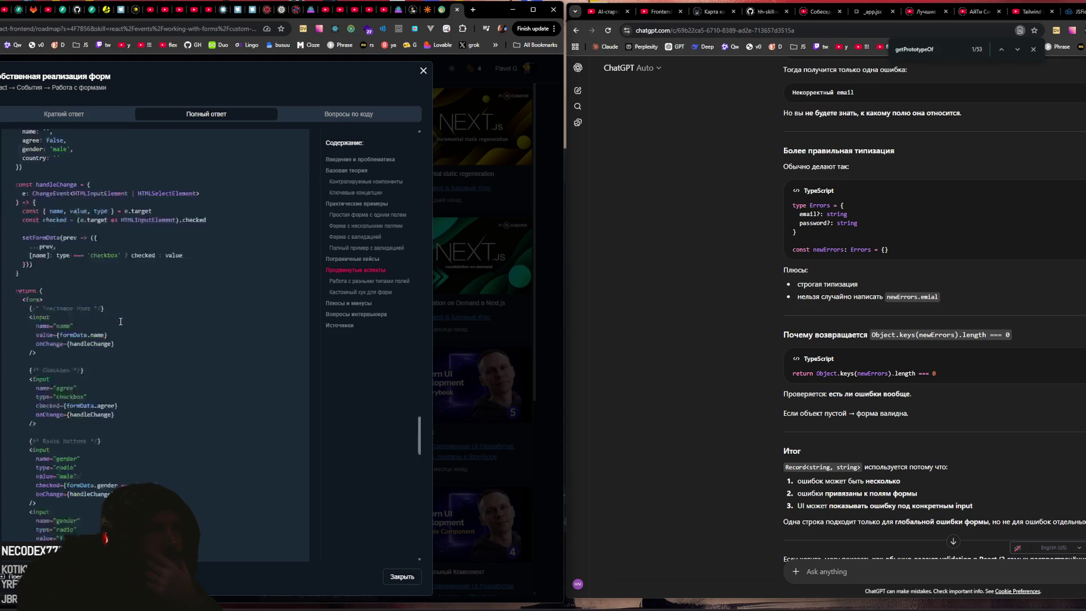
{"action": "scroll", "coordinate": [65, 361], "scroll_direction": "down", "scroll_amount": 3}
{"action": "mouse_move", "coordinate": [48, 362]}
{"action": "left_mouse_down"}
{"action": "mouse_move", "coordinate": [105, 291]}
{"action": "mouse_move", "coordinate": [120, 310]}
{"action": "mouse_move", "coordinate": [68, 291]}
{"action": "mouse_move", "coordinate": [83, 290]}
{"action": "left_mouse_up"}
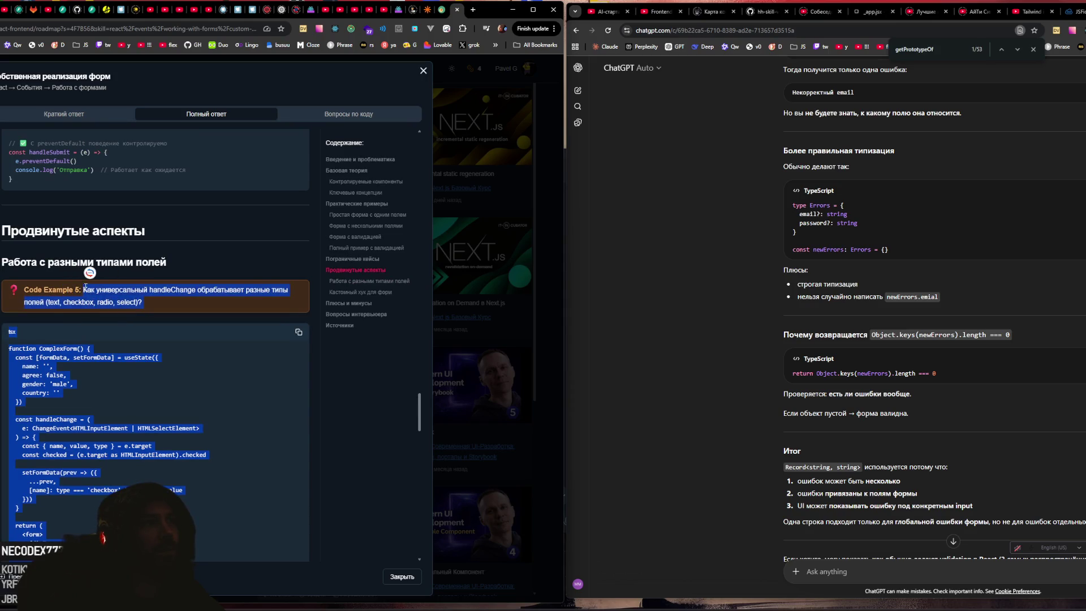
Step: Paste Code Example 5's question and ComplexForm code into ChatGPT and send it
{"action": "left_click", "coordinate": [842, 572]}
{"action": "key", "text": "ctrl+v"}
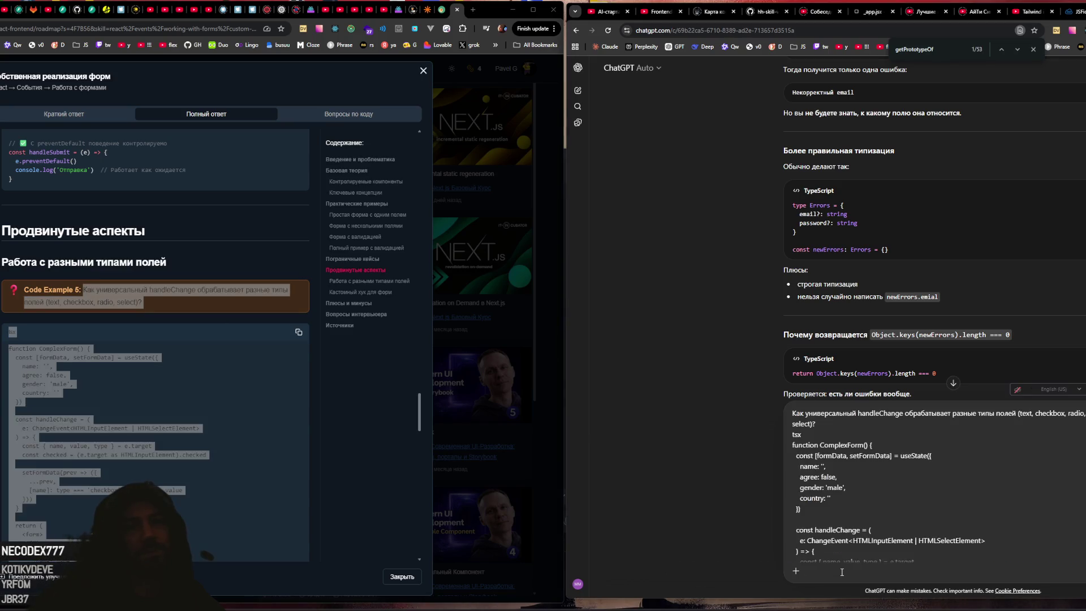
{"action": "key", "text": "Return"}
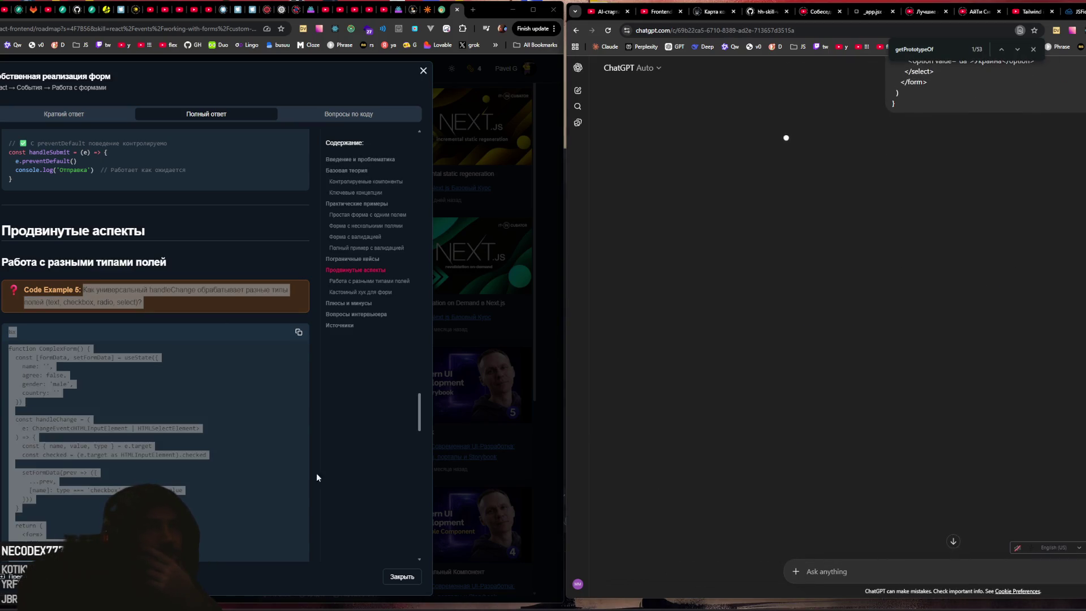
Step: Read the checkbox and radio explanations and scroll the notes to 'Кастомный хук для форм'
{"action": "scroll", "coordinate": [241, 444], "scroll_direction": "down", "scroll_amount": 2}
{"action": "left_click", "coordinate": [243, 439]}
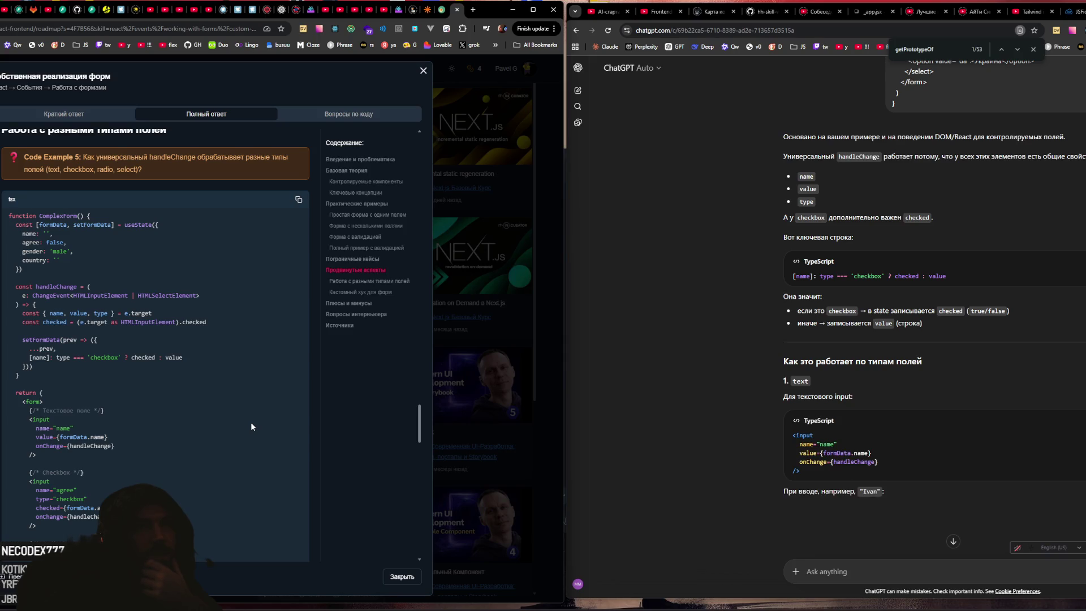
{"action": "scroll", "coordinate": [231, 412], "scroll_direction": "down", "scroll_amount": 1}
{"action": "scroll", "coordinate": [232, 415], "scroll_direction": "down", "scroll_amount": 3}
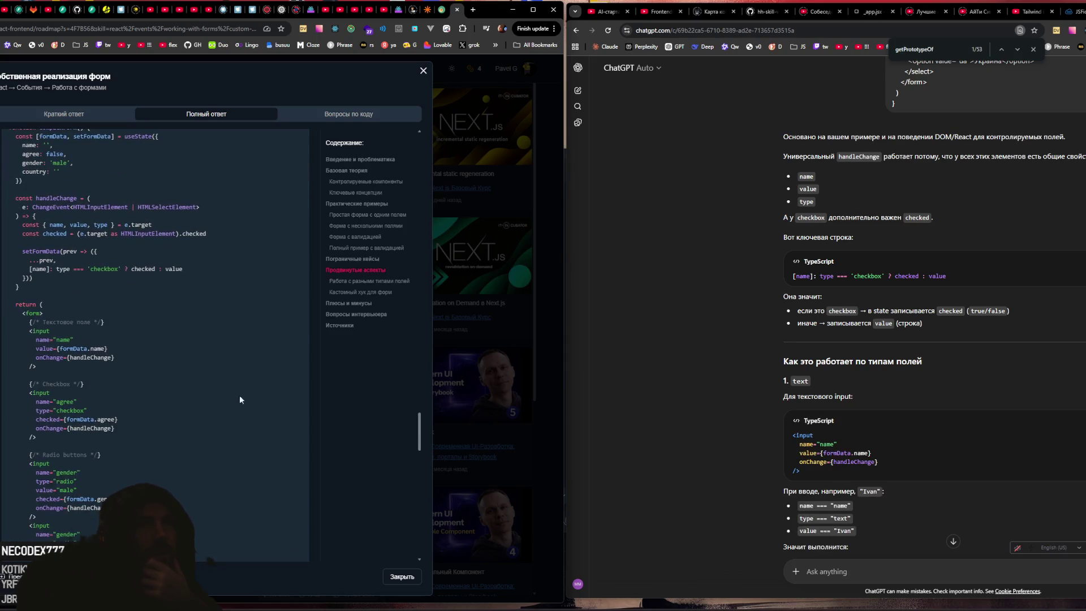
{"action": "left_click_drag", "start_coordinate": [33, 357], "coordinate": [88, 373]}
{"action": "scroll", "coordinate": [112, 367], "scroll_direction": "up", "scroll_amount": 3}
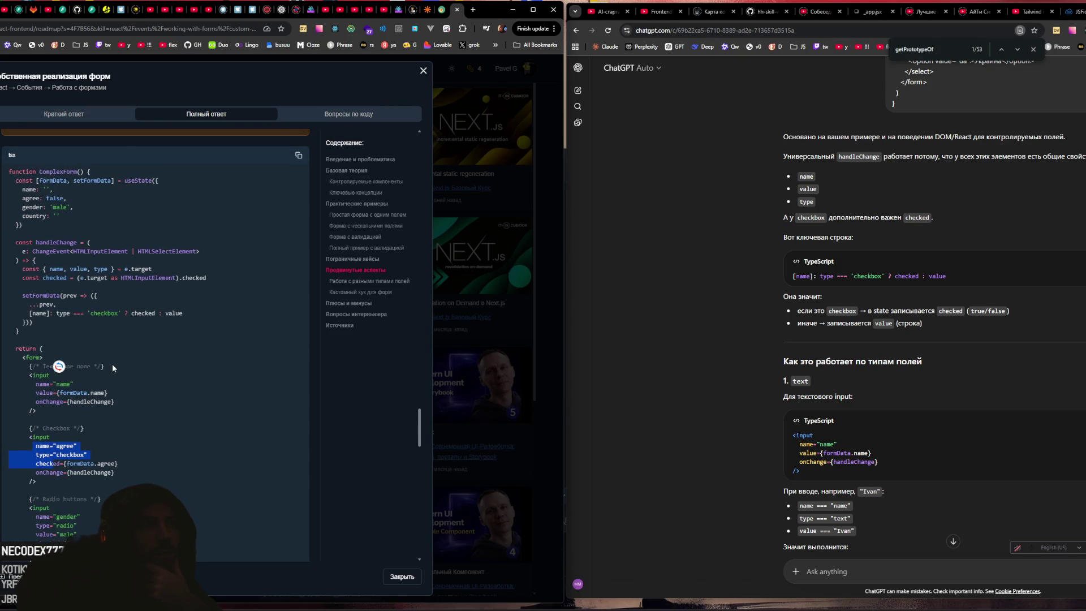
{"action": "scroll", "coordinate": [112, 364], "scroll_direction": "down", "scroll_amount": 4}
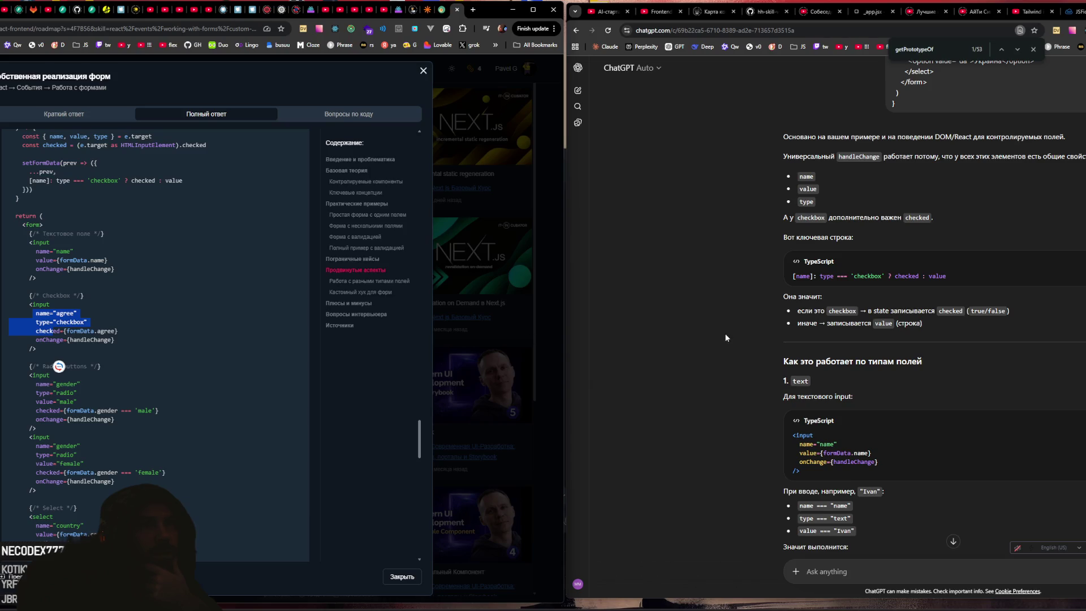
{"action": "scroll", "coordinate": [726, 337], "scroll_direction": "down", "scroll_amount": 2}
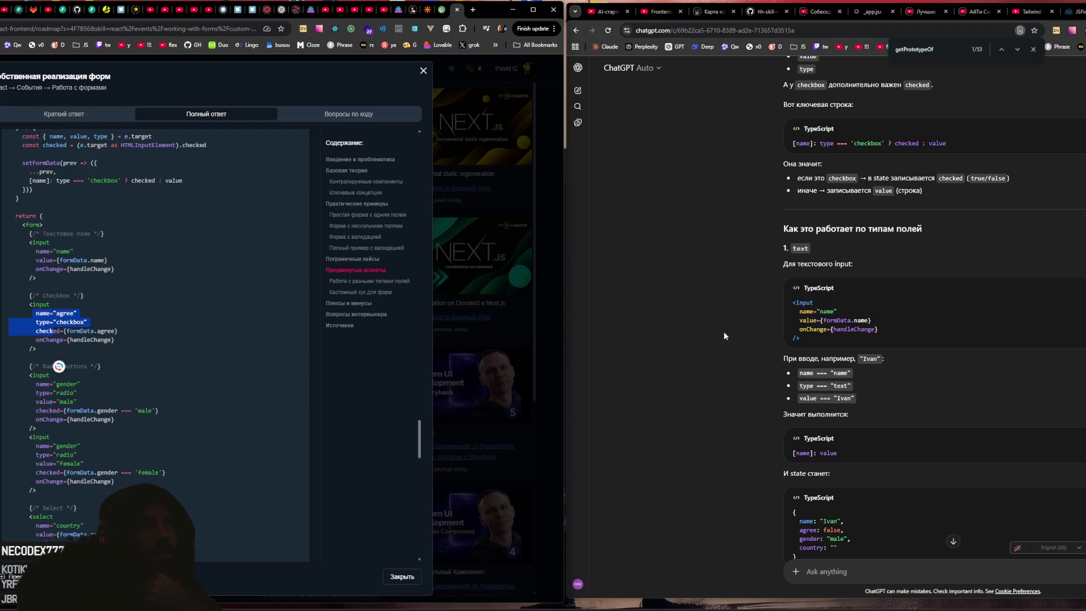
{"action": "scroll", "coordinate": [655, 336], "scroll_direction": "down", "scroll_amount": 4}
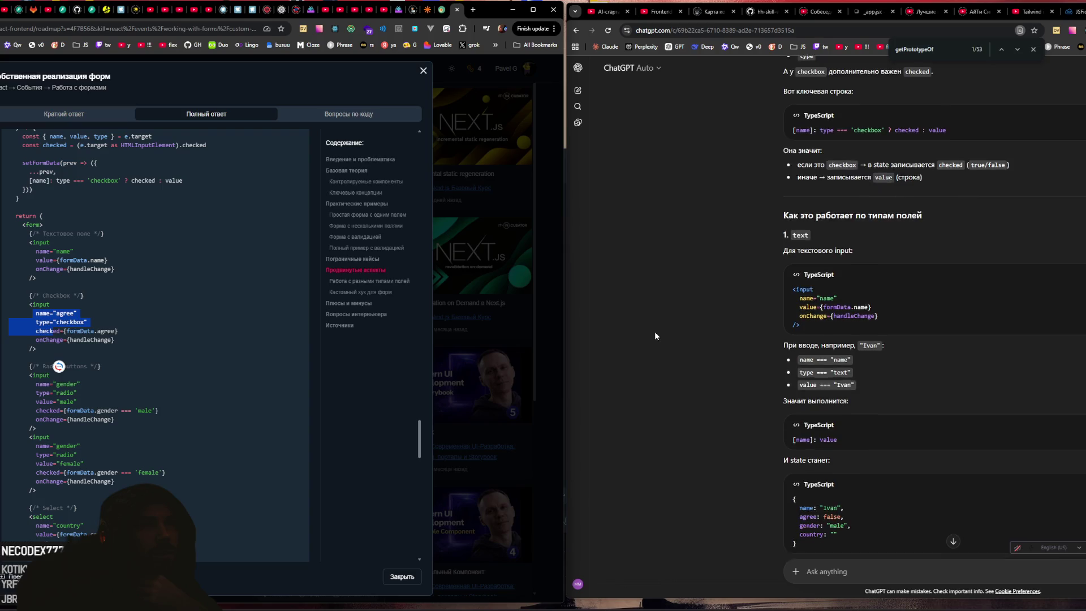
{"action": "scroll", "coordinate": [655, 336], "scroll_direction": "down", "scroll_amount": 5}
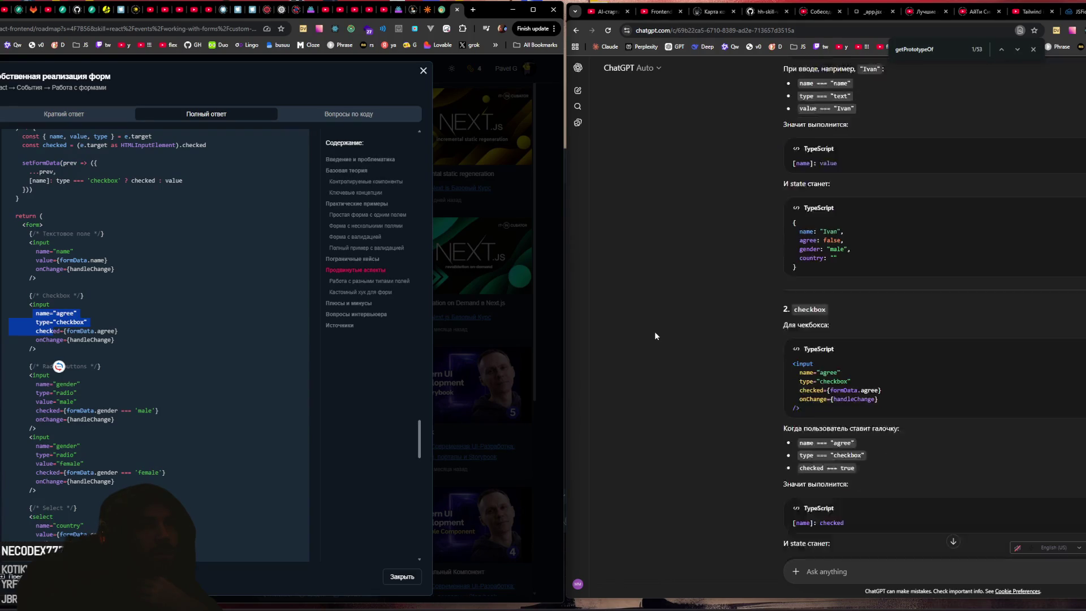
{"action": "scroll", "coordinate": [124, 328], "scroll_direction": "down", "scroll_amount": 8}
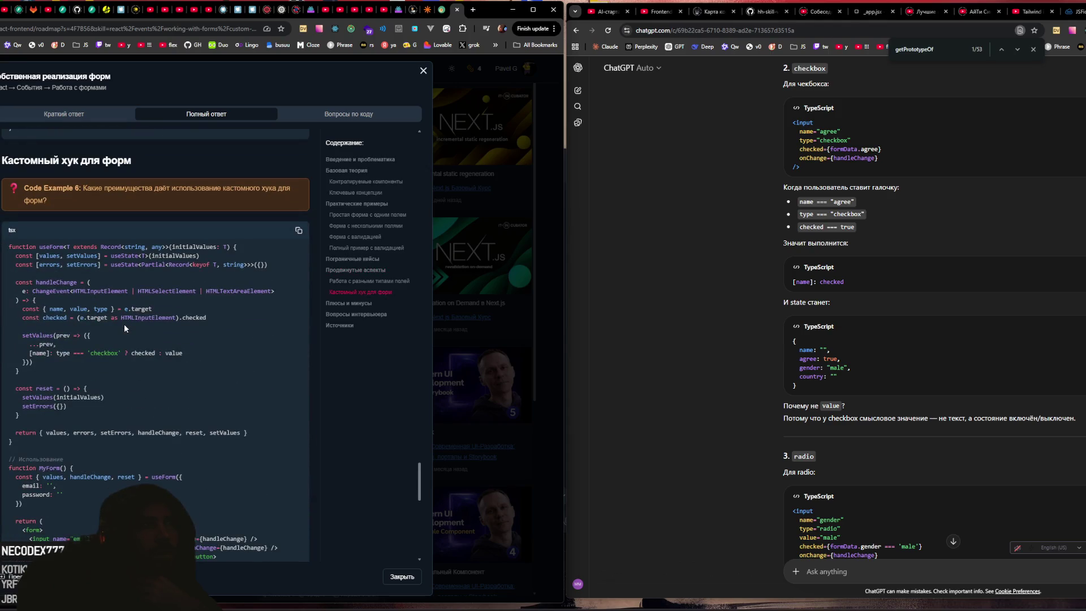
Step: Copy Code Example 6's custom-hook advantages question from the notes into ChatGPT and send it
{"action": "scroll", "coordinate": [124, 323], "scroll_direction": "down", "scroll_amount": 1}
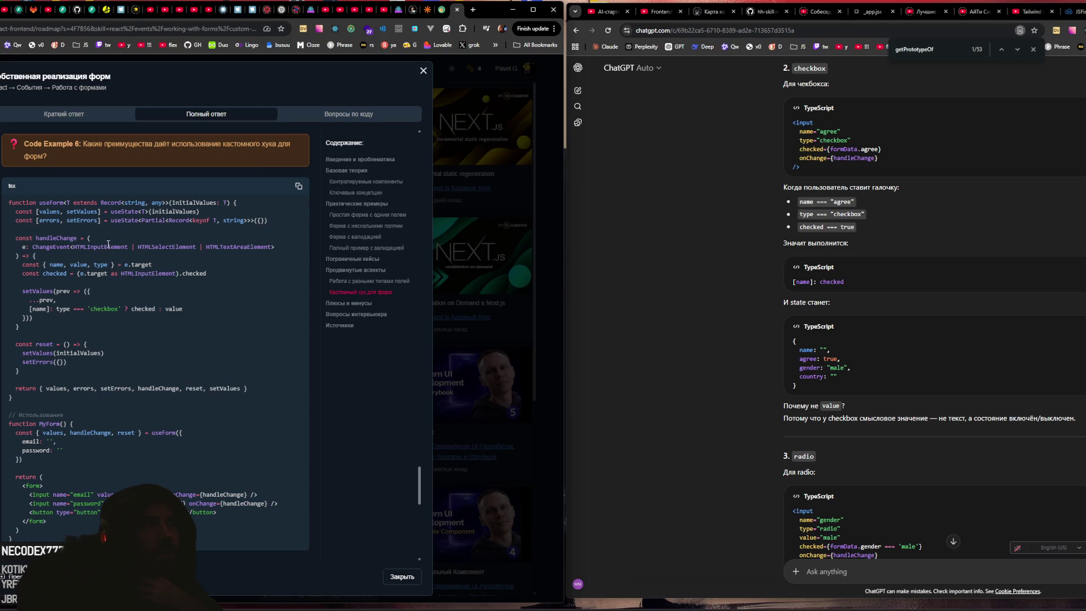
{"action": "left_click_drag", "start_coordinate": [85, 143], "coordinate": [117, 153]}
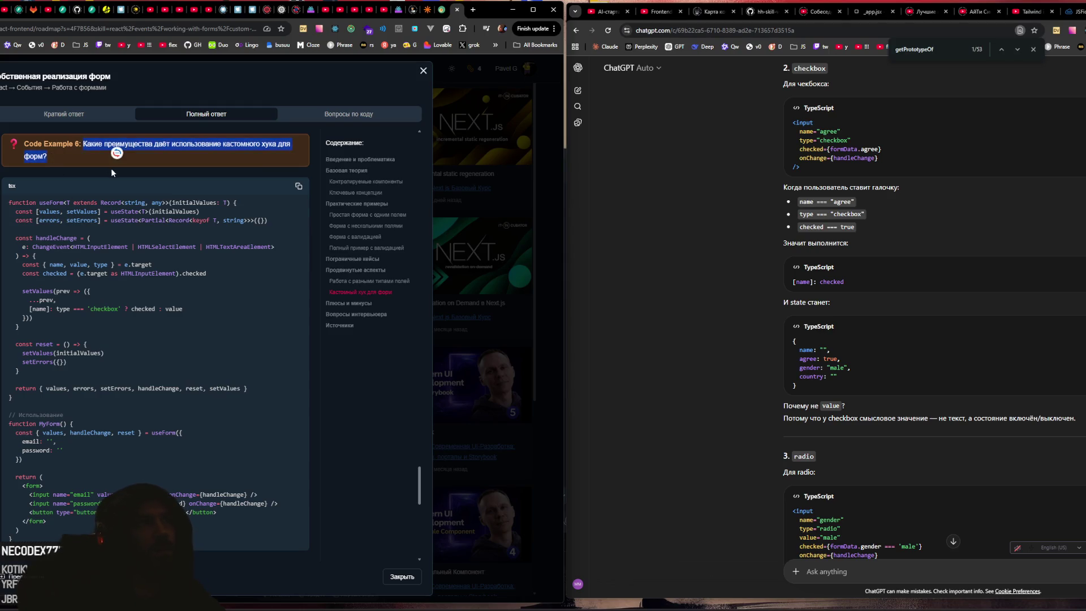
{"action": "key", "text": "ctrl+c"}
{"action": "left_click", "coordinate": [920, 518]}
{"action": "key", "text": "ctrl+v"}
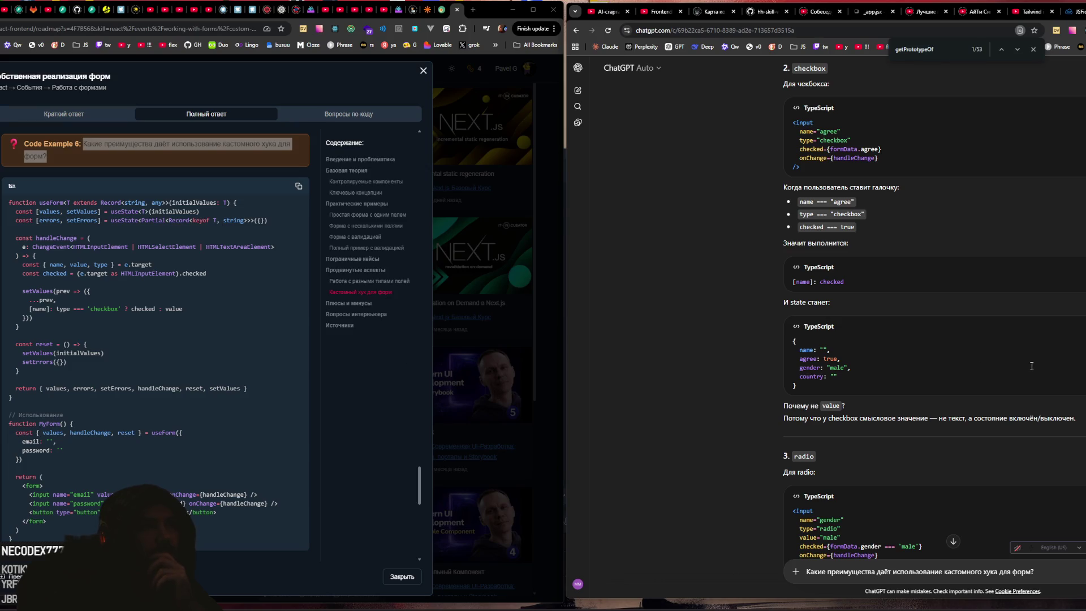
{"action": "scroll", "coordinate": [933, 311], "scroll_direction": "down", "scroll_amount": 7}
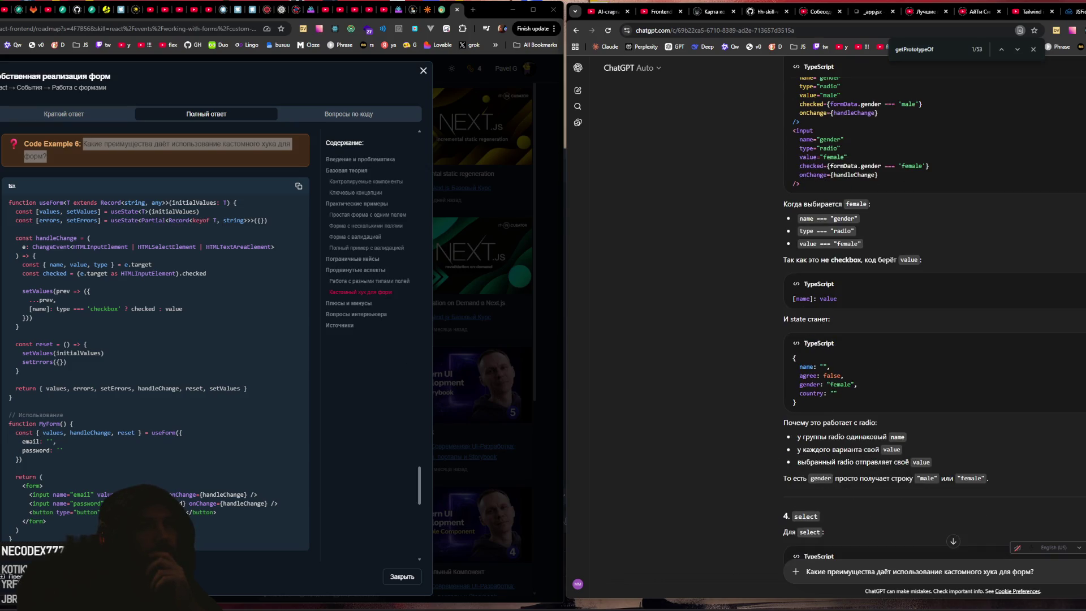
{"action": "scroll", "coordinate": [1009, 478], "scroll_direction": "down", "scroll_amount": 15}
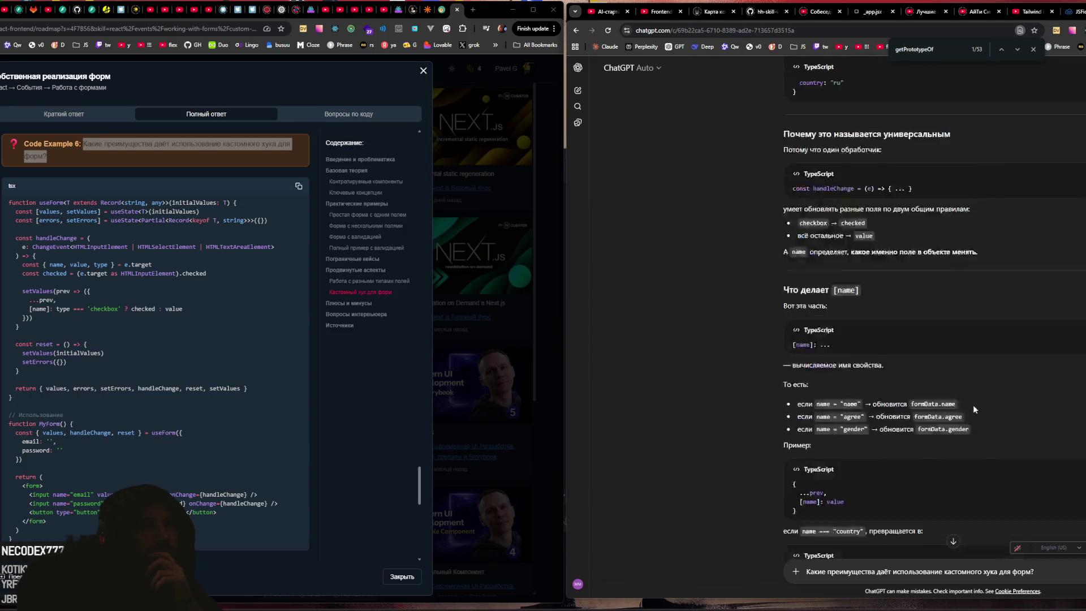
{"action": "key", "text": "Return"}
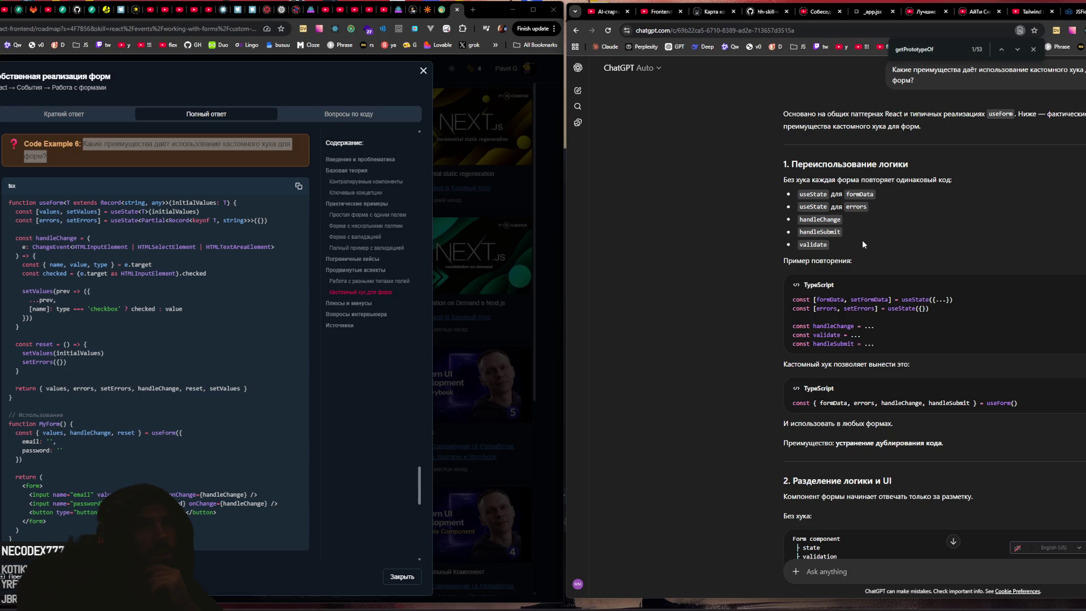
Step: Read the answer on reused logic, logic/UI separation, centralized validation and smaller components
{"action": "scroll", "coordinate": [862, 243], "scroll_direction": "down", "scroll_amount": 2}
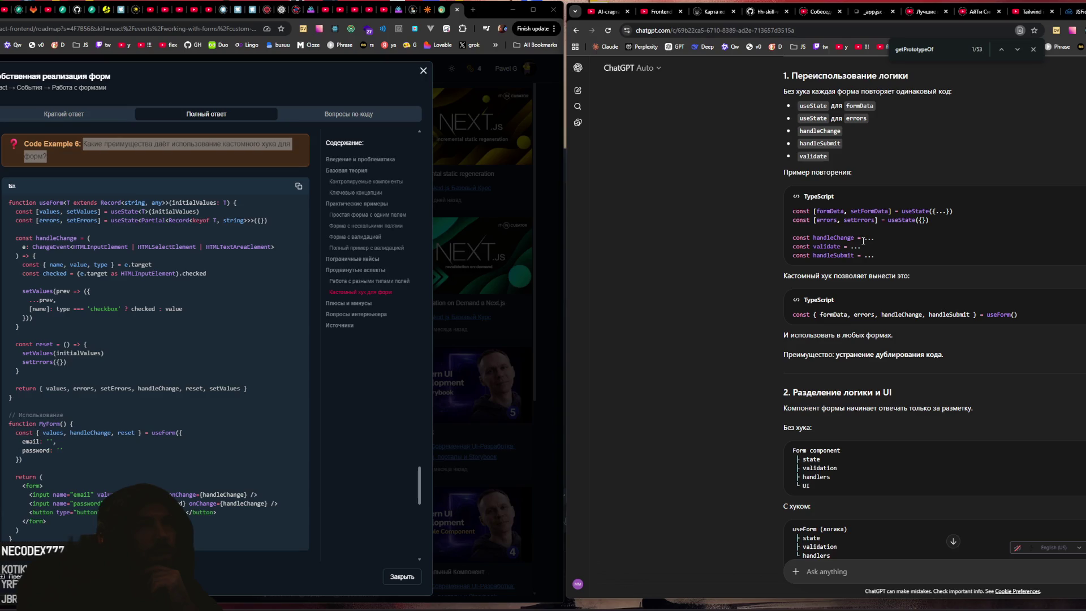
{"action": "scroll", "coordinate": [862, 240], "scroll_direction": "up", "scroll_amount": 2}
{"action": "scroll", "coordinate": [863, 243], "scroll_direction": "down", "scroll_amount": 1}
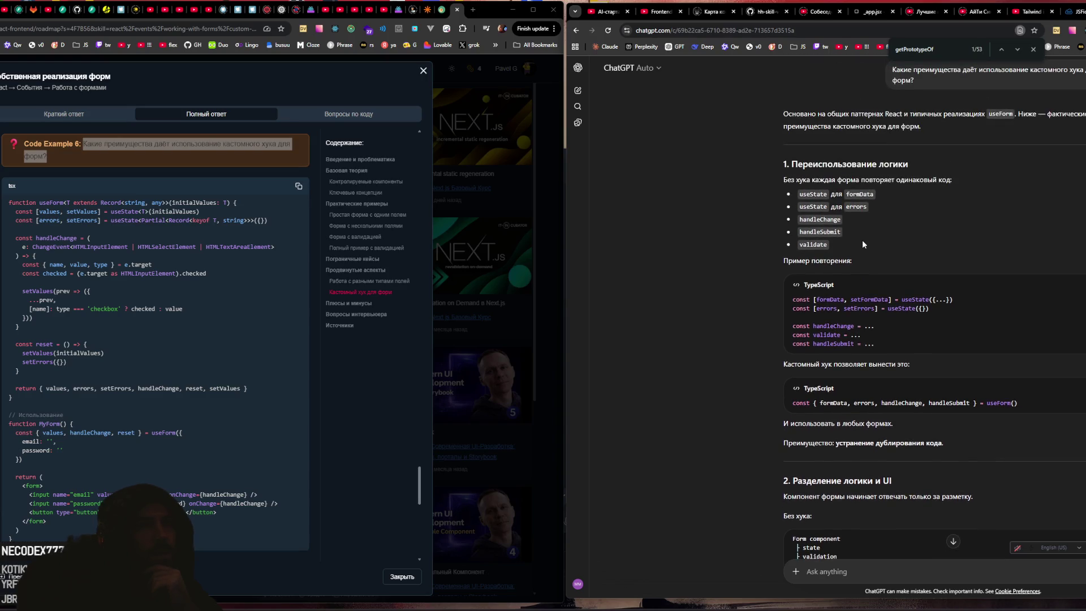
{"action": "scroll", "coordinate": [862, 243], "scroll_direction": "up", "scroll_amount": 1}
{"action": "scroll", "coordinate": [862, 243], "scroll_direction": "down", "scroll_amount": 1}
{"action": "scroll", "coordinate": [862, 244], "scroll_direction": "down", "scroll_amount": 2}
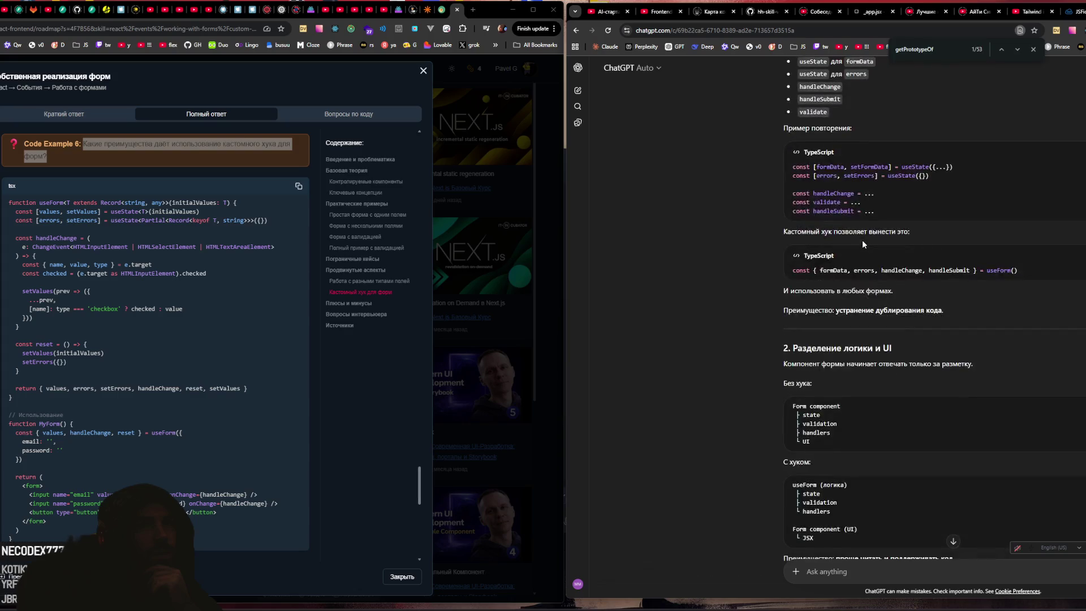
{"action": "scroll", "coordinate": [862, 239], "scroll_direction": "down", "scroll_amount": 1}
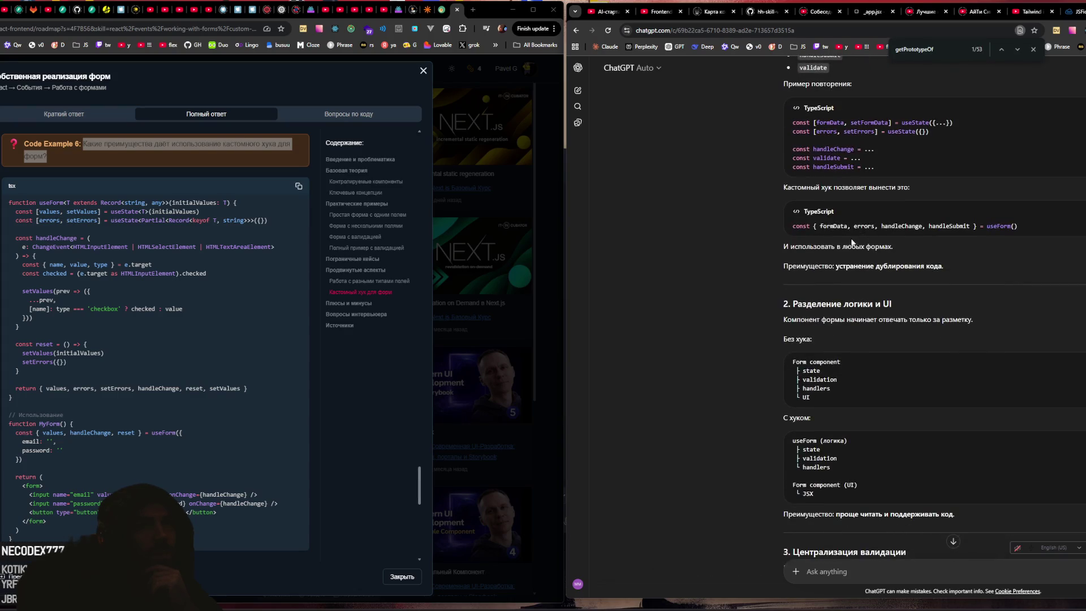
{"action": "left_click_drag", "start_coordinate": [799, 226], "coordinate": [990, 227]}
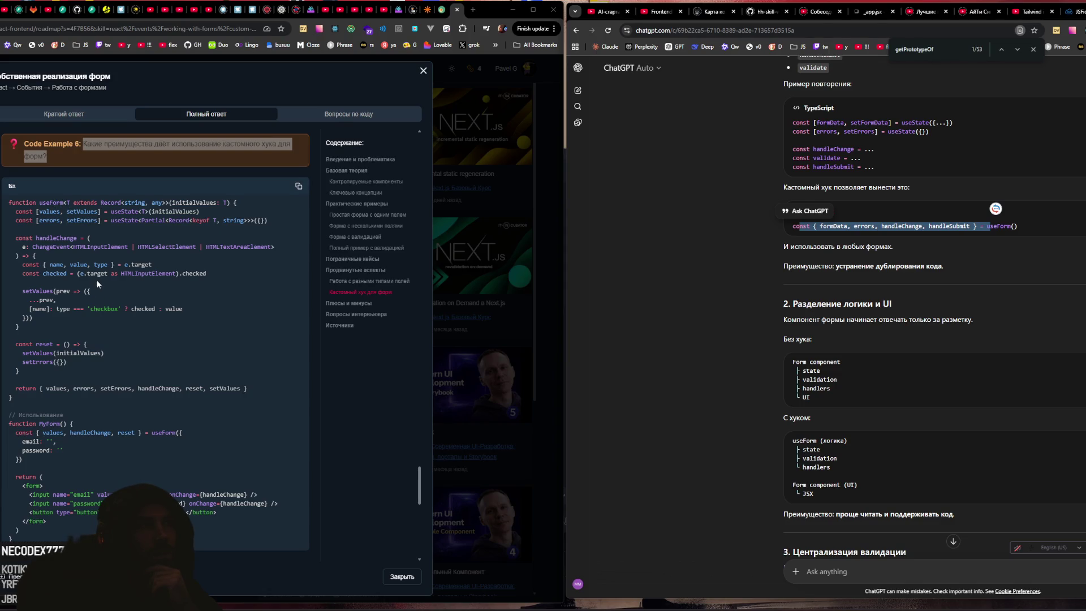
{"action": "scroll", "coordinate": [97, 277], "scroll_direction": "down", "scroll_amount": 2}
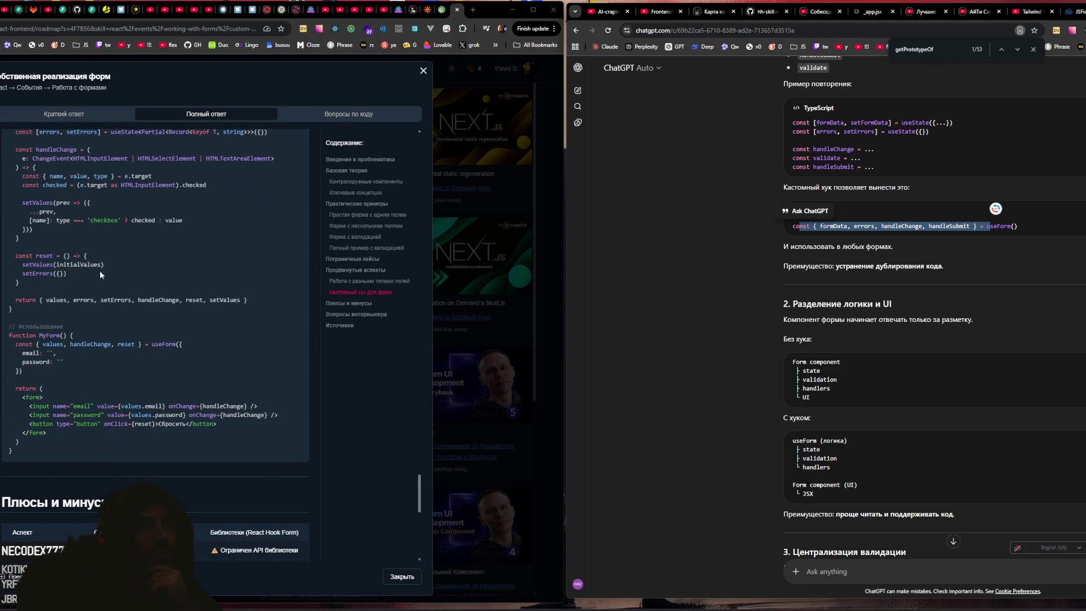
{"action": "scroll", "coordinate": [99, 270], "scroll_direction": "up", "scroll_amount": 1}
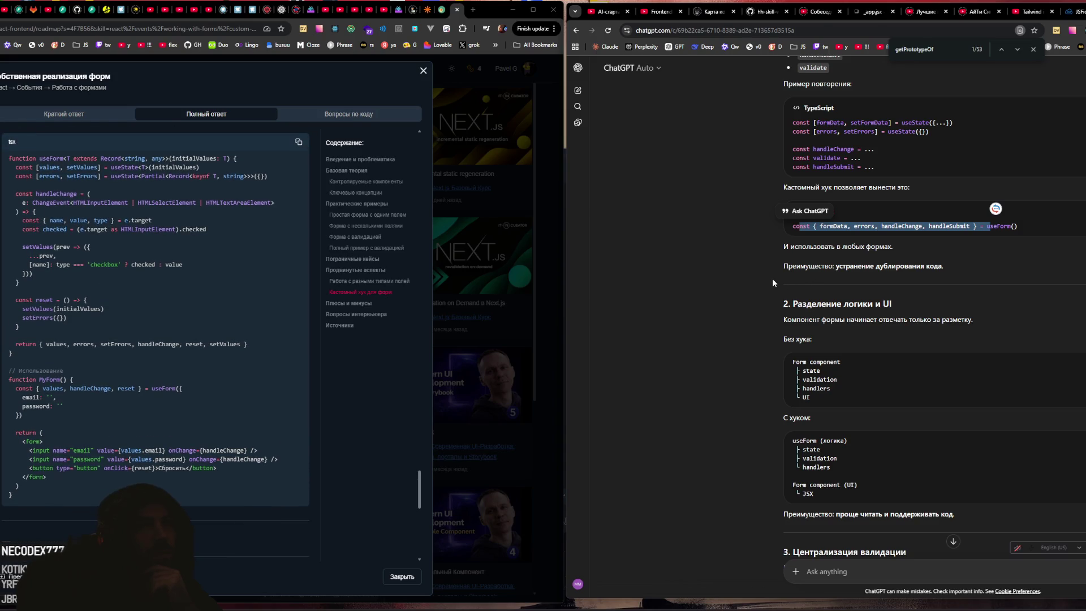
{"action": "scroll", "coordinate": [772, 278], "scroll_direction": "down", "scroll_amount": 1}
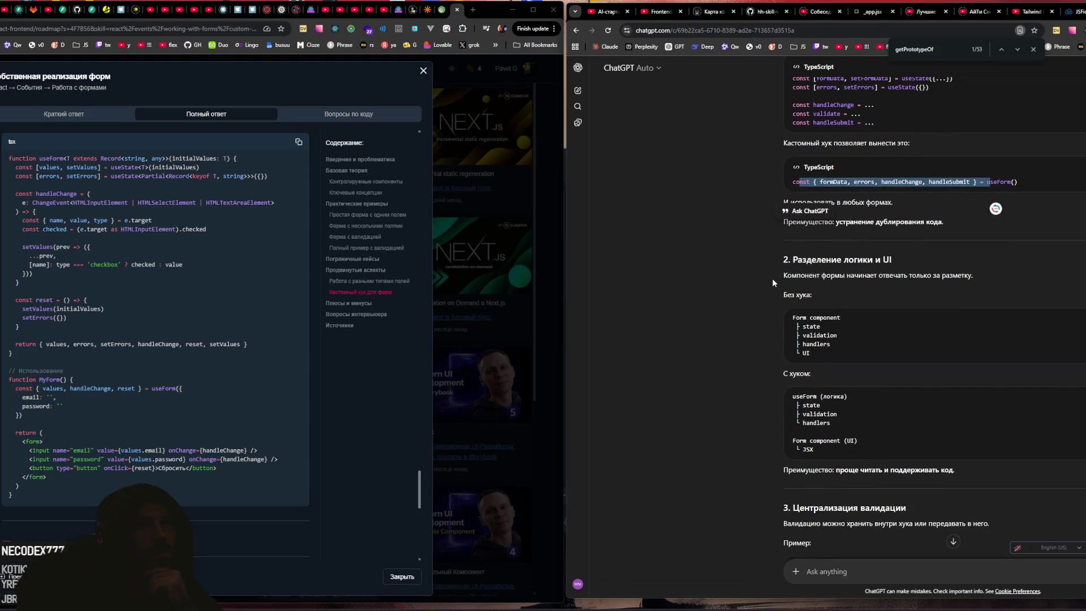
{"action": "scroll", "coordinate": [772, 279], "scroll_direction": "down", "scroll_amount": 3}
{"action": "scroll", "coordinate": [772, 278], "scroll_direction": "down", "scroll_amount": 2}
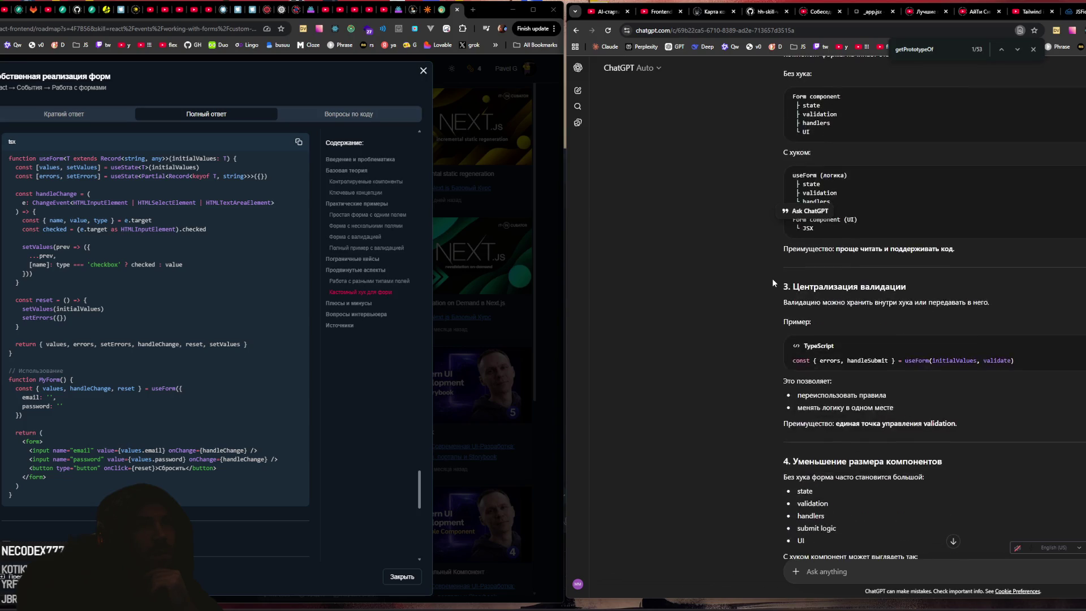
{"action": "scroll", "coordinate": [772, 278], "scroll_direction": "down", "scroll_amount": 3}
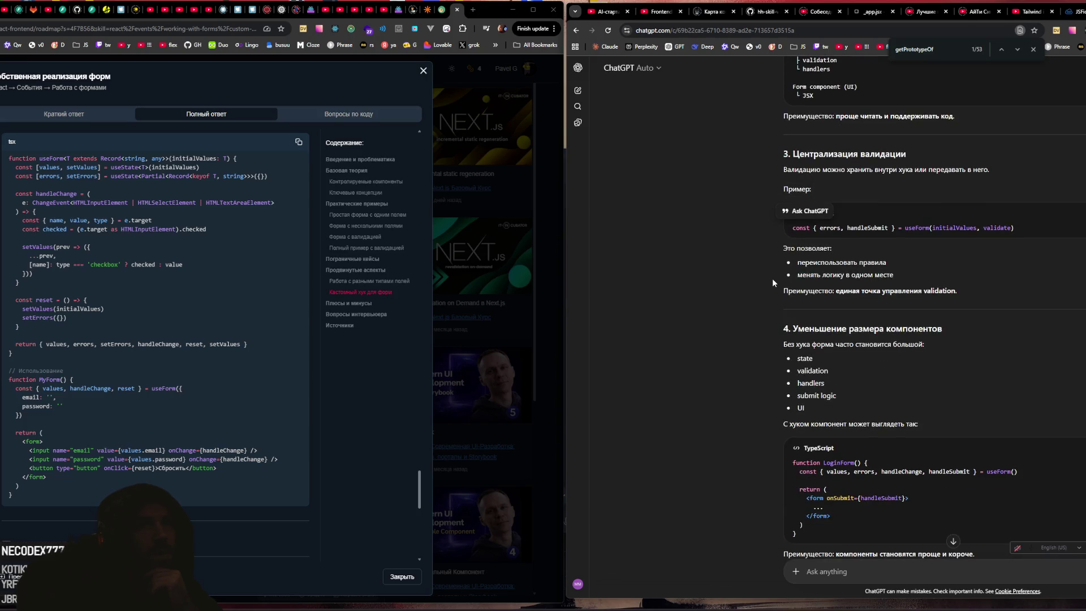
{"action": "scroll", "coordinate": [772, 279], "scroll_direction": "down", "scroll_amount": 3}
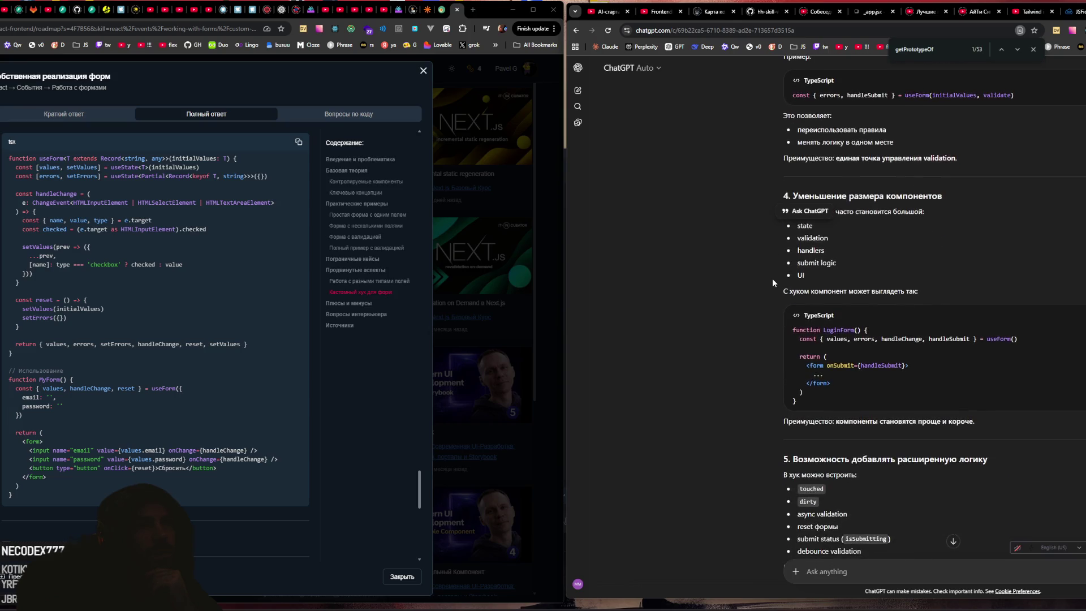
{"action": "scroll", "coordinate": [772, 278], "scroll_direction": "down", "scroll_amount": 5}
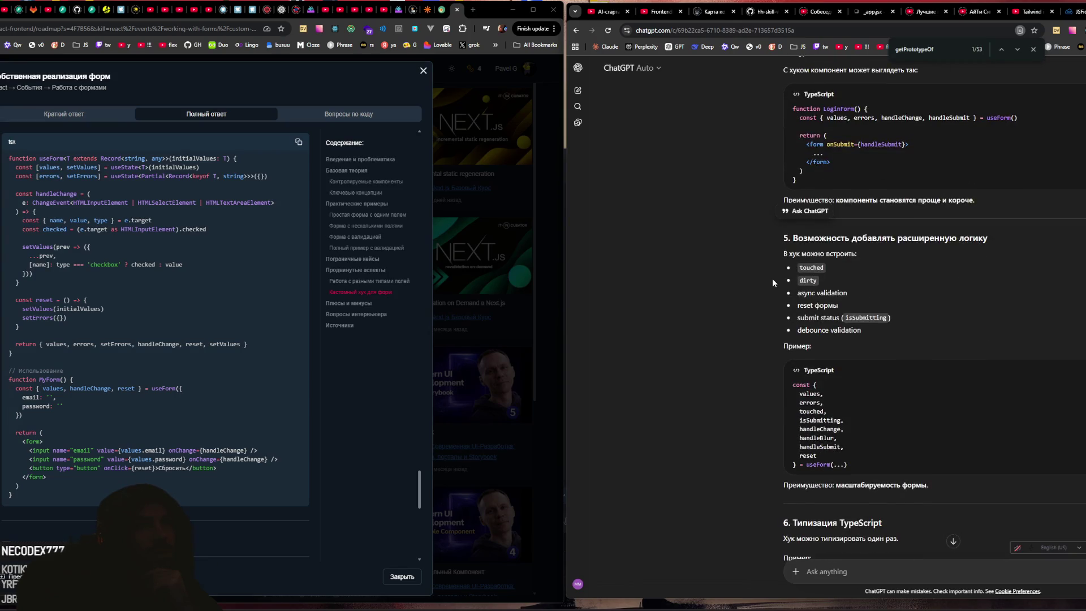
{"action": "scroll", "coordinate": [772, 278], "scroll_direction": "up", "scroll_amount": 15}
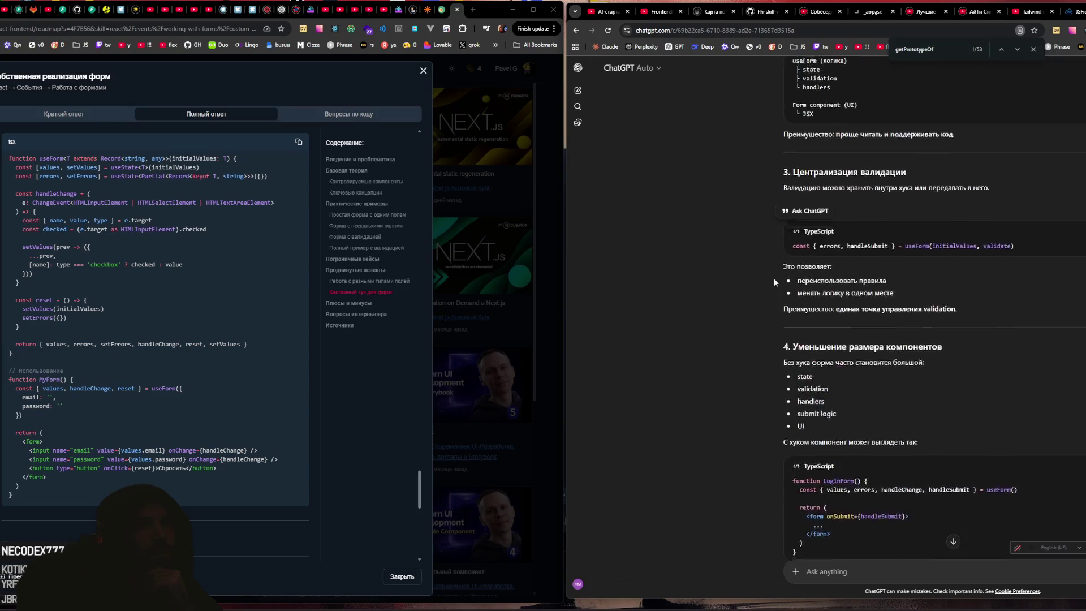
{"action": "scroll", "coordinate": [774, 282], "scroll_direction": "up", "scroll_amount": 10}
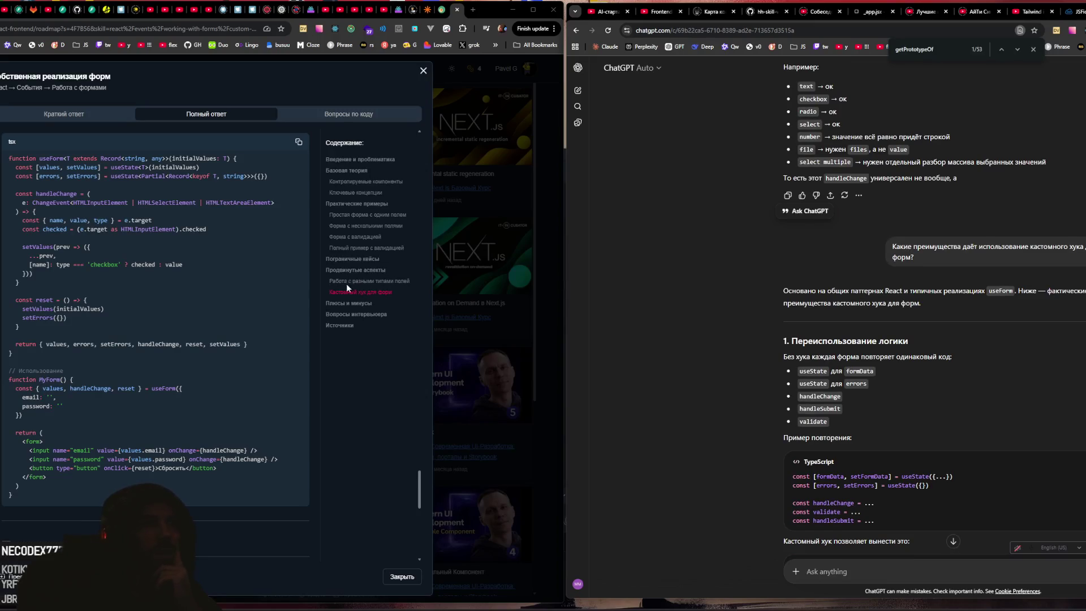
Step: Scroll the notes to the pros-and-cons table, then bring OBS Studio to the front
{"action": "scroll", "coordinate": [216, 279], "scroll_direction": "down", "scroll_amount": 6}
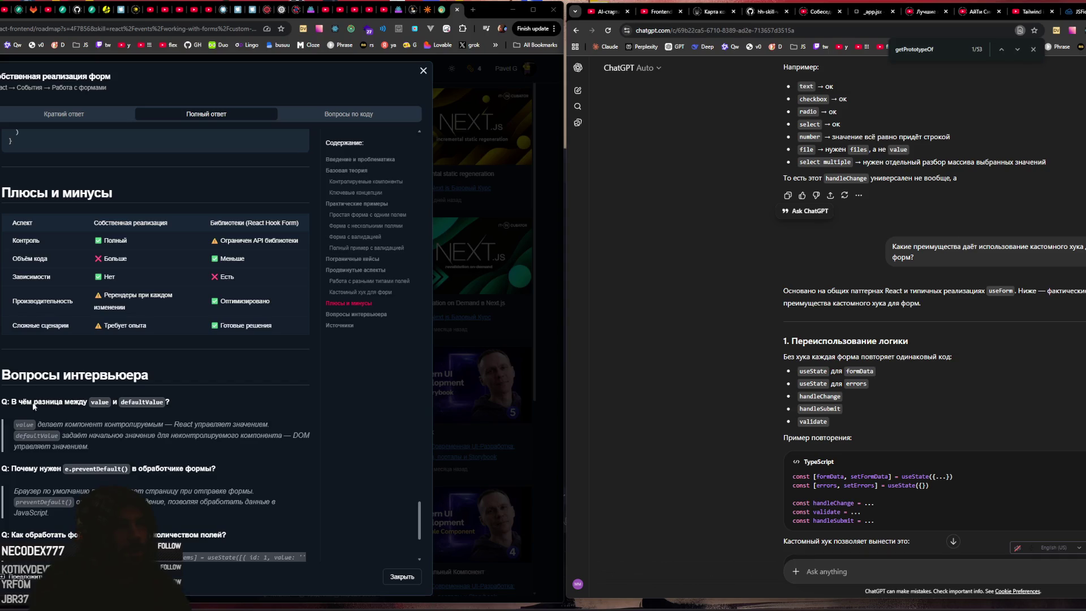
{"action": "key", "text": "alt+Tab"}
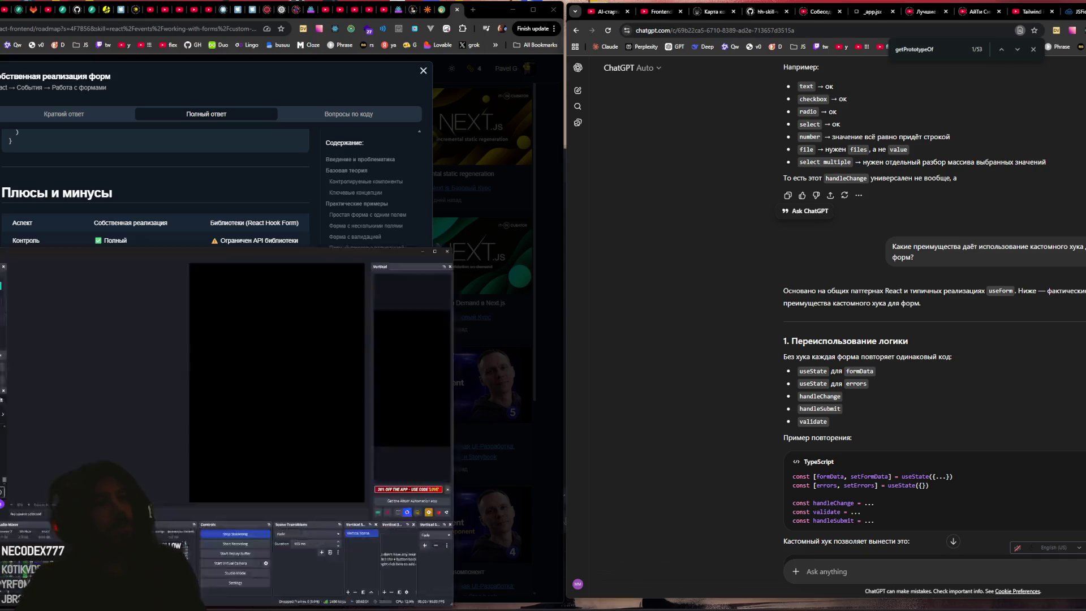